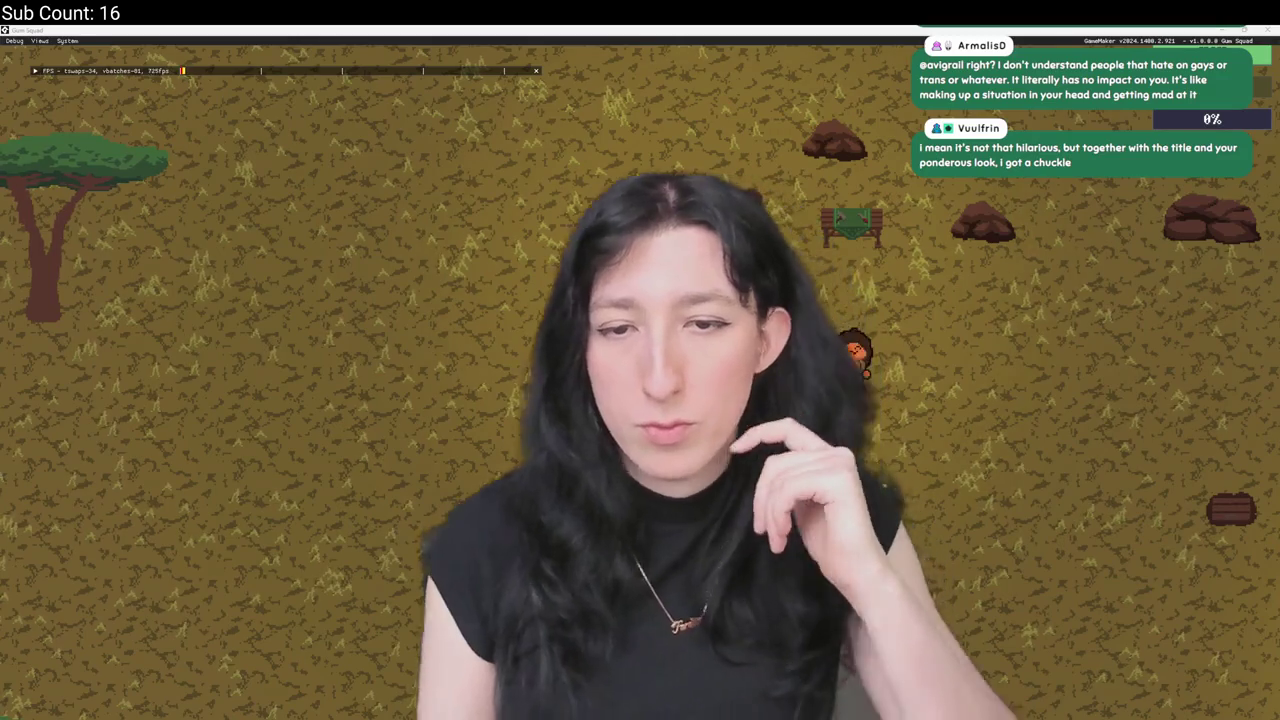
Regenerate the world with R, walk the player around the campfire and bench, and zoom the camera.
key("r")
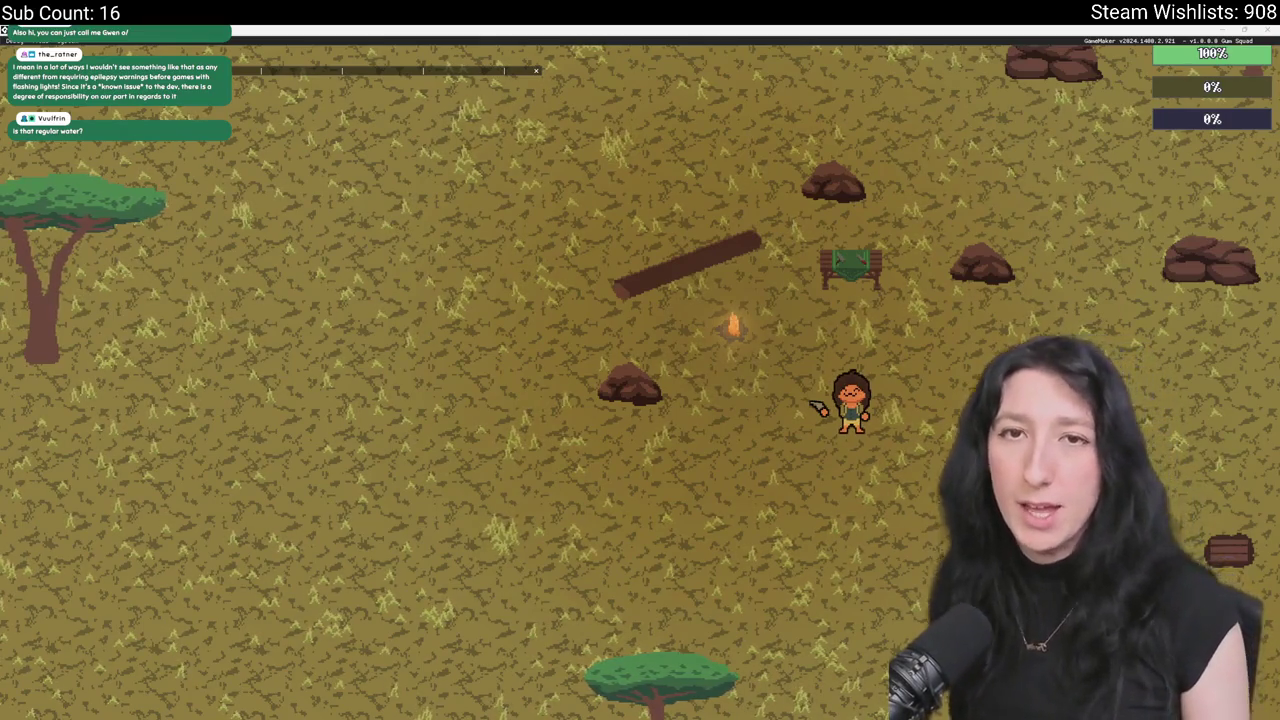
scroll(815, 405, "up", 2)
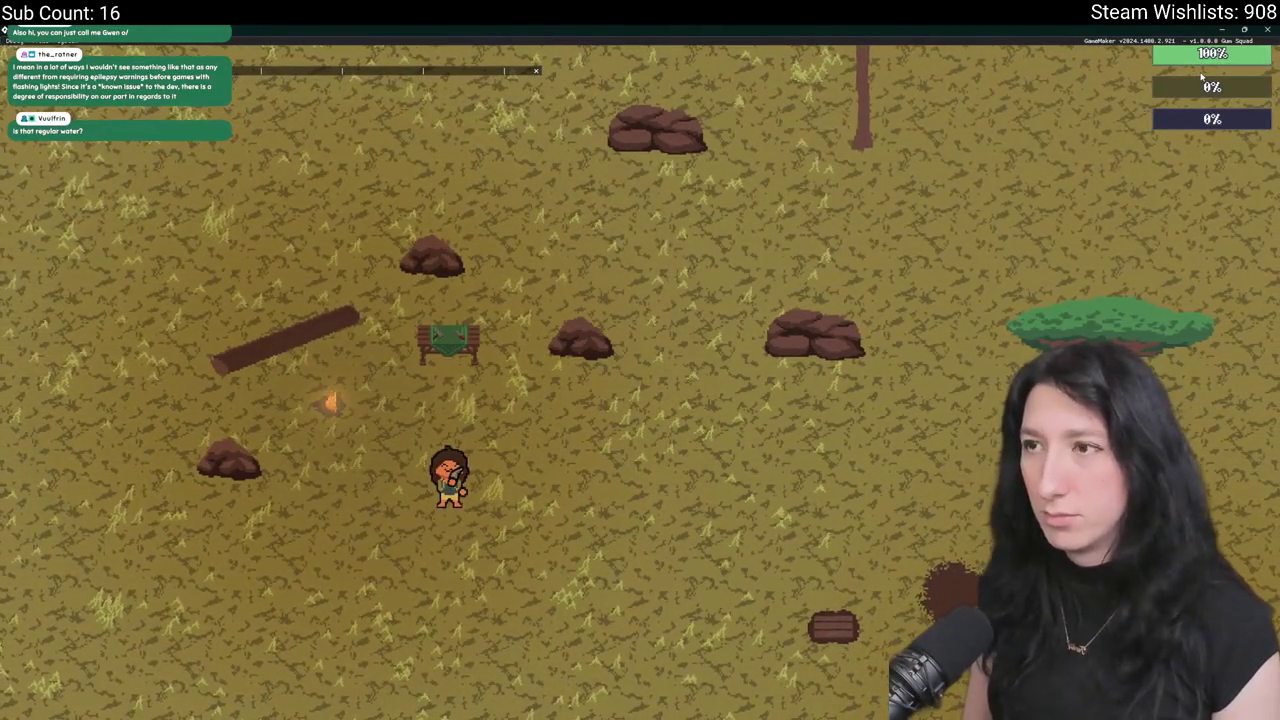
scroll(743, 246, "up", 2)
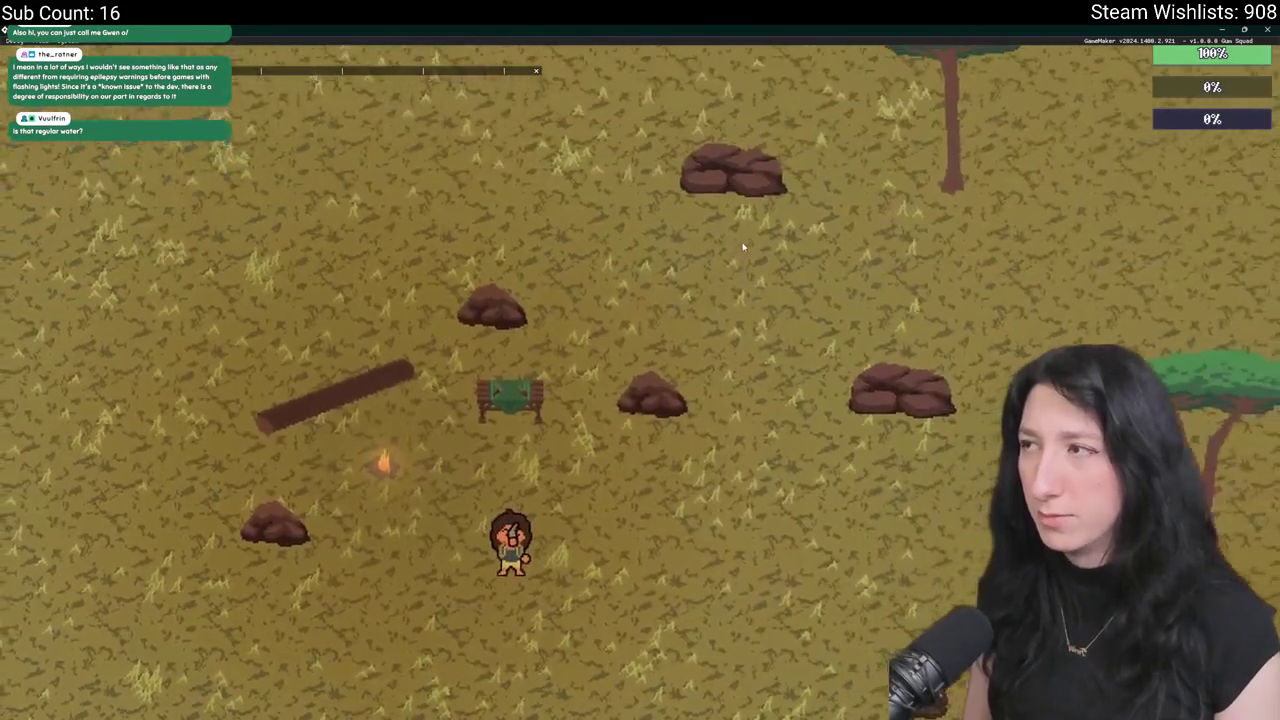
scroll(743, 246, "down", 2)
key("alt+Tab")
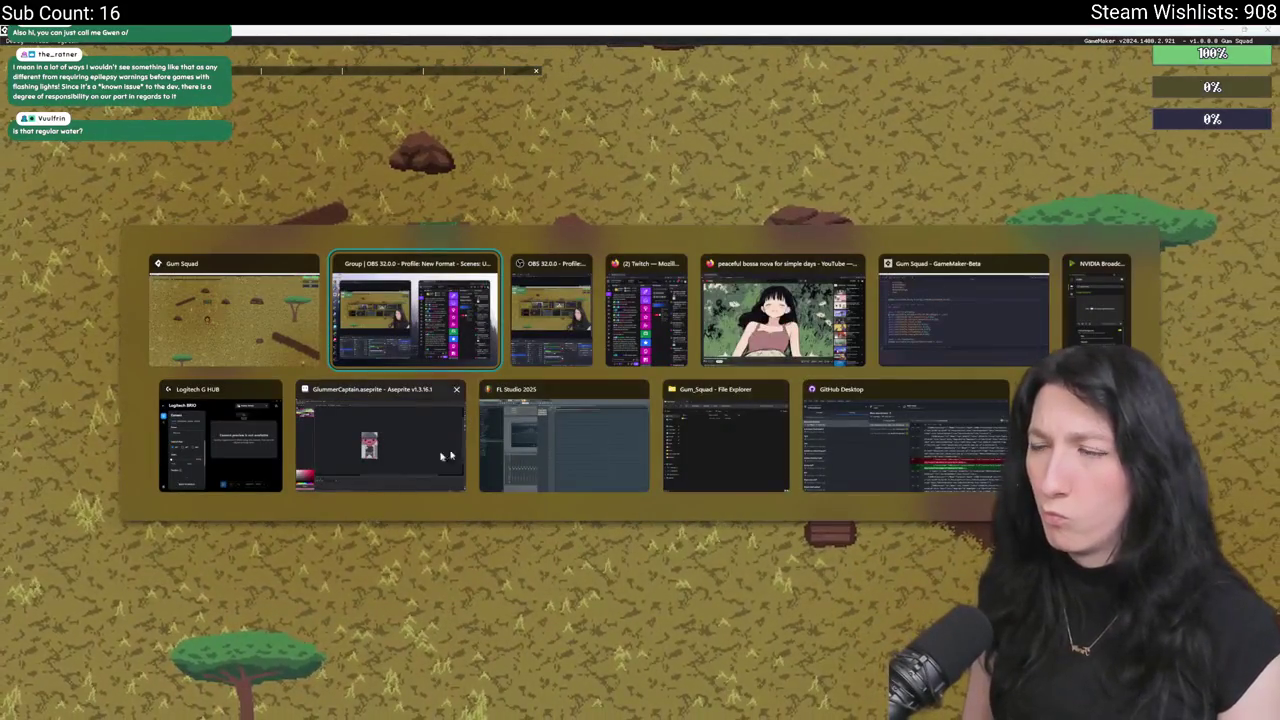
Back in the IDE, find and open obj_player via the asset search 'obj_pla'.
left_click(971, 338)
scroll(246, 143, "up", 1)
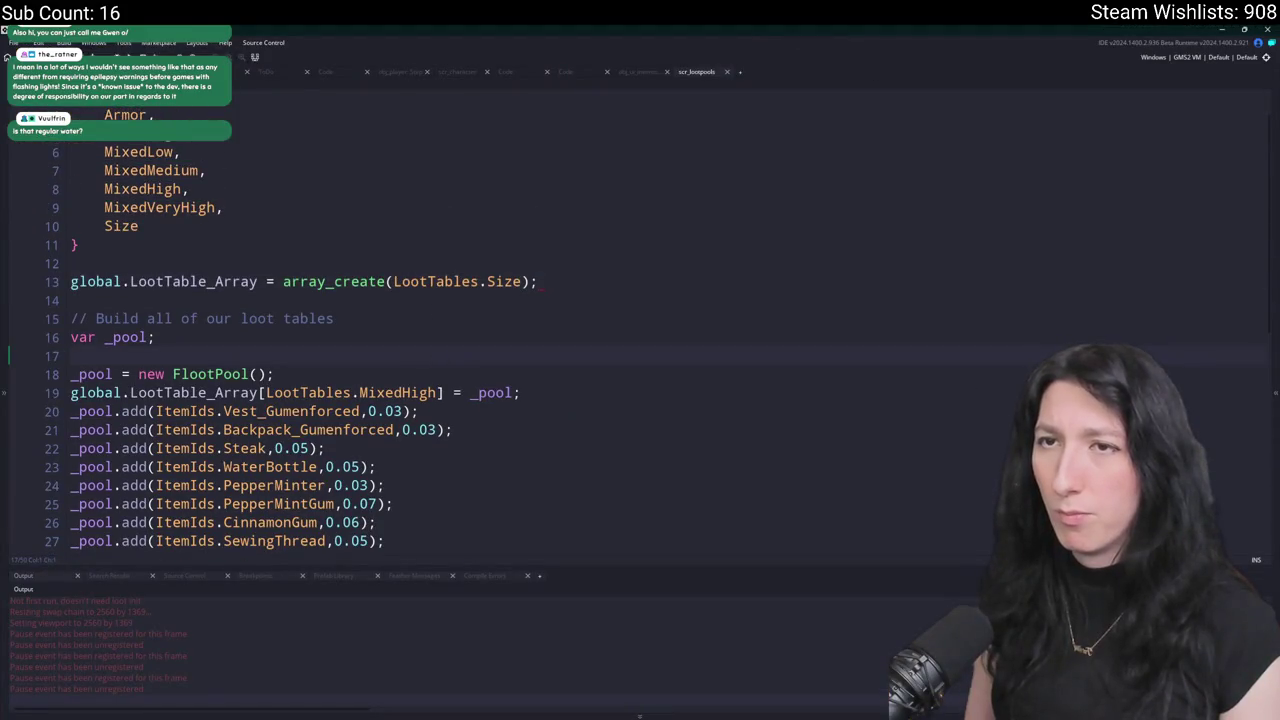
key("ctrl+t")
type("obj_pla")
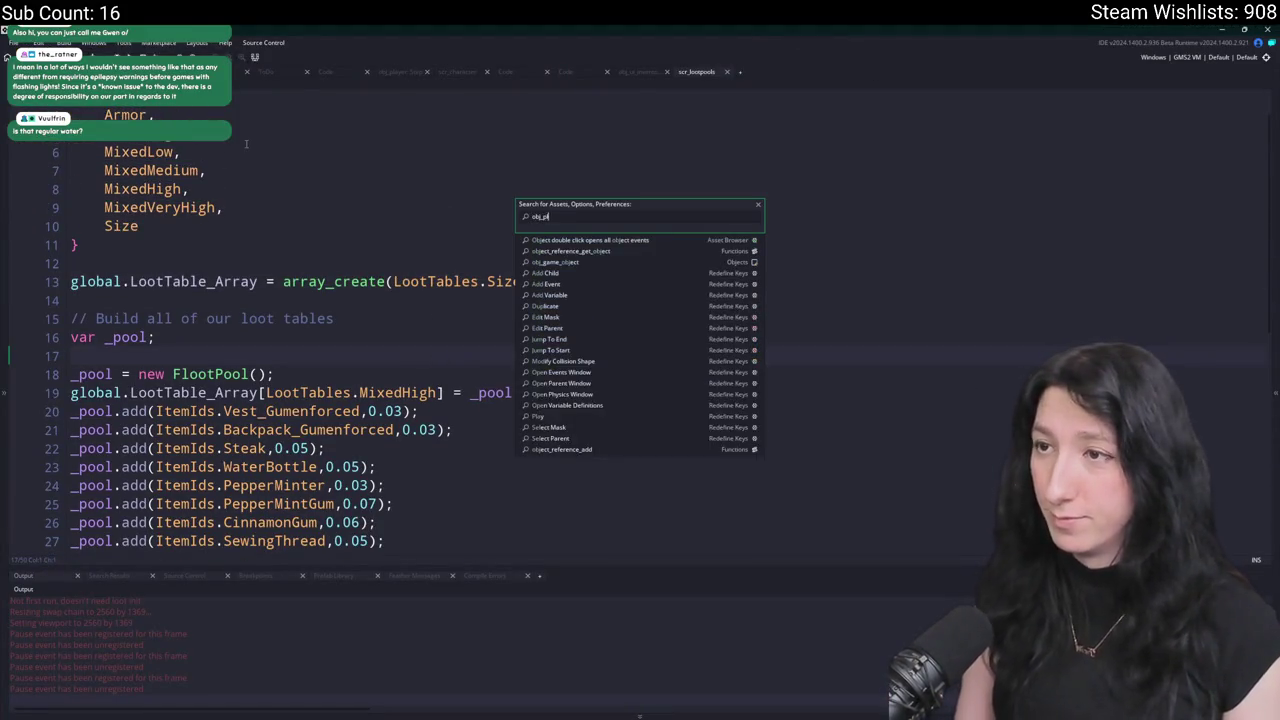
key("Return")
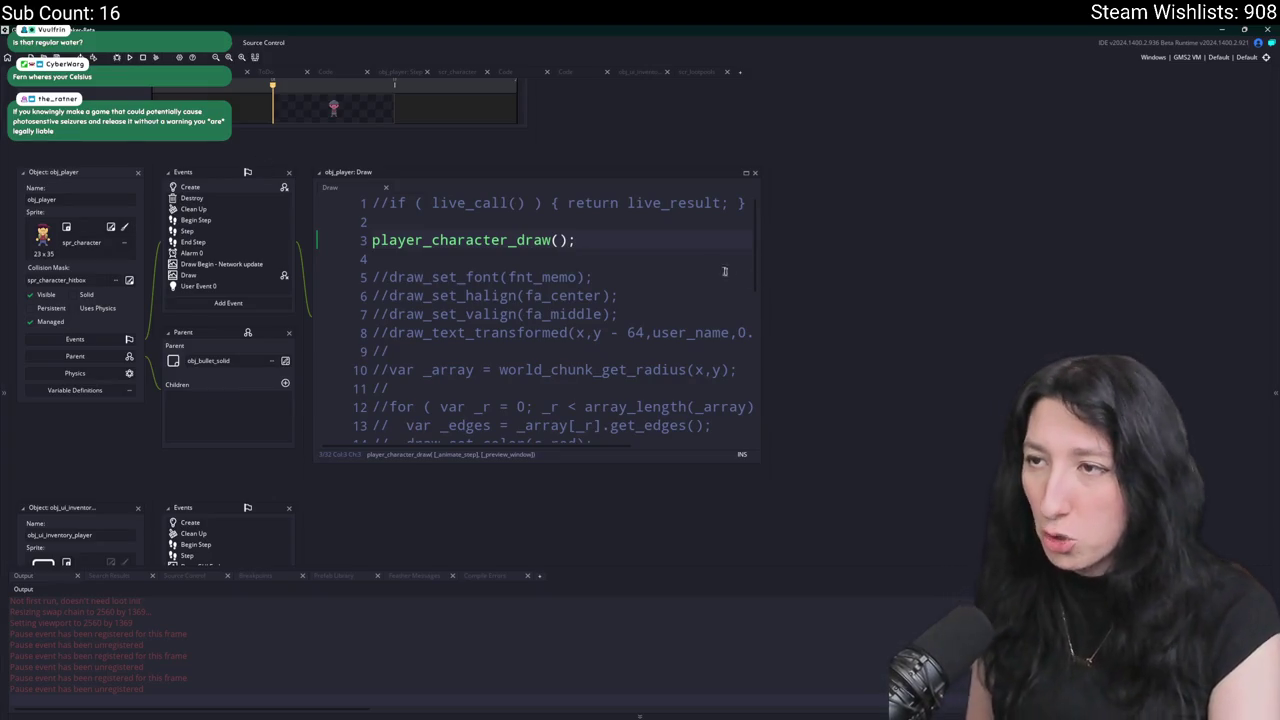
Jump from obj_player's Draw code to the player_character_draw definition in scr_character.
left_click_drag(600, 243, 521, 234)
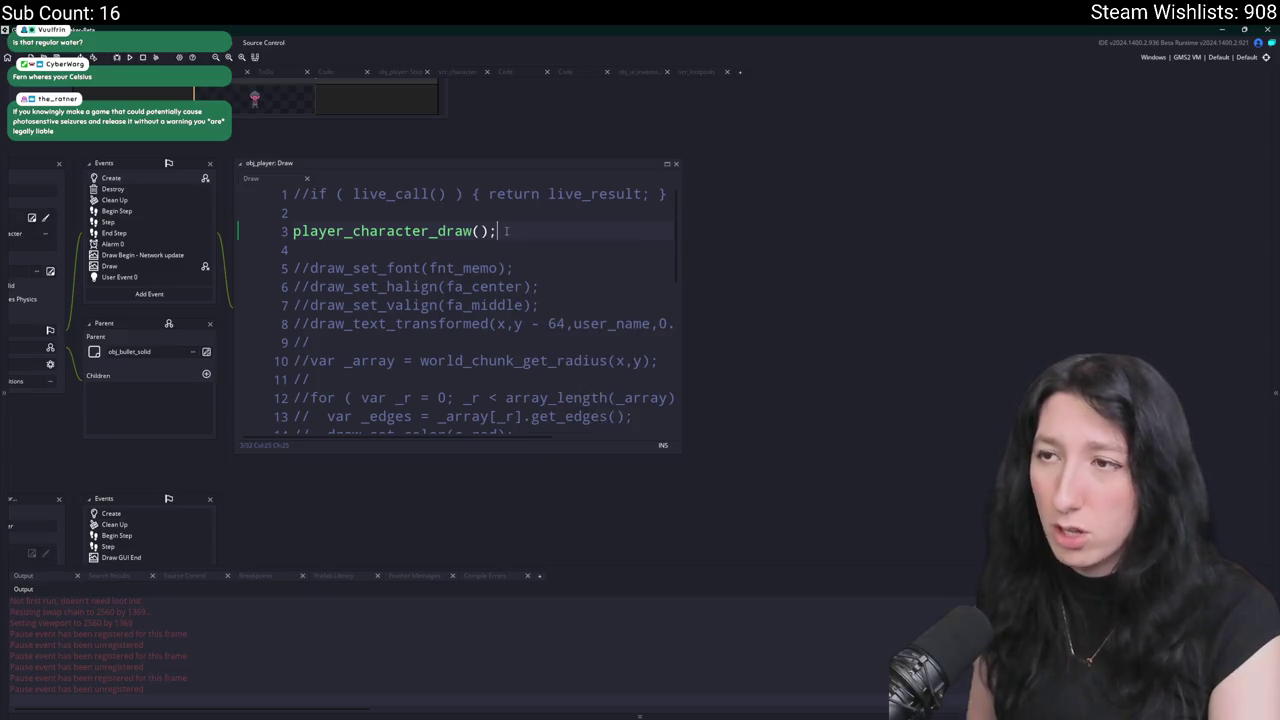
scroll(506, 231, "left", 3)
middle_click(583, 222)
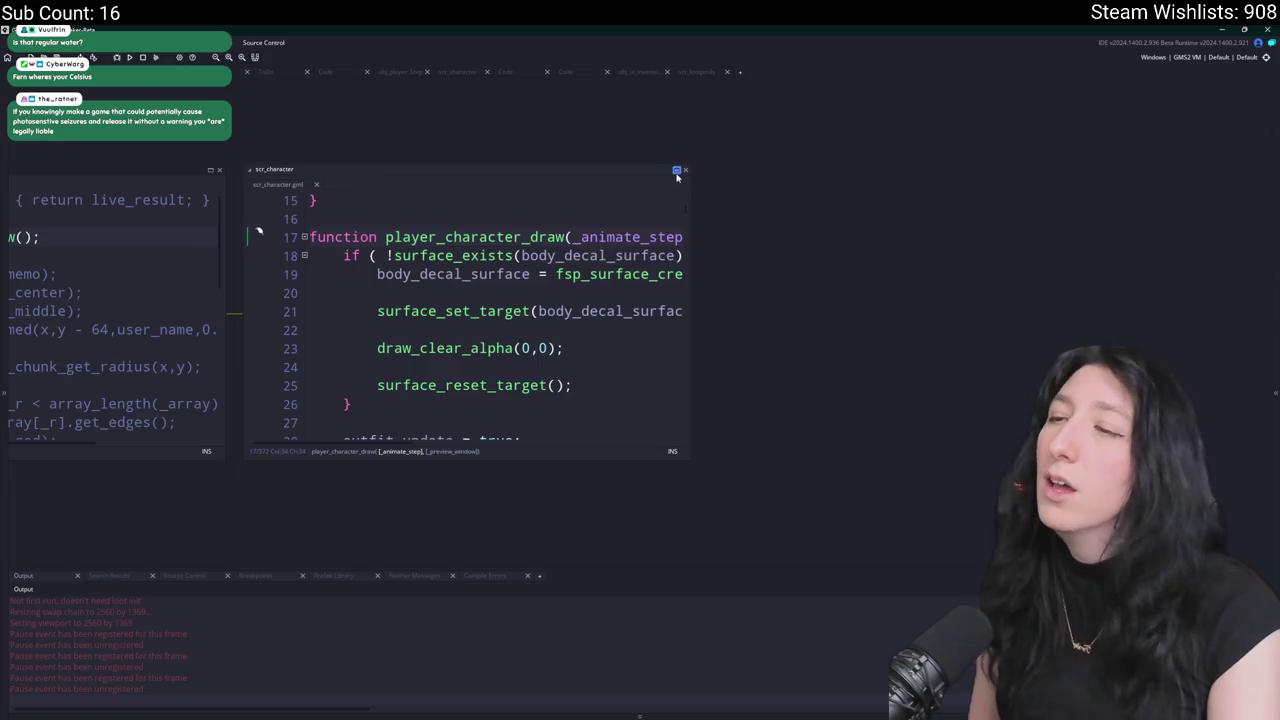
Expand scr_character full width, read through the sprite and backpack drawing code, then close it.
left_click(676, 171)
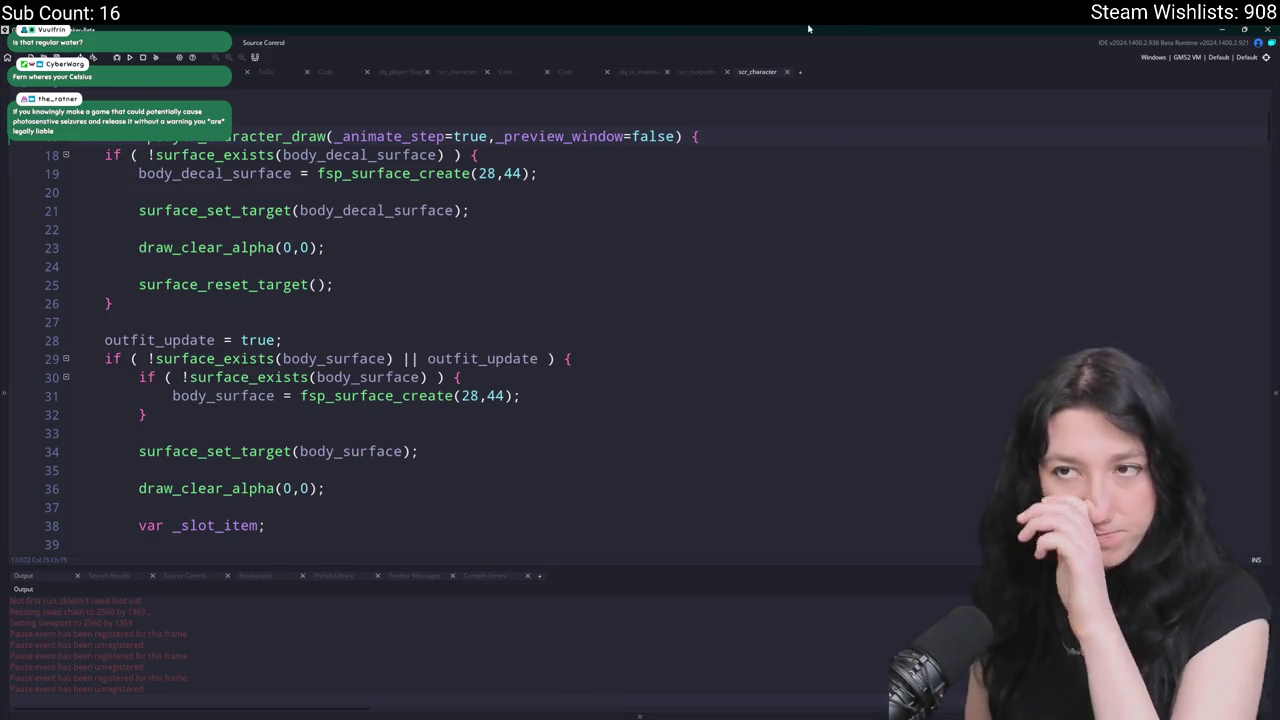
scroll(635, 157, "down", 5)
scroll(635, 157, "down", 3)
mouse_move(750, 28)
left_mouse_down()
mouse_move(740, 718)
mouse_move(712, 60)
left_mouse_up()
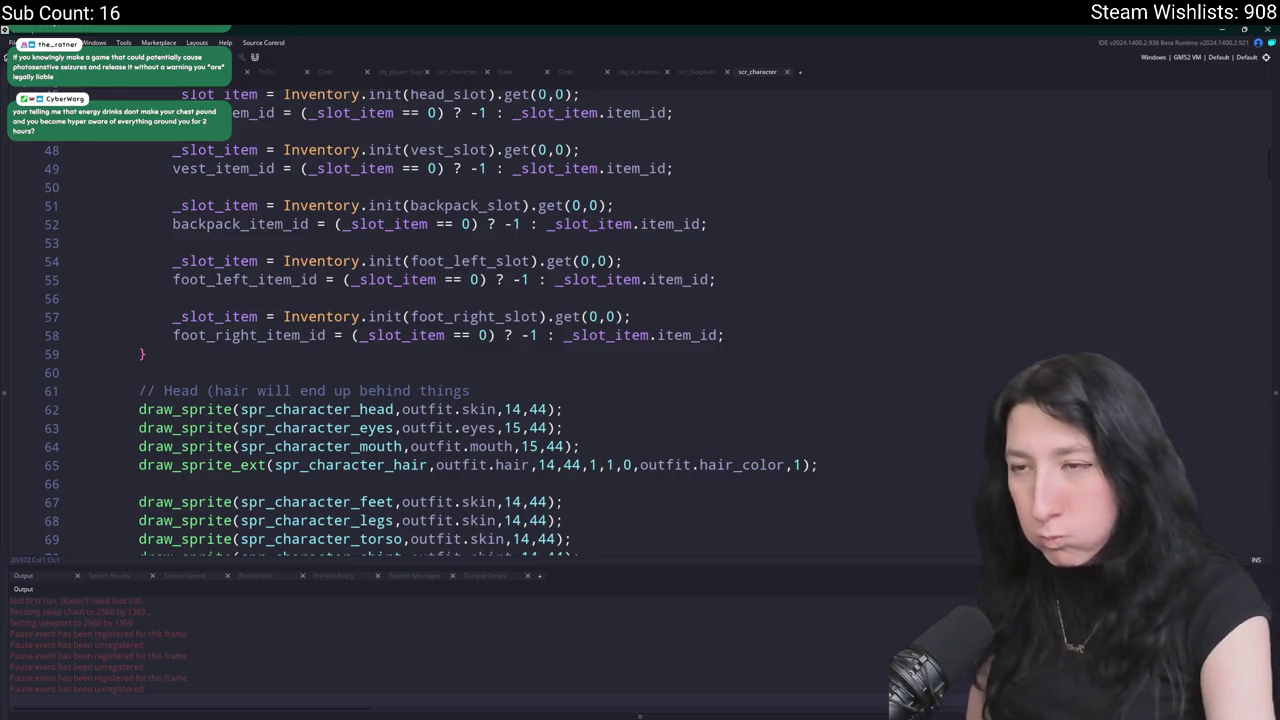
scroll(651, 224, "down", 2)
left_click(795, 119)
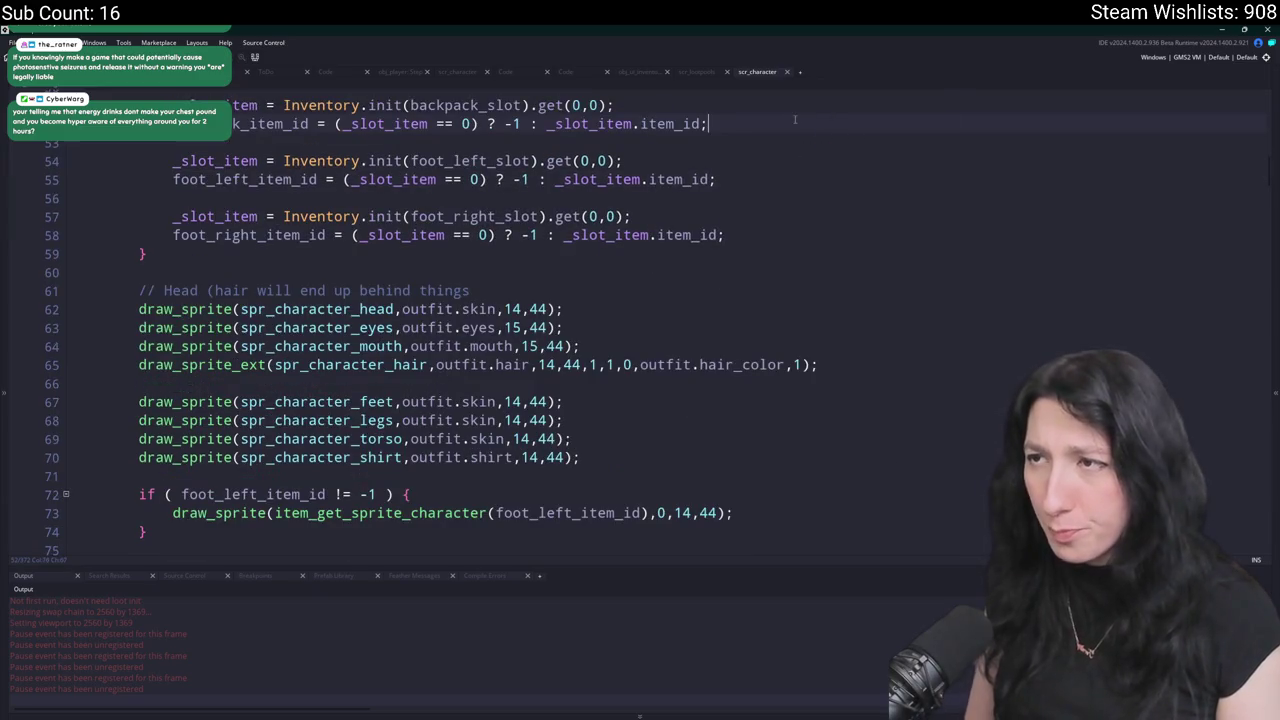
scroll(793, 121, "down", 4)
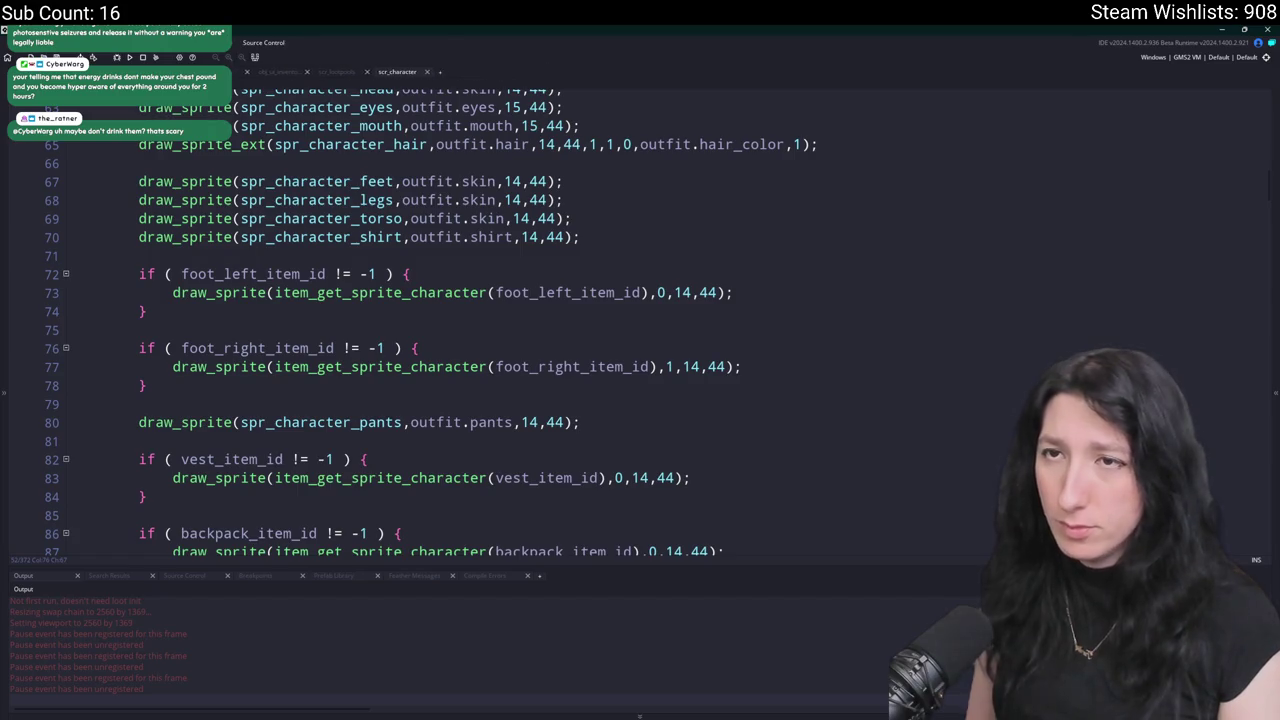
key("ctrl+w")
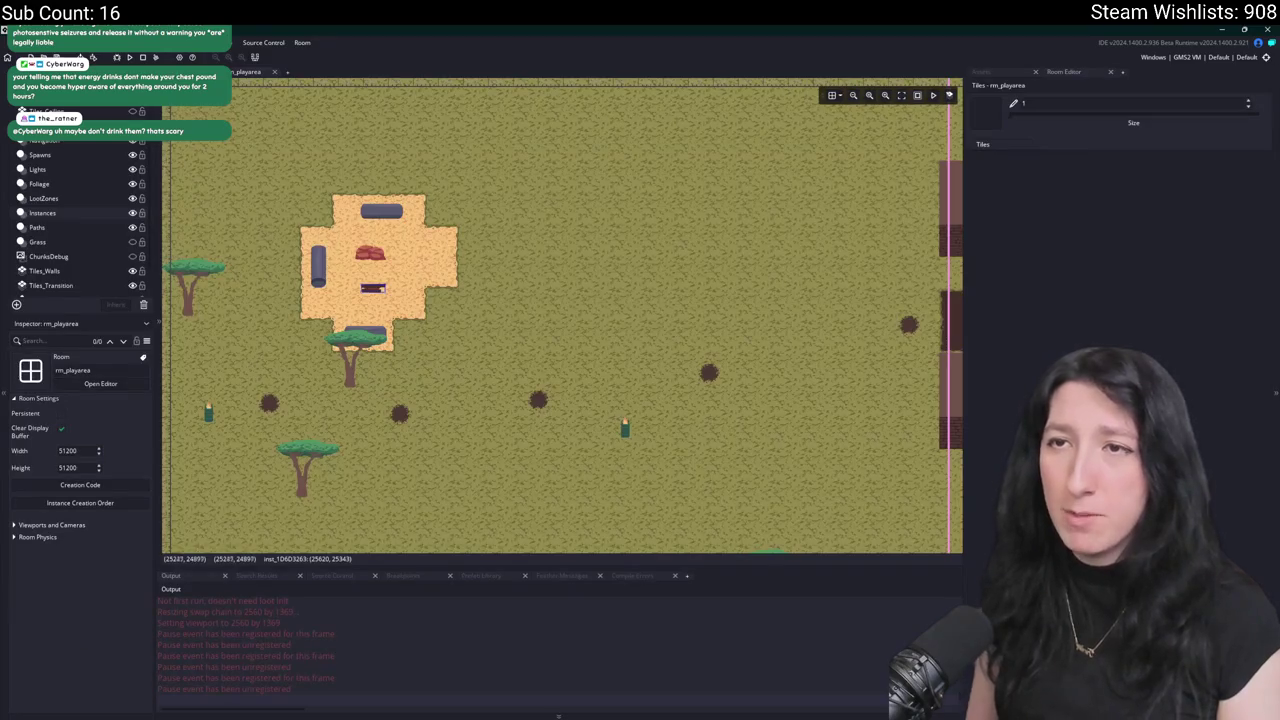
Open obj_player's Create event code and expand it to fill the workspace.
key("ctrl+t")
type("obj_")
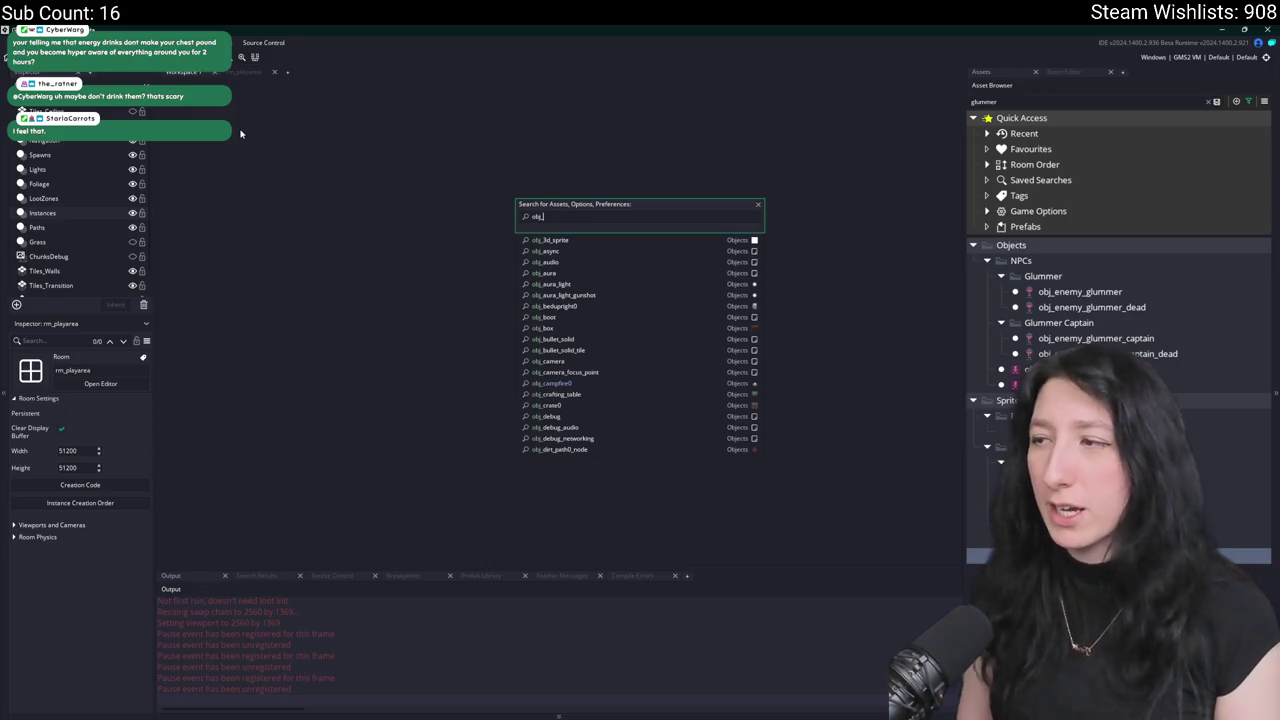
type("ui")
key("BackSpace")
key("BackSpace")
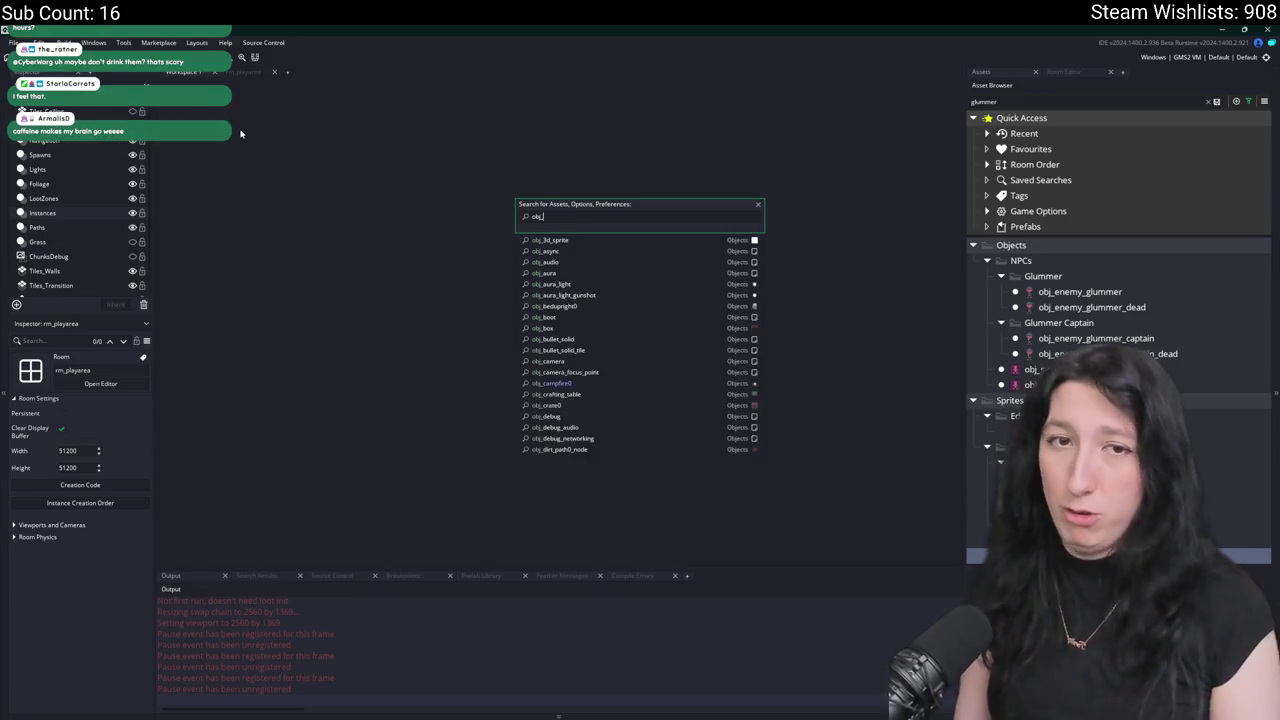
type("pla")
key("Return")
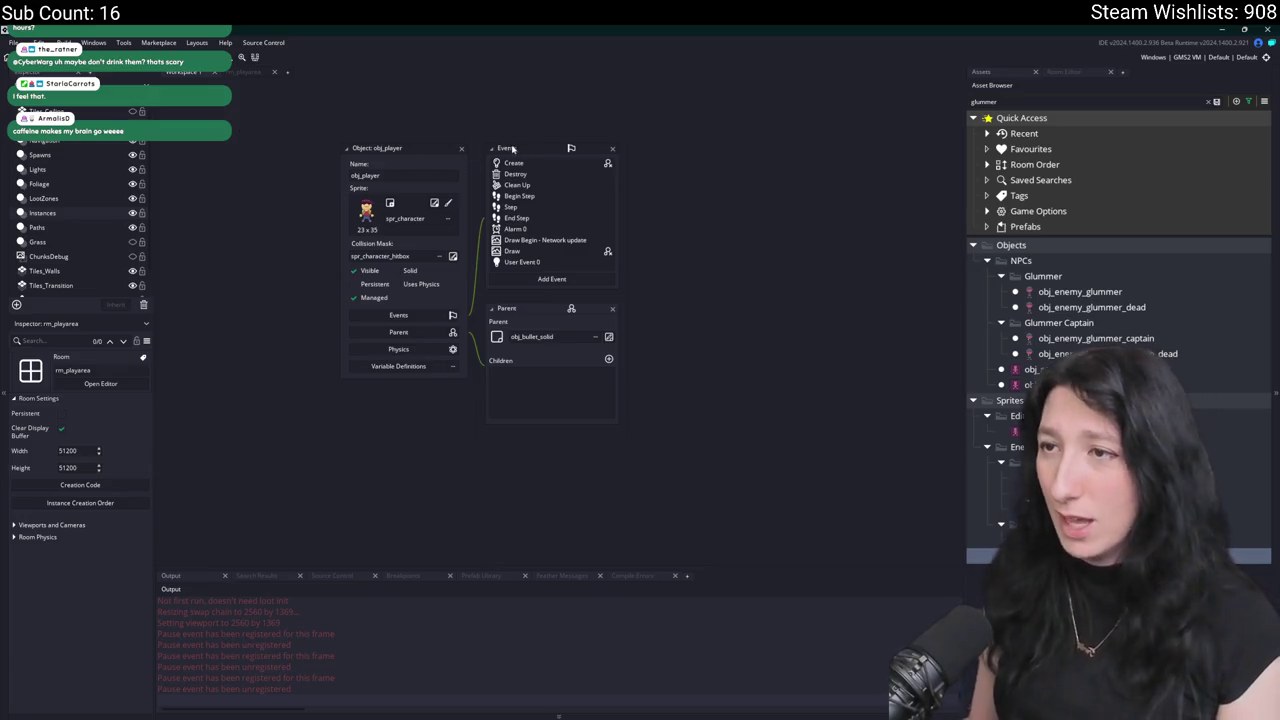
double_click(532, 165)
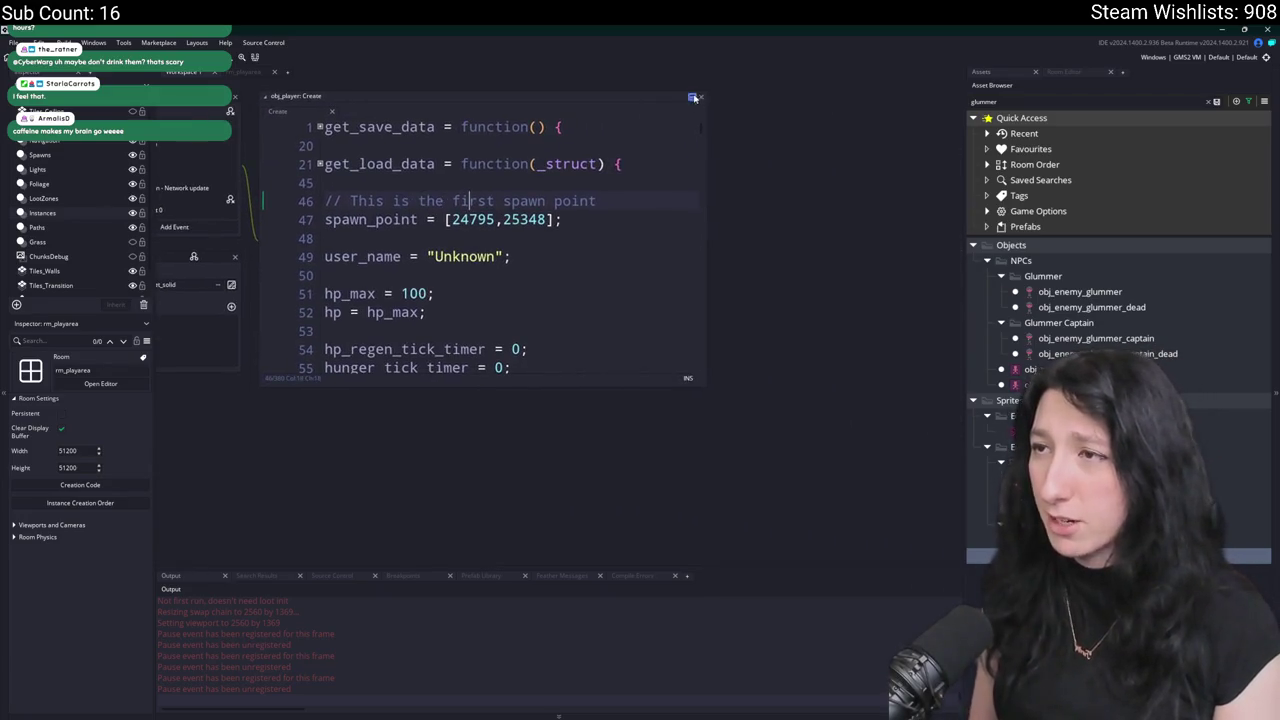
left_click(694, 99)
Scroll from the end of the Create code up to the hunger and thirst timer logic.
key("Page_Down")
key("Page_Down")
key("Page_Down")
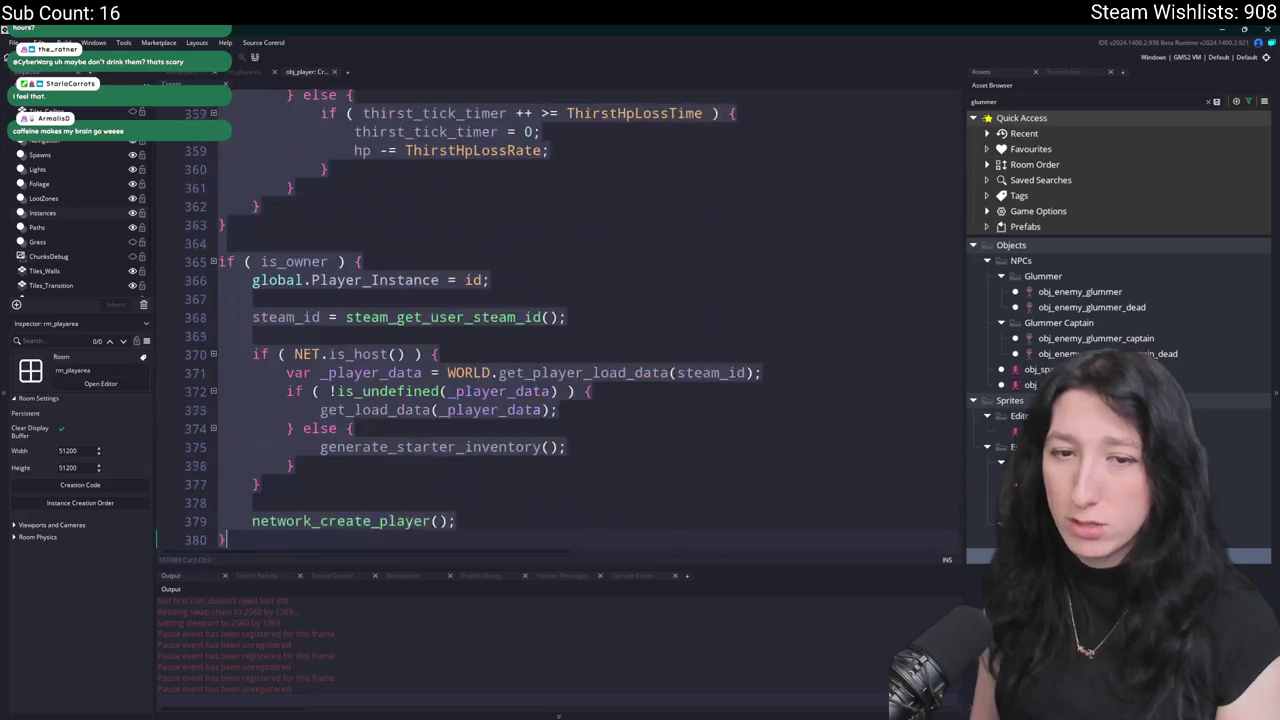
scroll(602, 368, "down", 1)
scroll(602, 368, "up", 2)
scroll(602, 368, "down", 2)
scroll(602, 368, "up", 5)
scroll(602, 368, "up", 2)
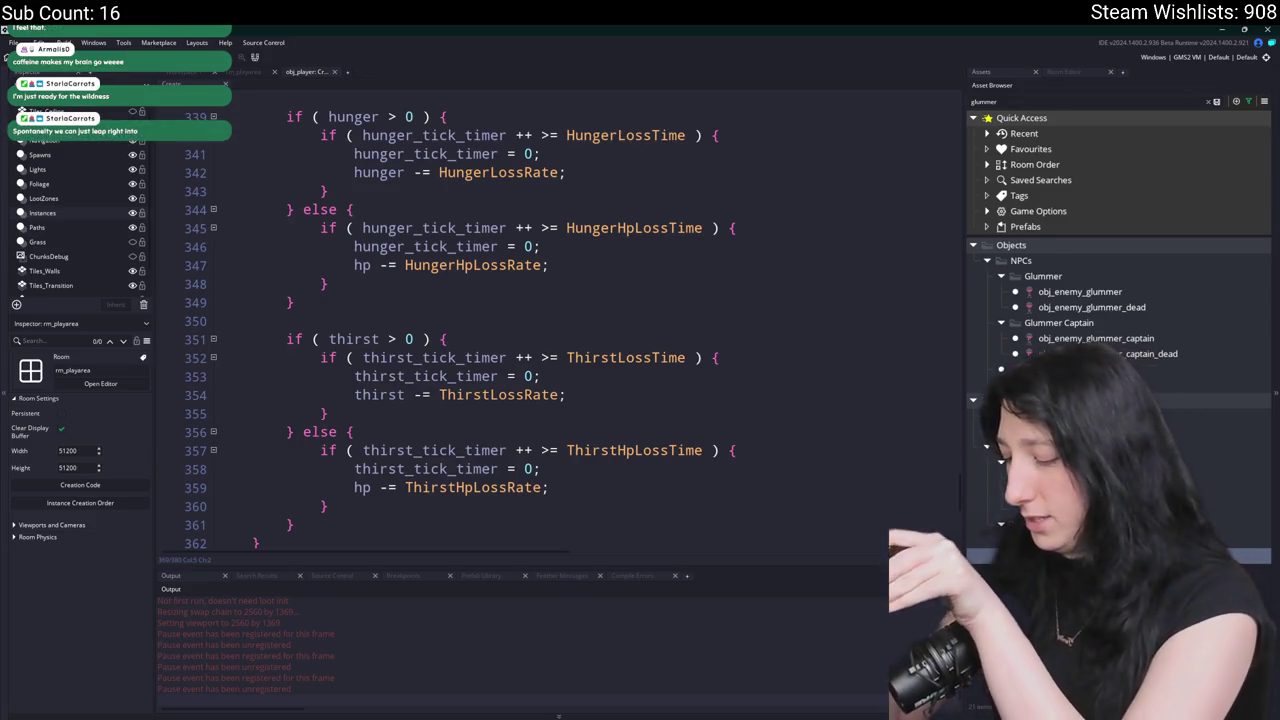
key("Insert")
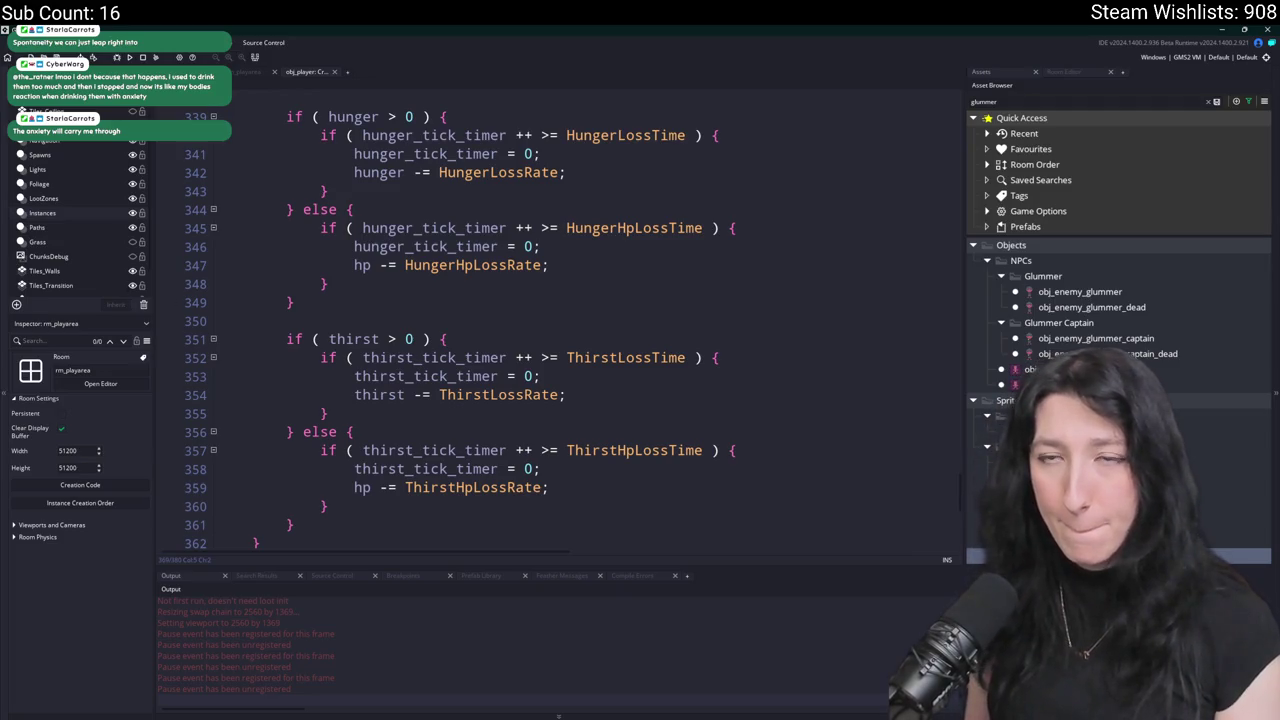
scroll(617, 309, "down", 1)
scroll(540, 254, "up", 5)
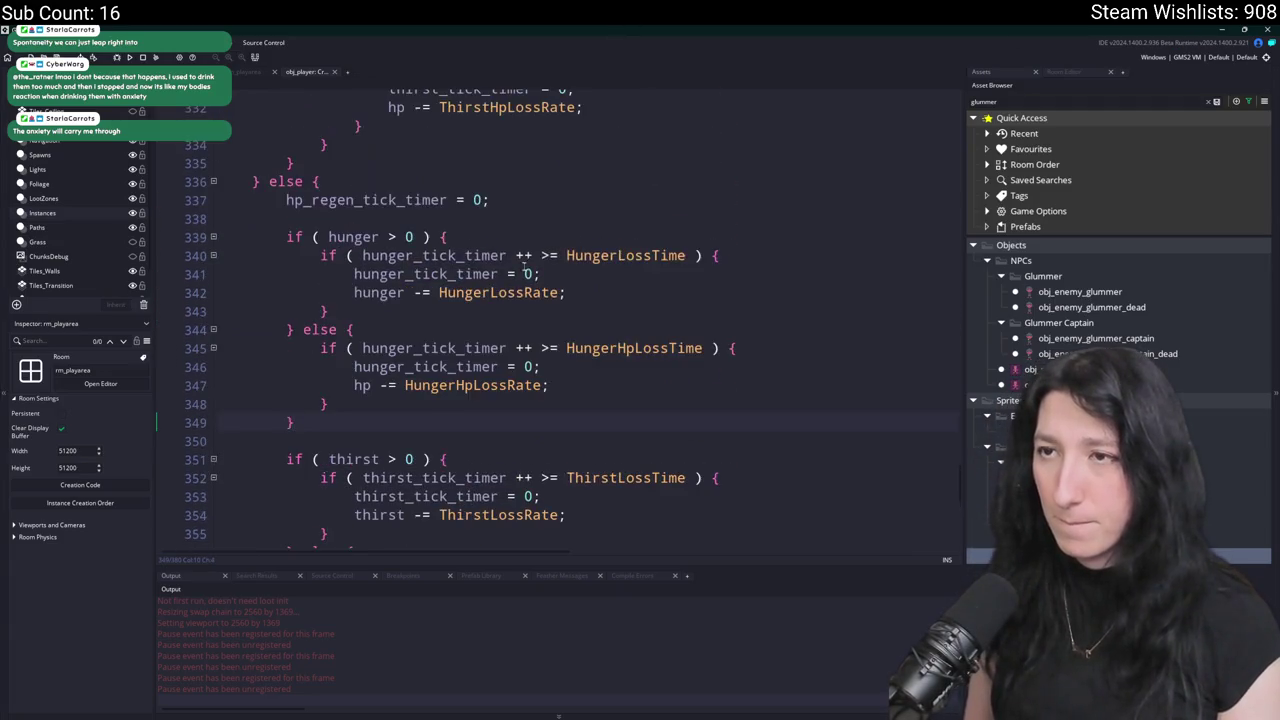
scroll(540, 254, "up", 2)
left_click(320, 401)
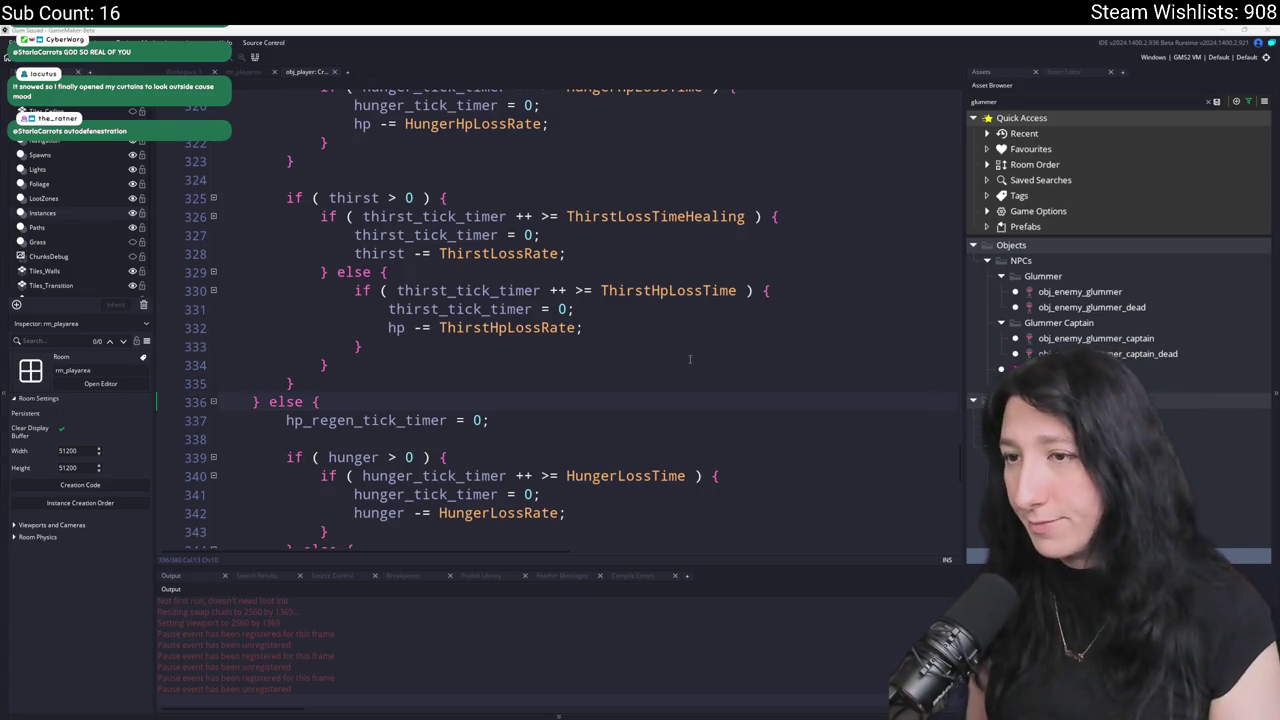
scroll(750, 400, "down", 1)
scroll(596, 296, "up", 5)
scroll(488, 235, "up", 2)
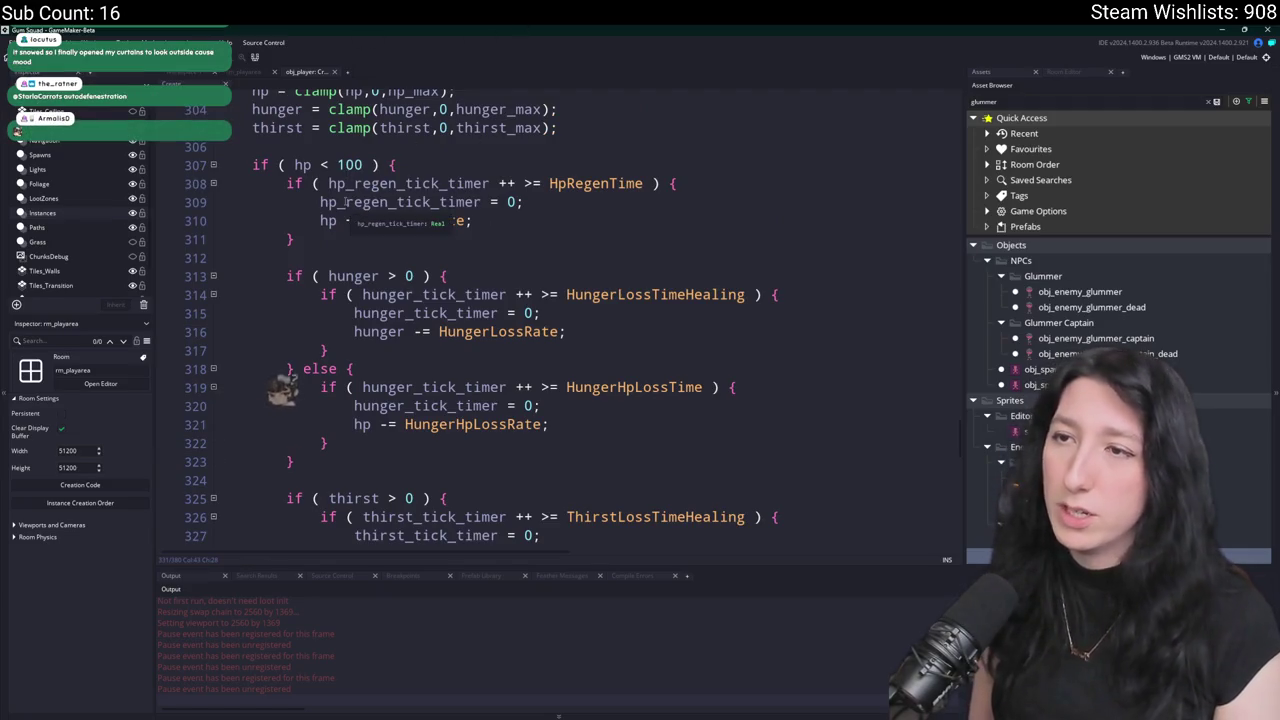
scroll(387, 360, "down", 2)
scroll(387, 360, "down", 7)
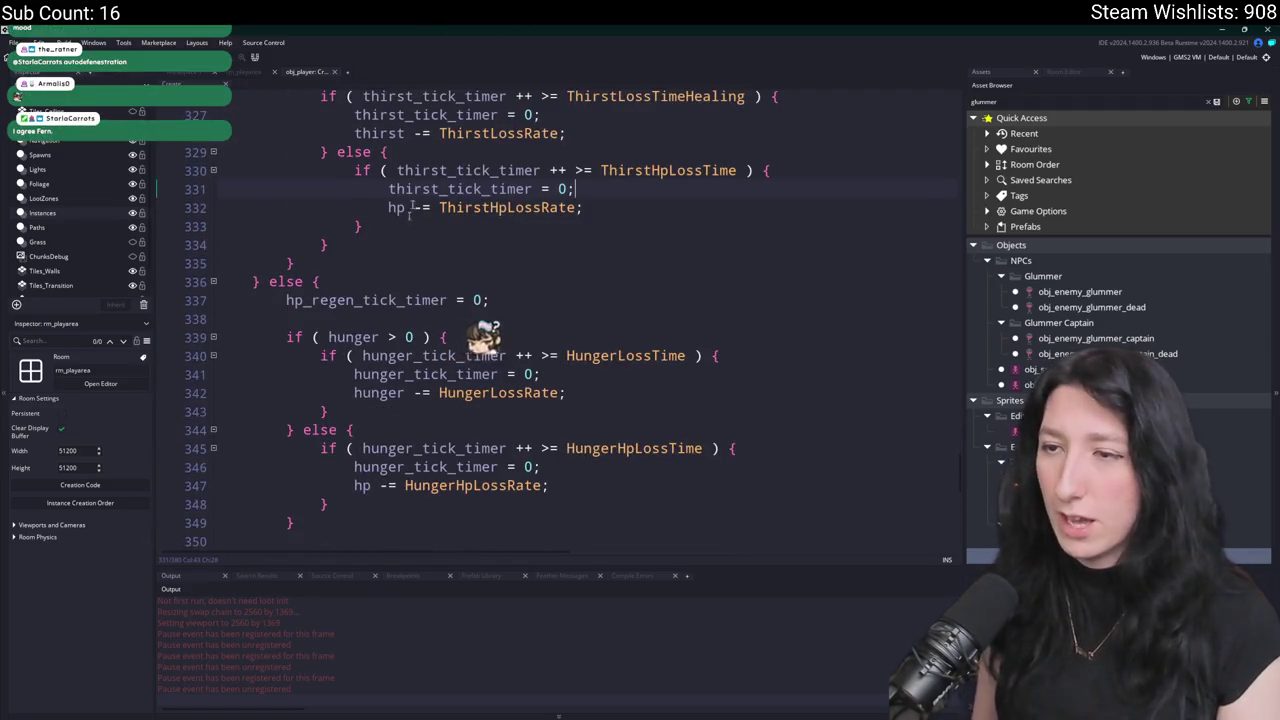
left_click(342, 277)
scroll(459, 301, "down", 2)
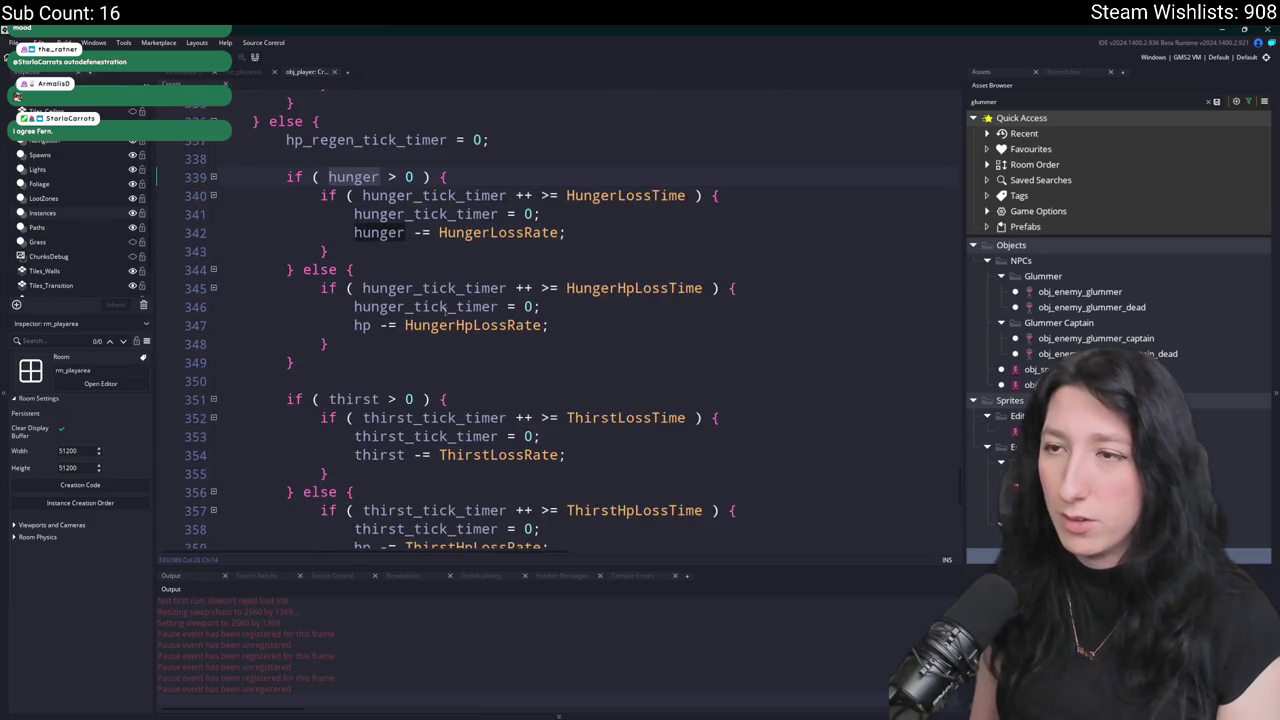
left_click(499, 307)
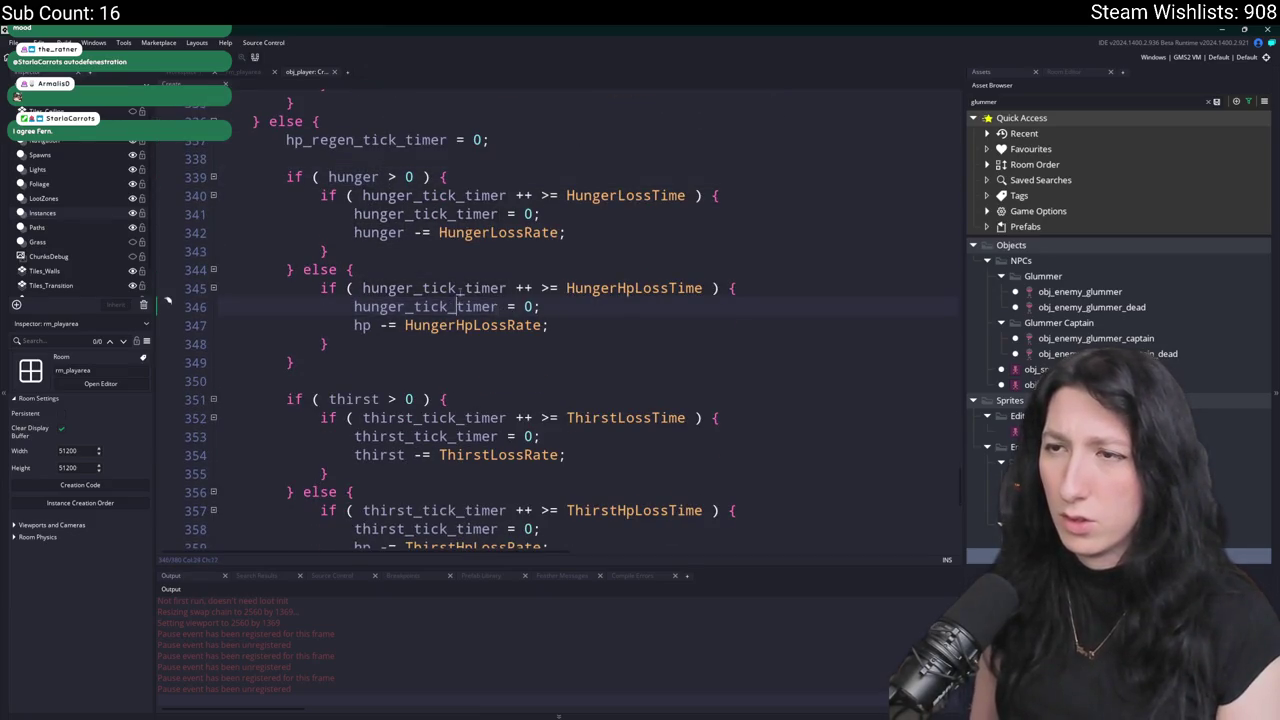
left_click(366, 178)
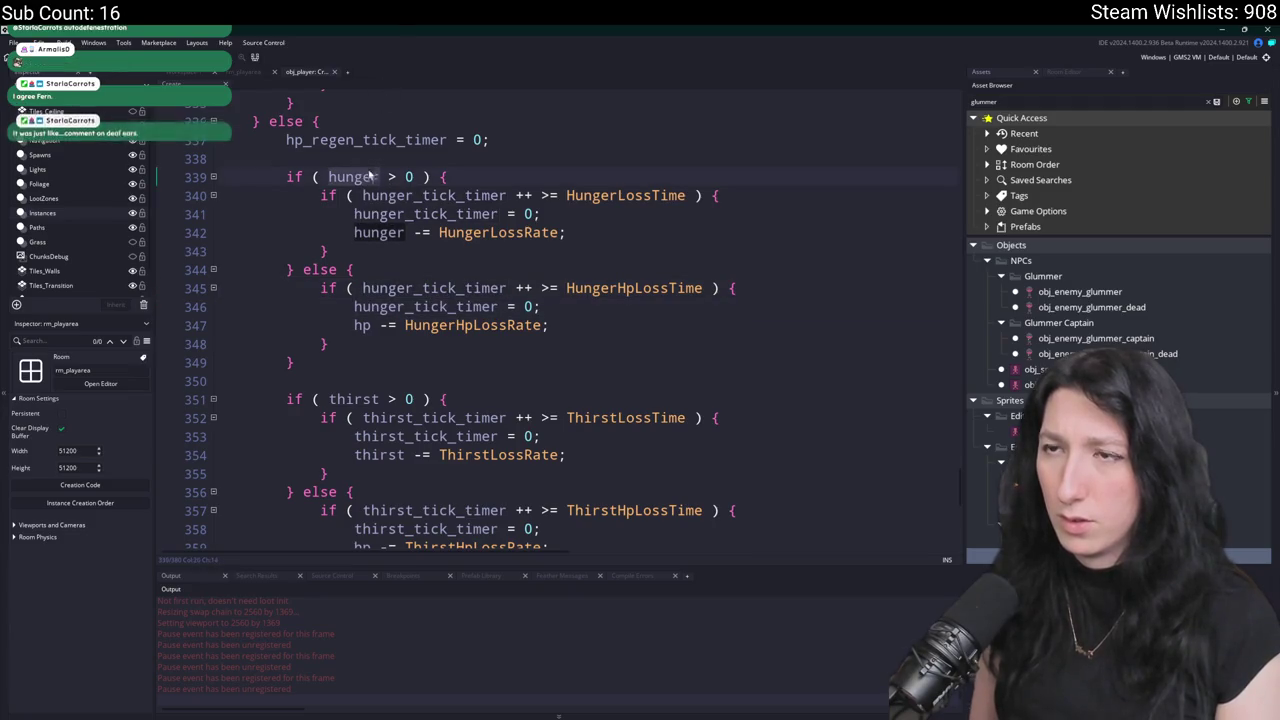
left_click(448, 140)
scroll(714, 189, "up", 9)
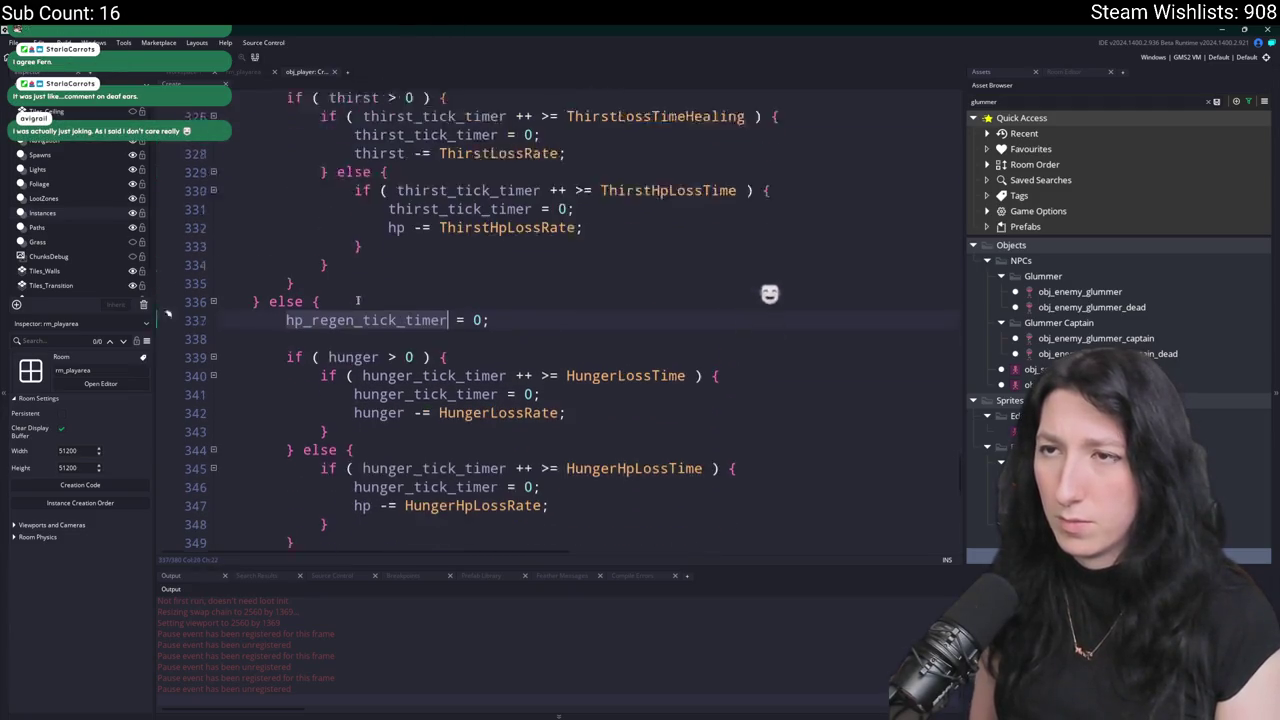
scroll(347, 346, "up", 2)
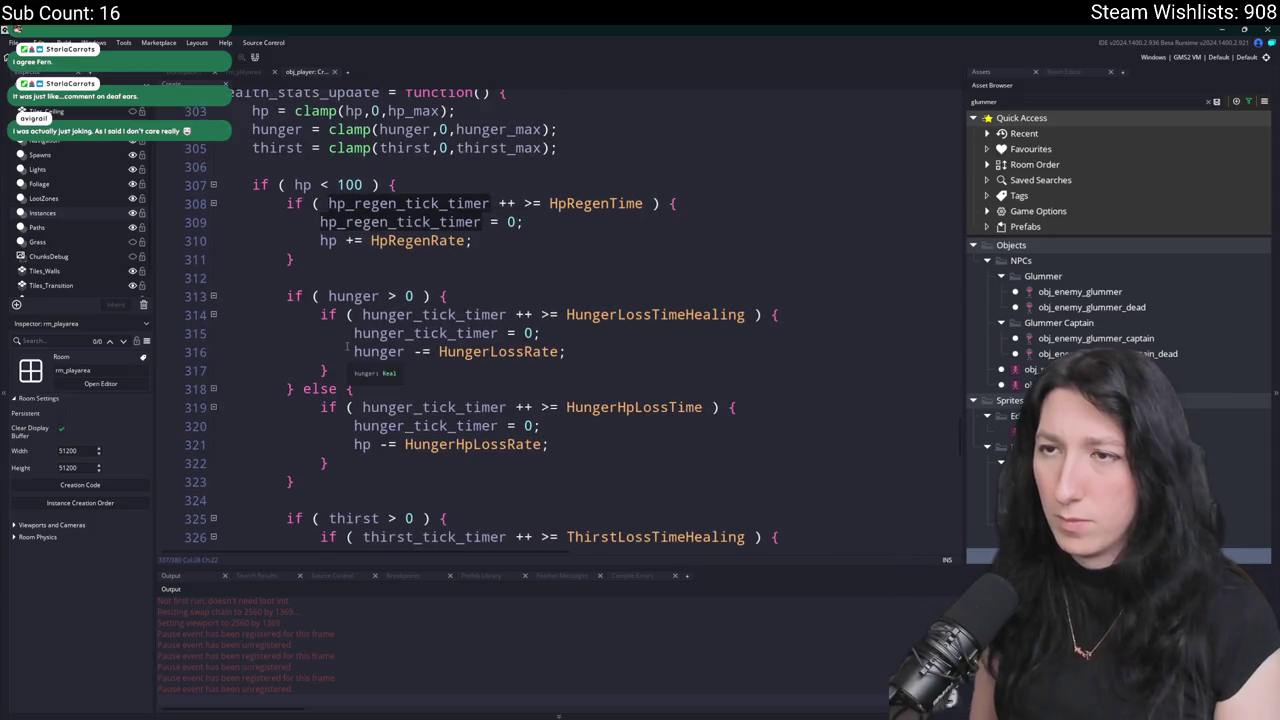
left_click(391, 184)
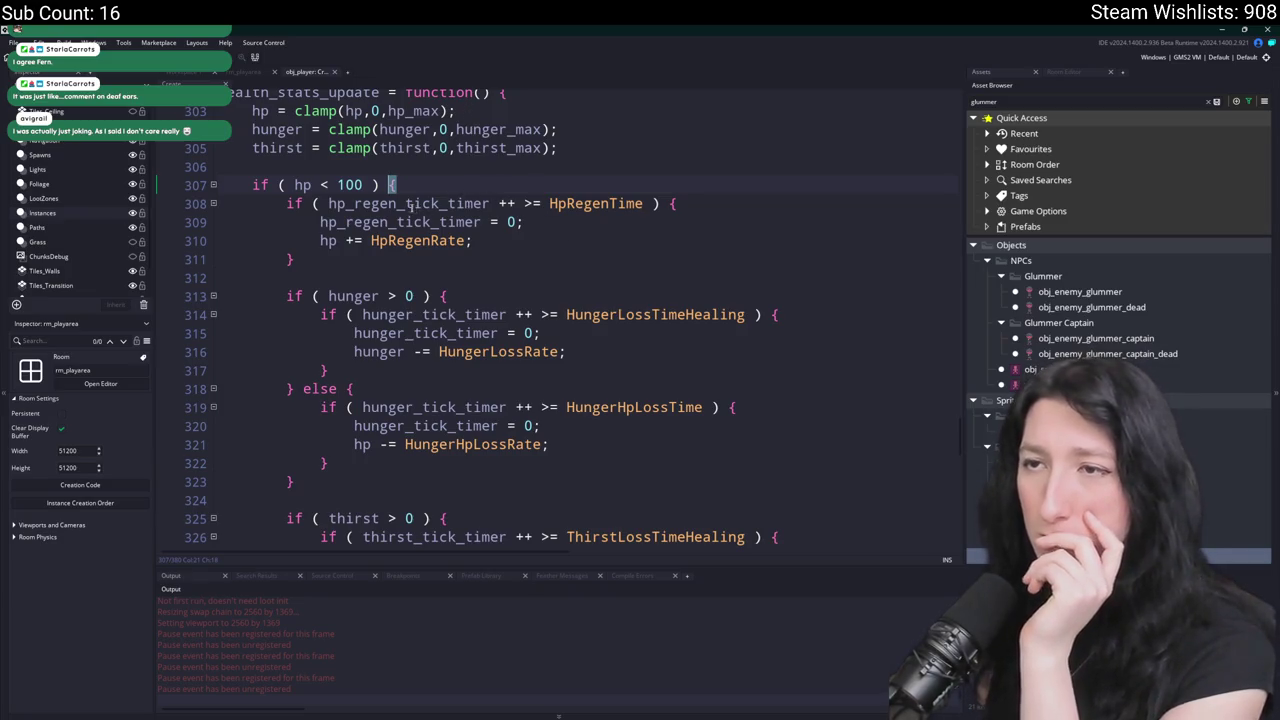
double_click(470, 203)
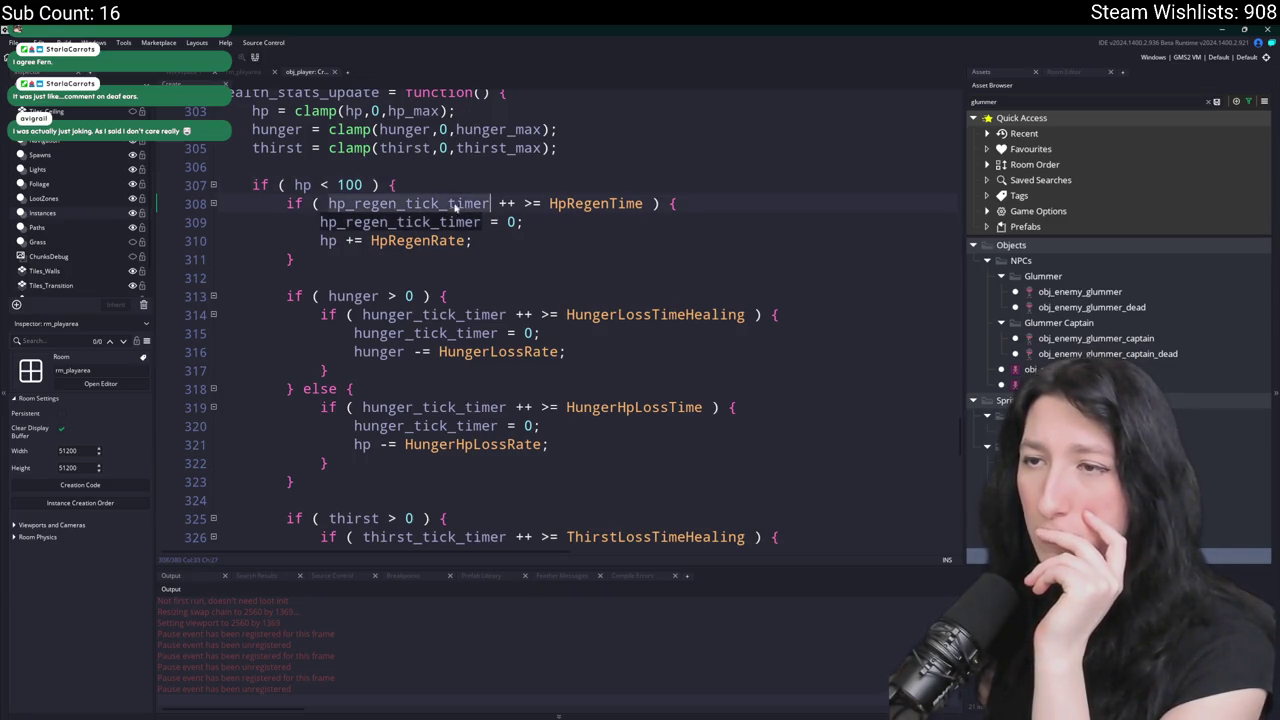
left_click_drag(294, 259, 287, 208)
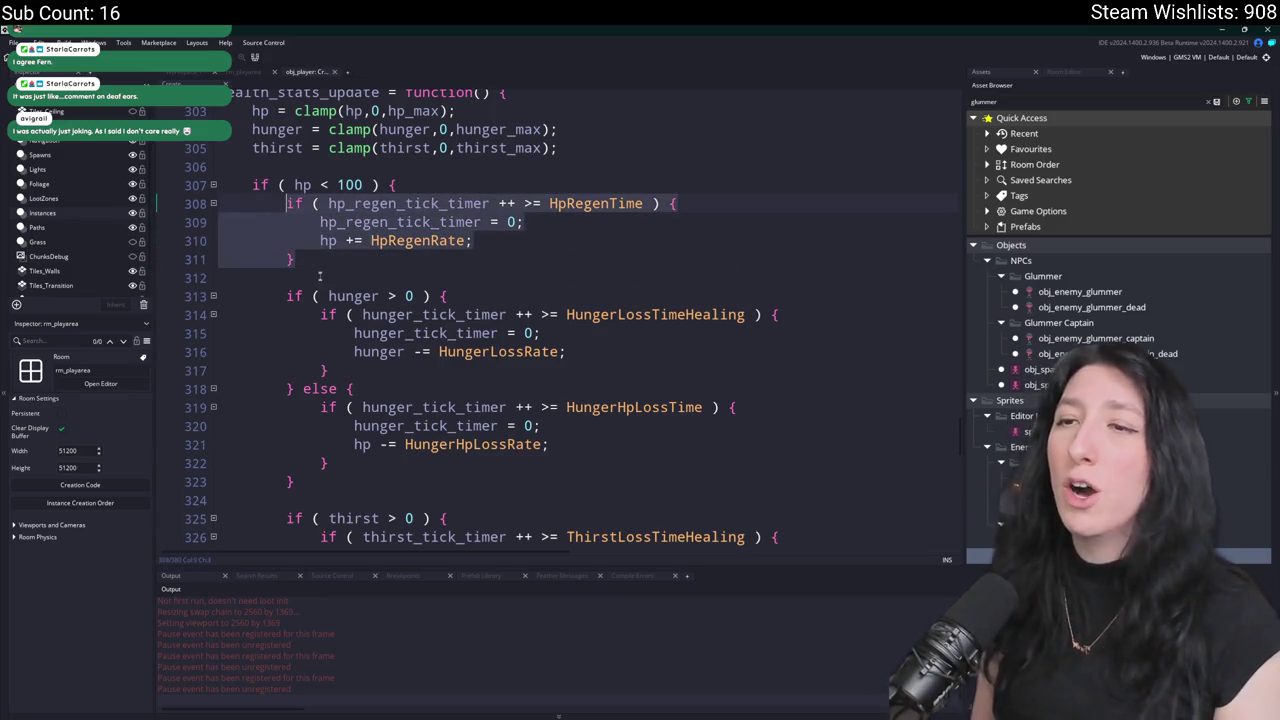
Insert 'if ( hunger > 0 || thirst > 0 ) {' above the HP regen block.
left_click(437, 296)
key("shift+Home")
key("ctrl+c")
left_click(430, 186)
key("Return")
key("ctrl+v")
key("Left")
key("Left")
key("Left")
type(")")
key("BackSpace")
type("|| thirst > 0")
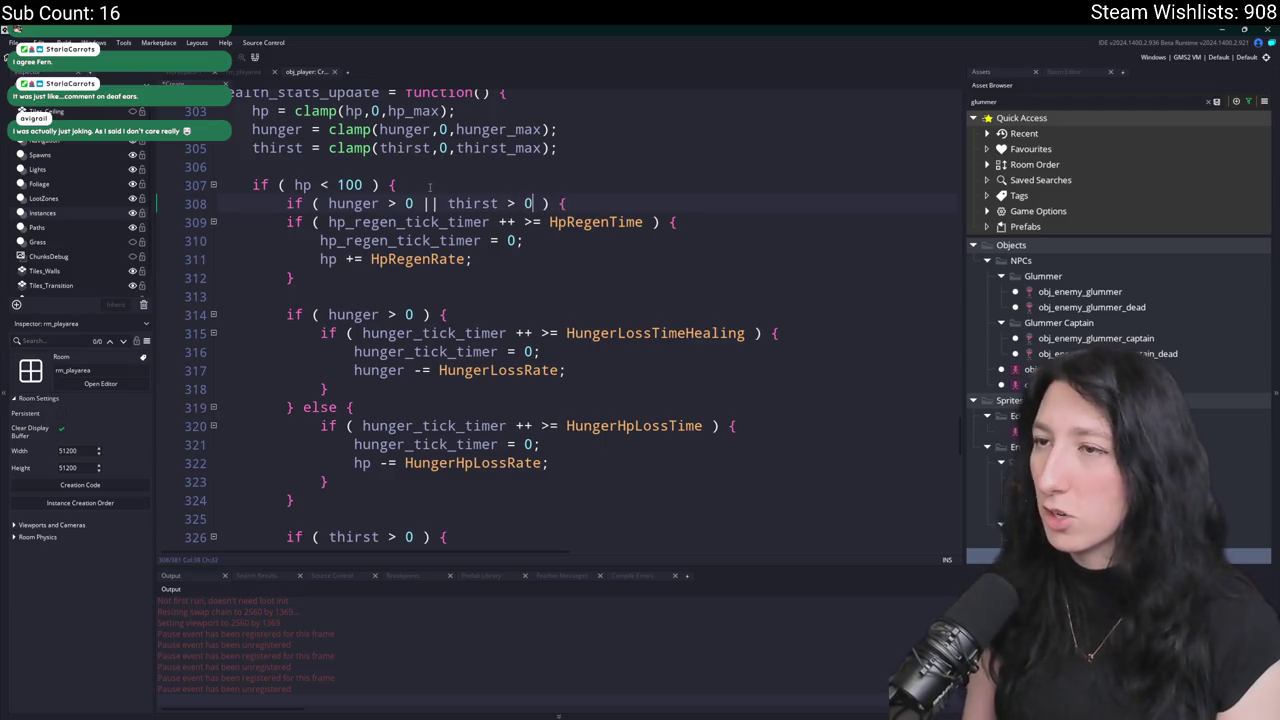
Close the new check with a brace after the regen block and indent the block one level.
left_click(352, 277)
key("Return")
type("}")
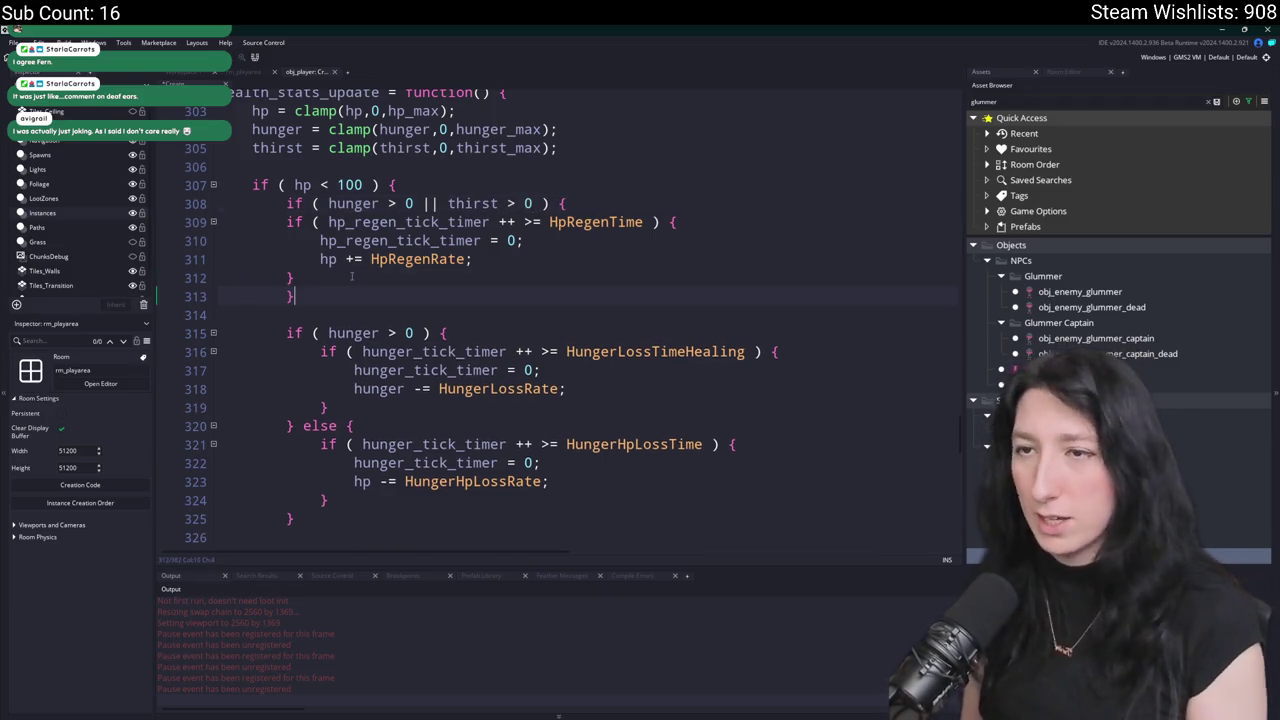
left_click_drag(298, 277, 293, 222)
key("Tab")
left_click(344, 184)
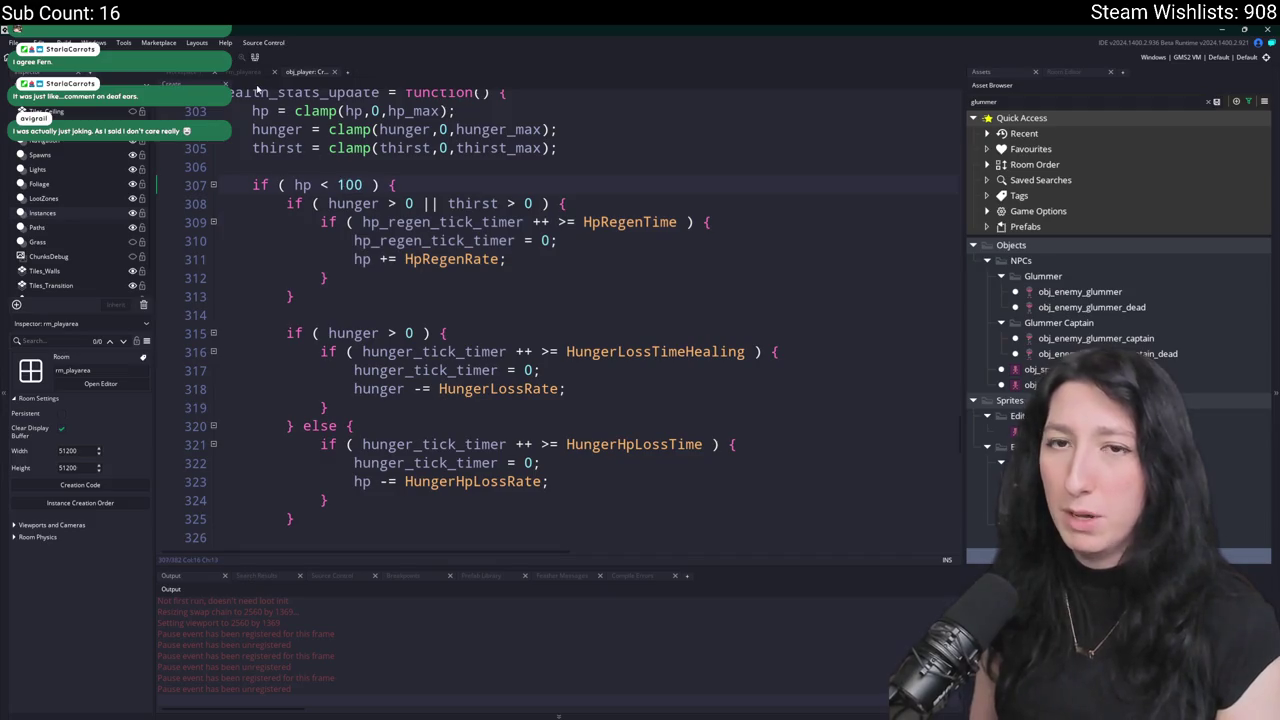
key("ctrl+t")
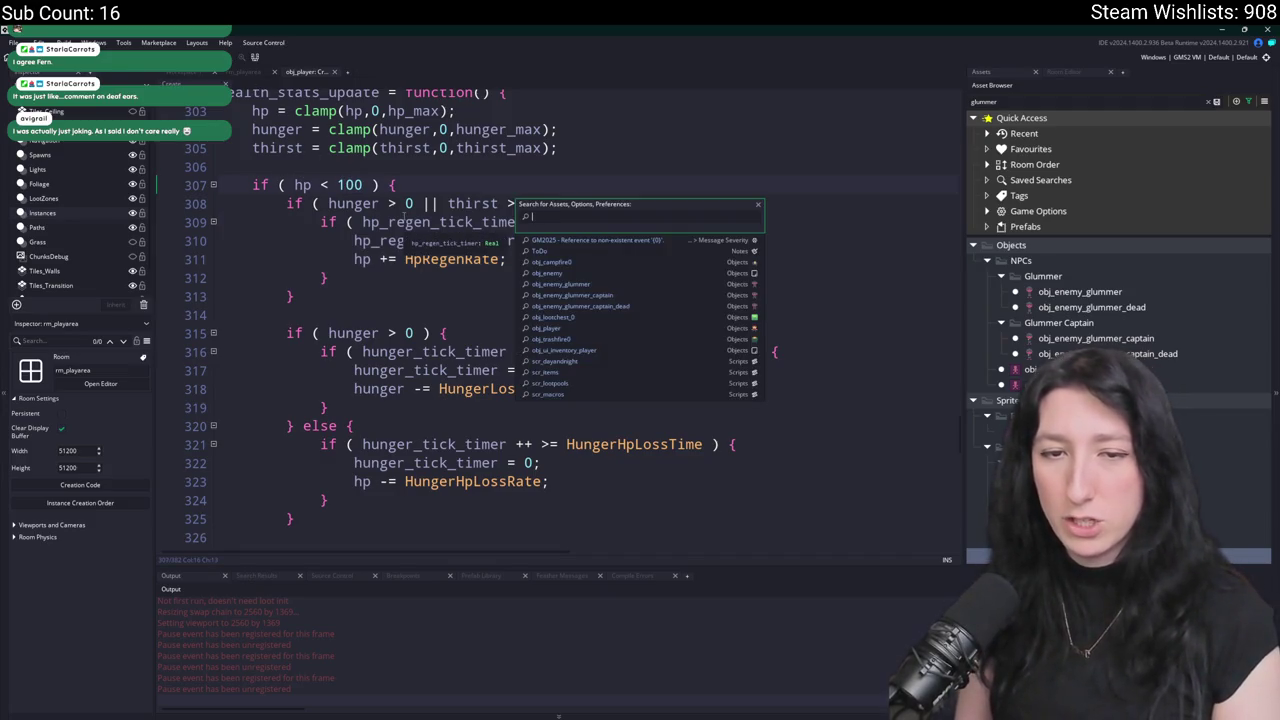
Open the scr_lootpools script from an asset search for 'loot'.
type("loot")
key("Down")
key("Down")
key("Down")
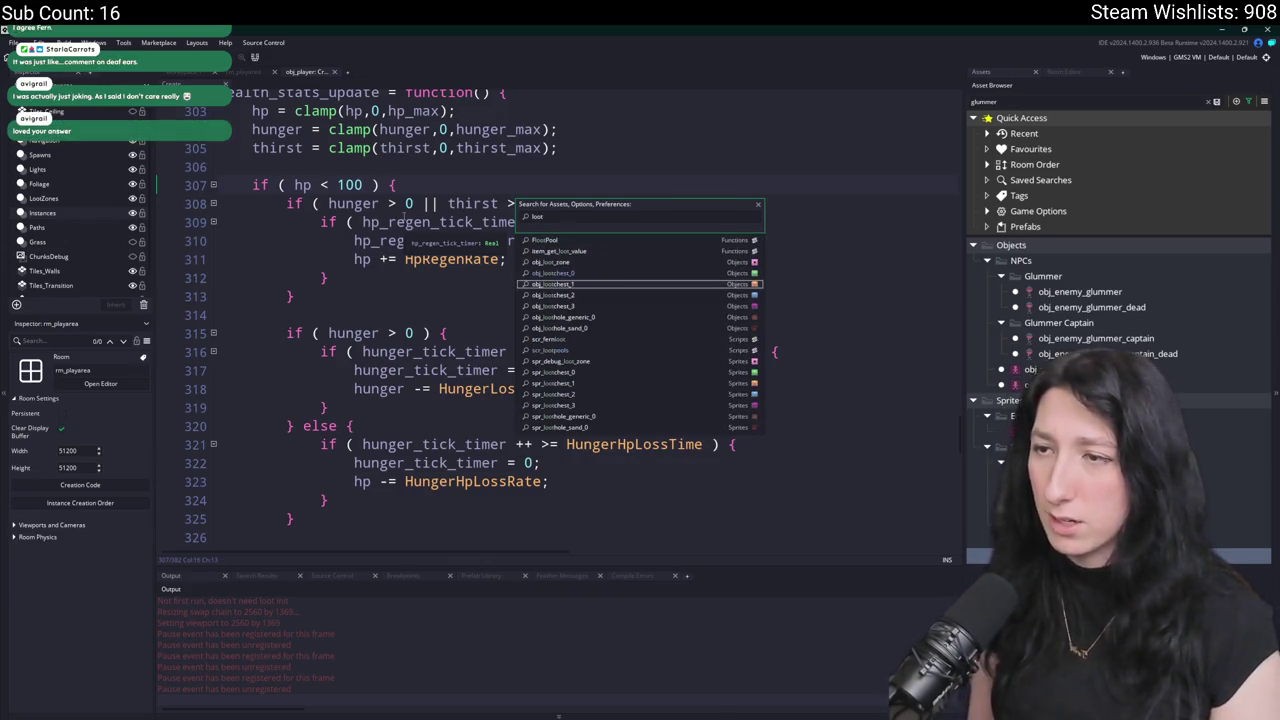
key("Up")
key("Return")
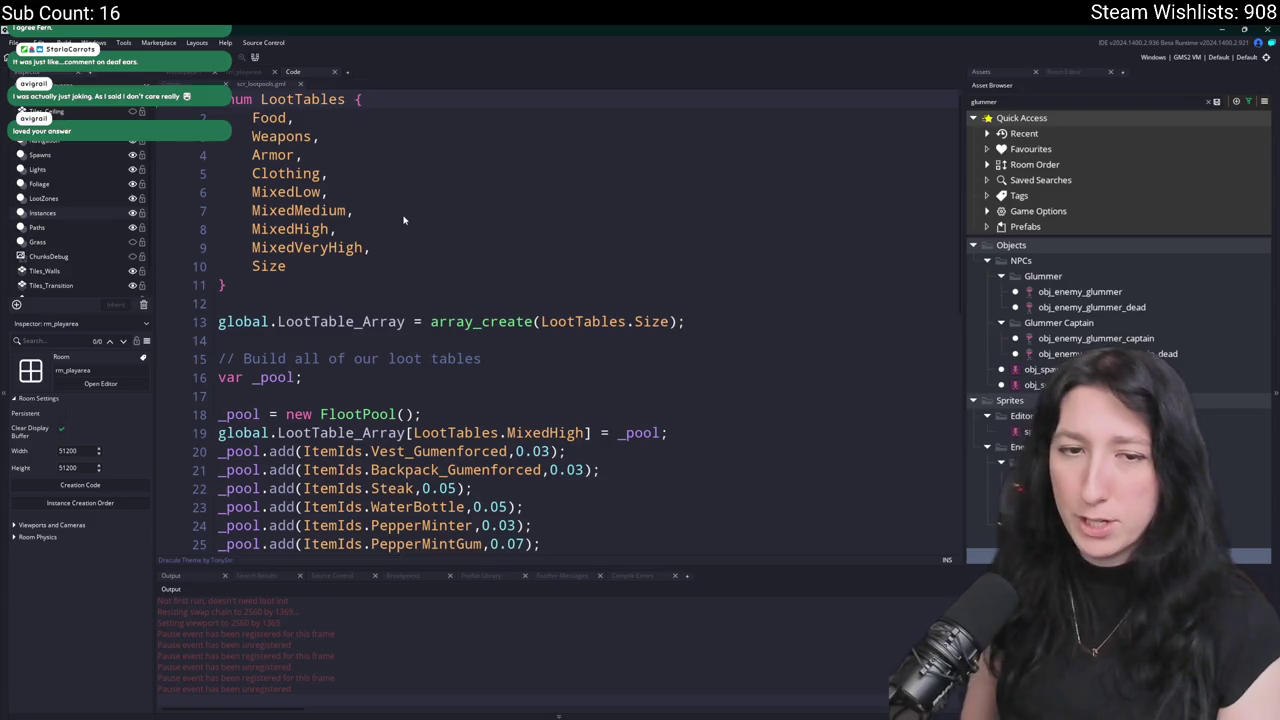
Select the MixedHigh pool block and duplicate it directly below the original.
scroll(404, 220, "down", 6)
scroll(644, 329, "up", 1)
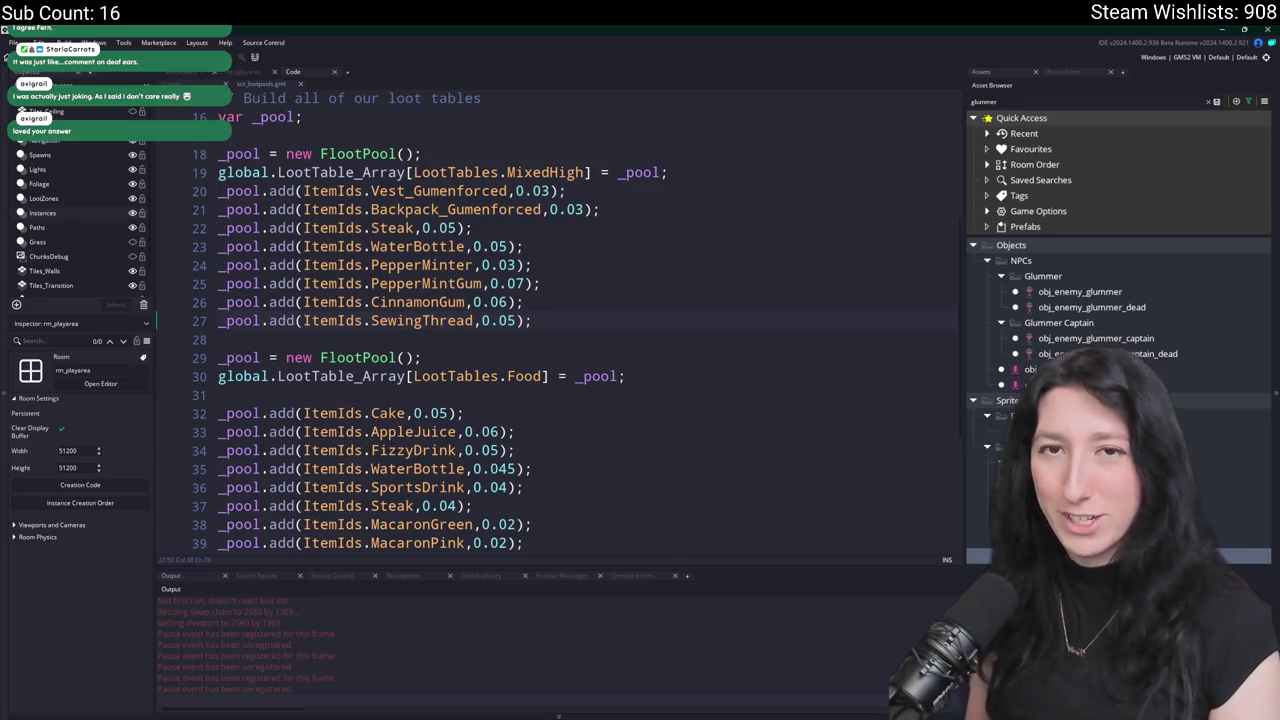
key("shift+Up")
key("shift+Up")
key("shift+Up")
key("ctrl+d")
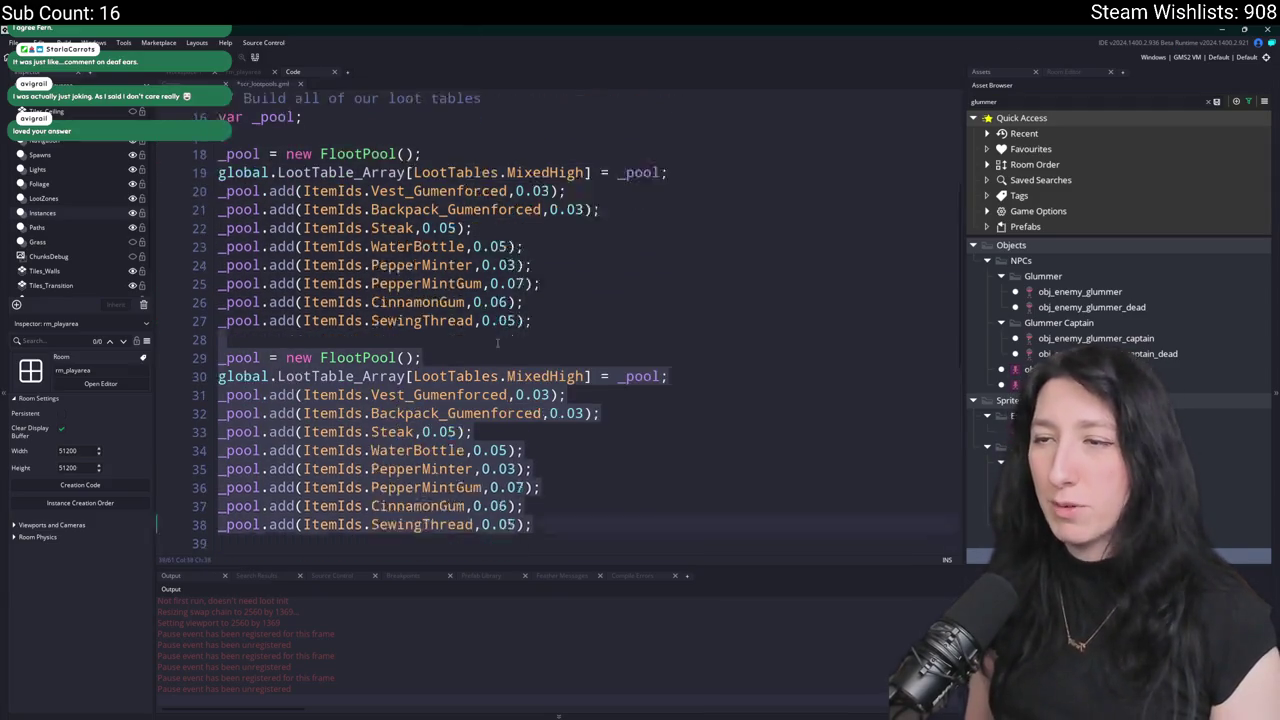
Change the duplicate's table on line 30 from MixedHigh to LootTables.MixedMedium.
scroll(499, 340, "down", 2)
left_click(532, 334)
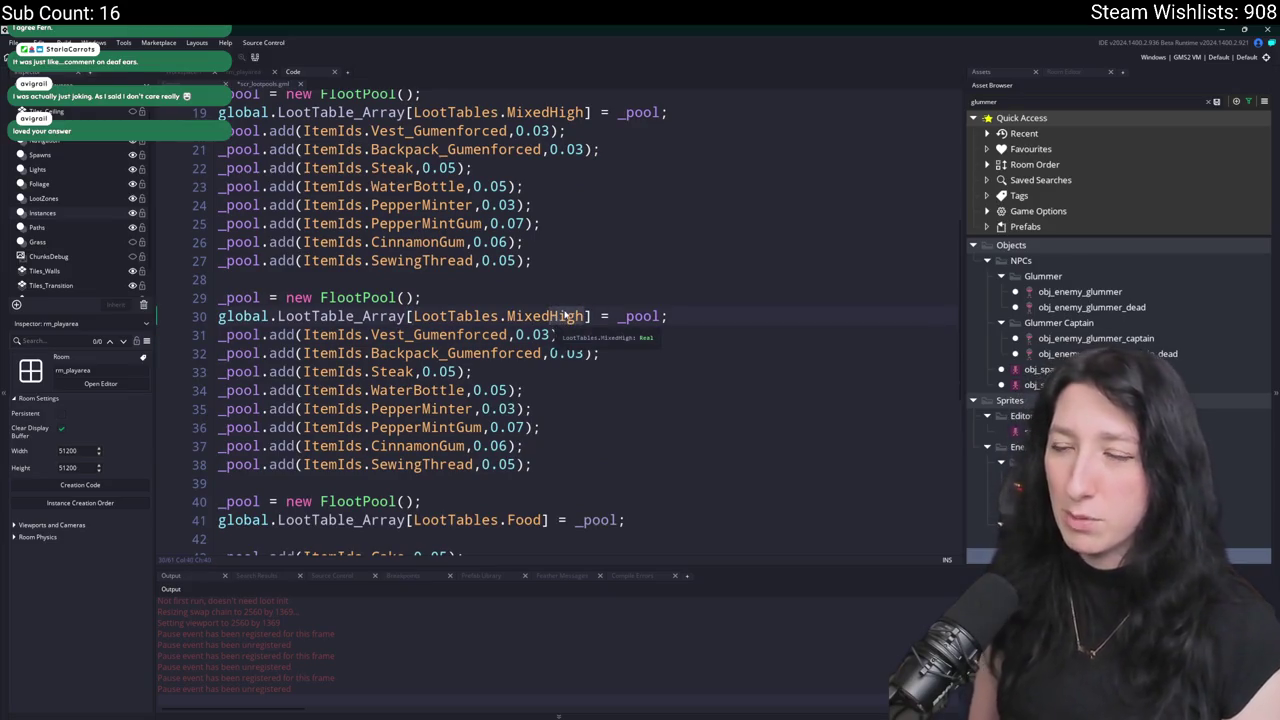
double_click(565, 316)
type("MixedMe")
key("Return")
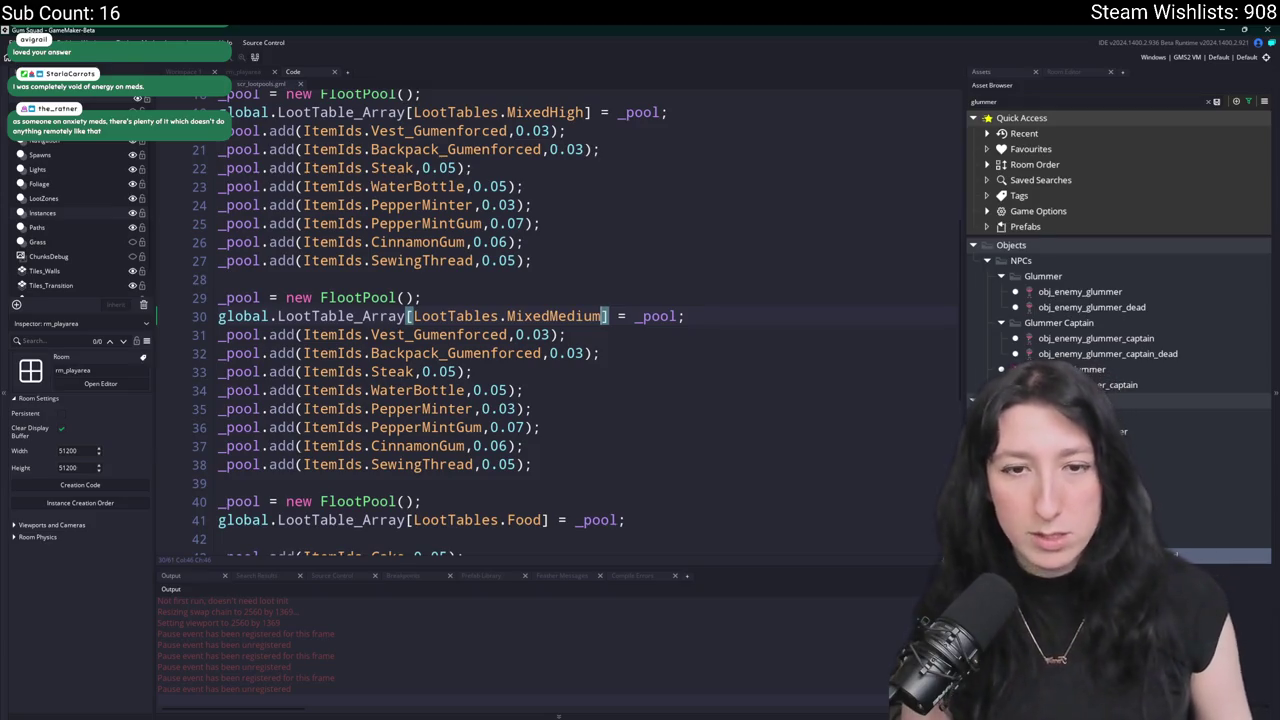
key("Insert")
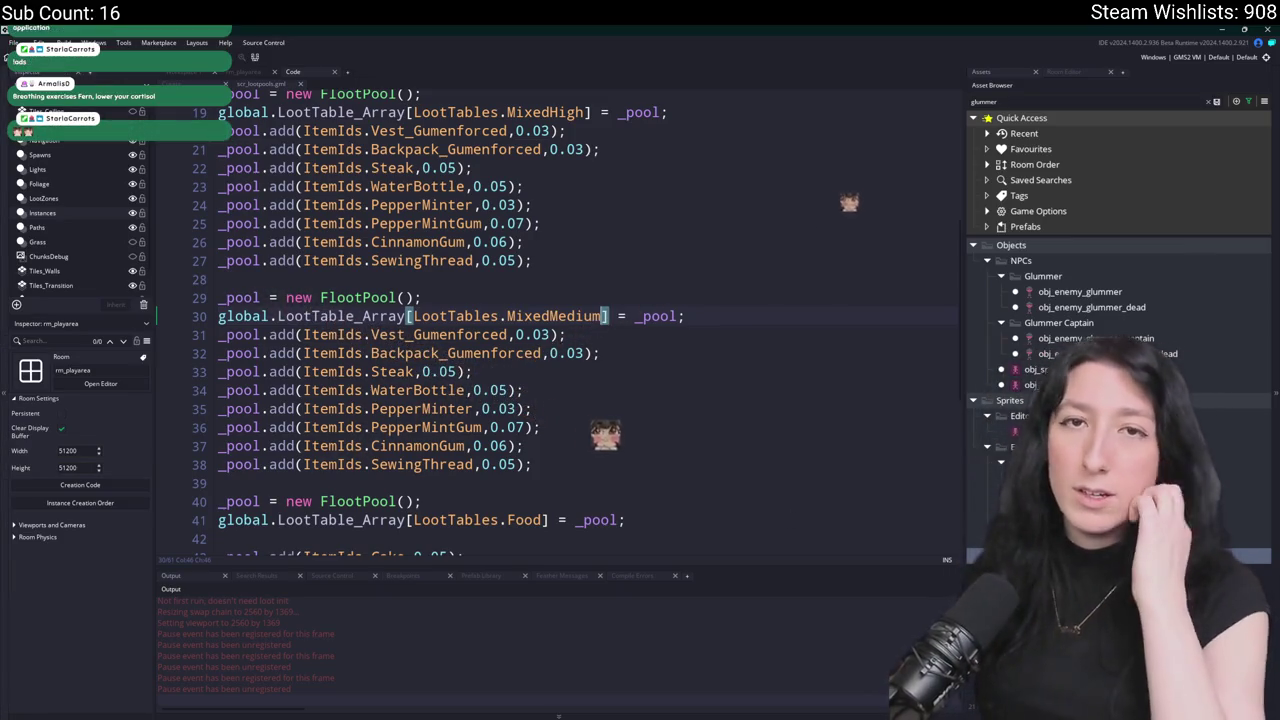
Save scr_lootpools and switch lines 31–33 to Vest_Kevlar, Backpack_Canvas and Cake.
left_click(725, 315)
key("ctrl+s")
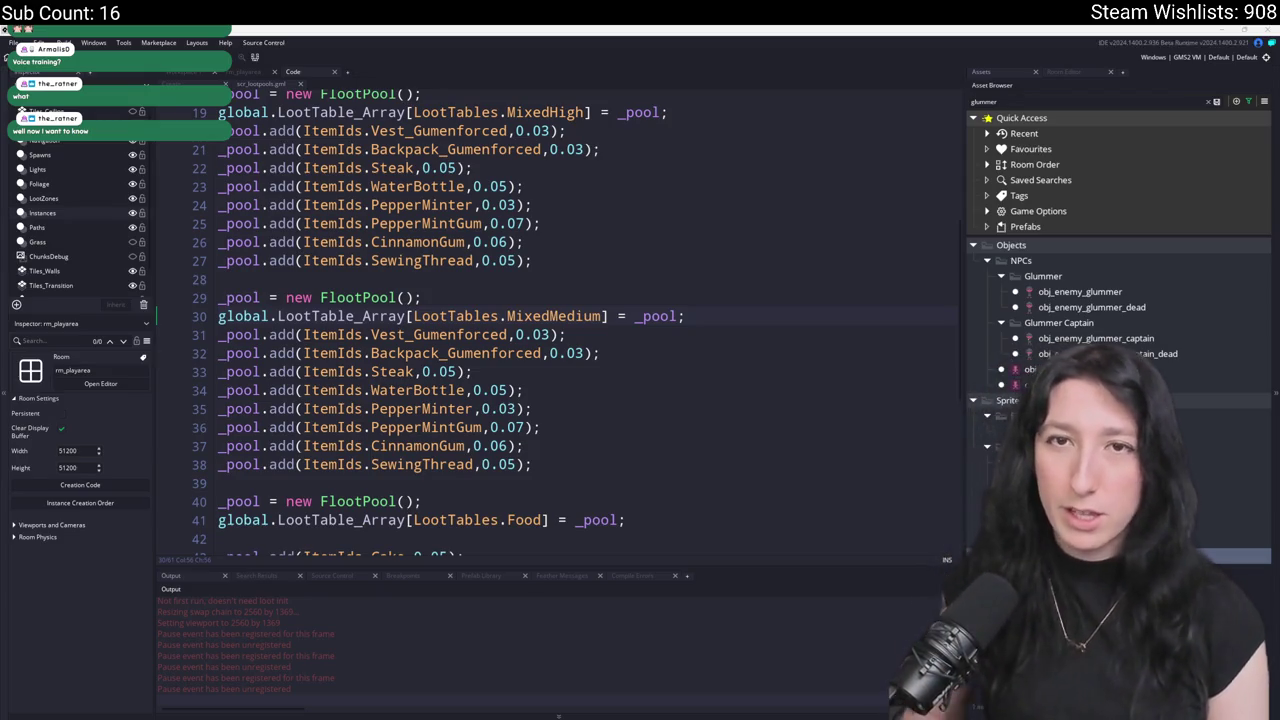
key("Insert")
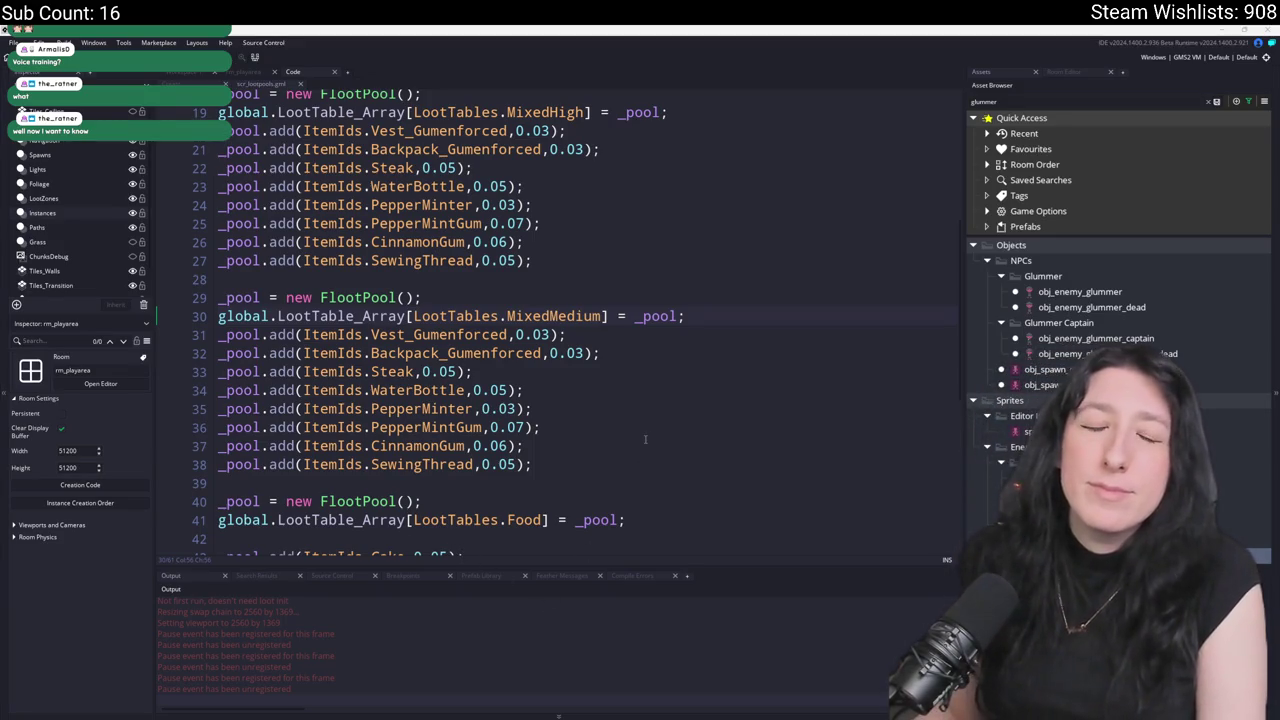
key("Up")
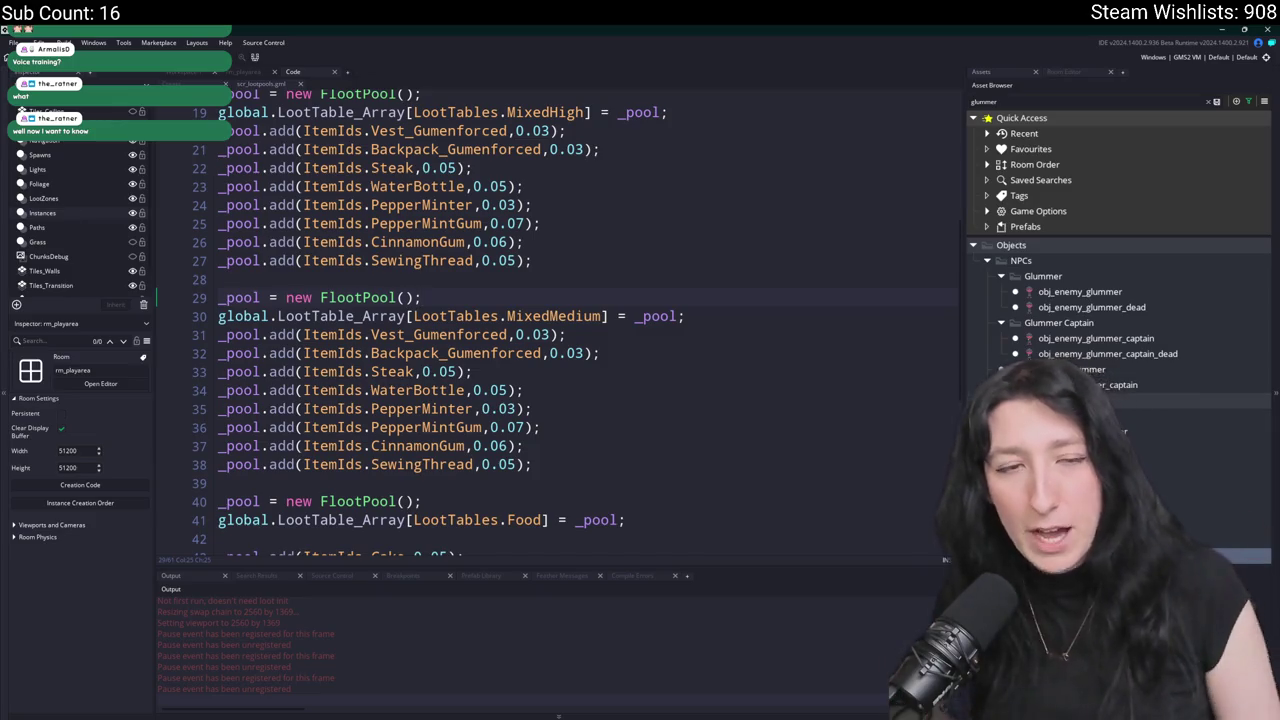
key("ctrl+z")
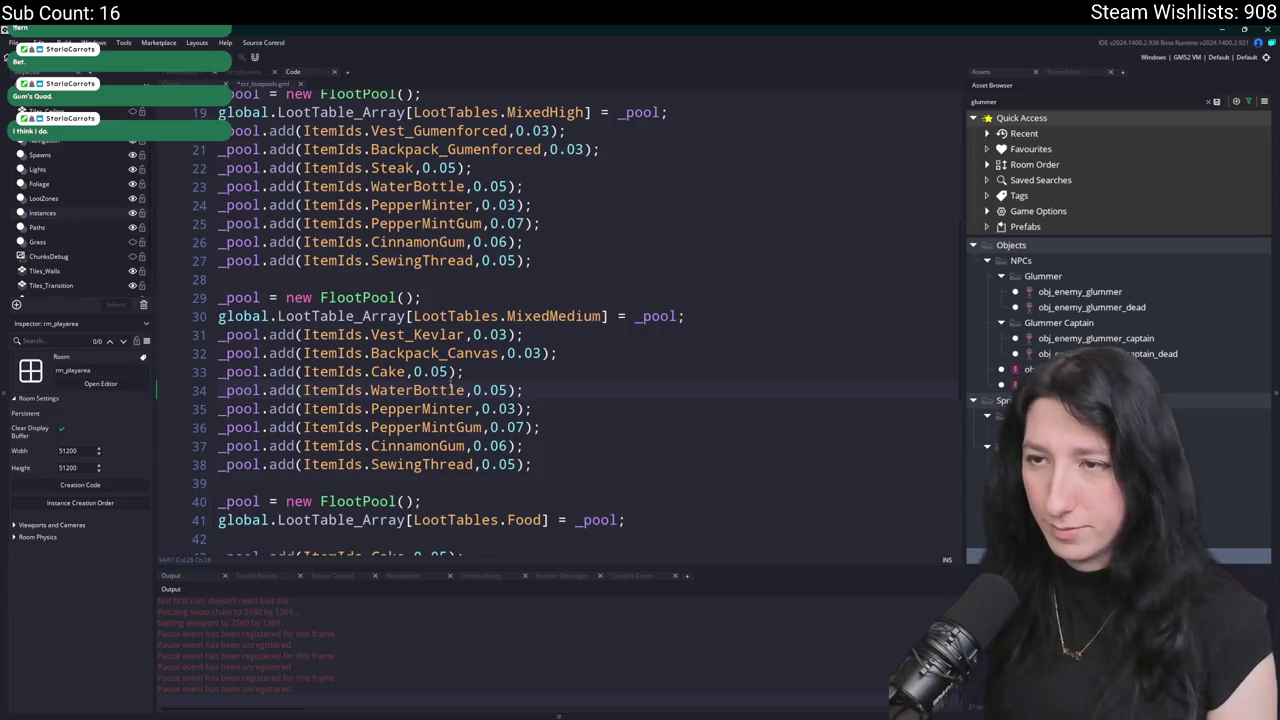
Replace WaterBottle on line 34 with Cupcake and set Cake and Cupcake chances to 0.06.
double_click(465, 390)
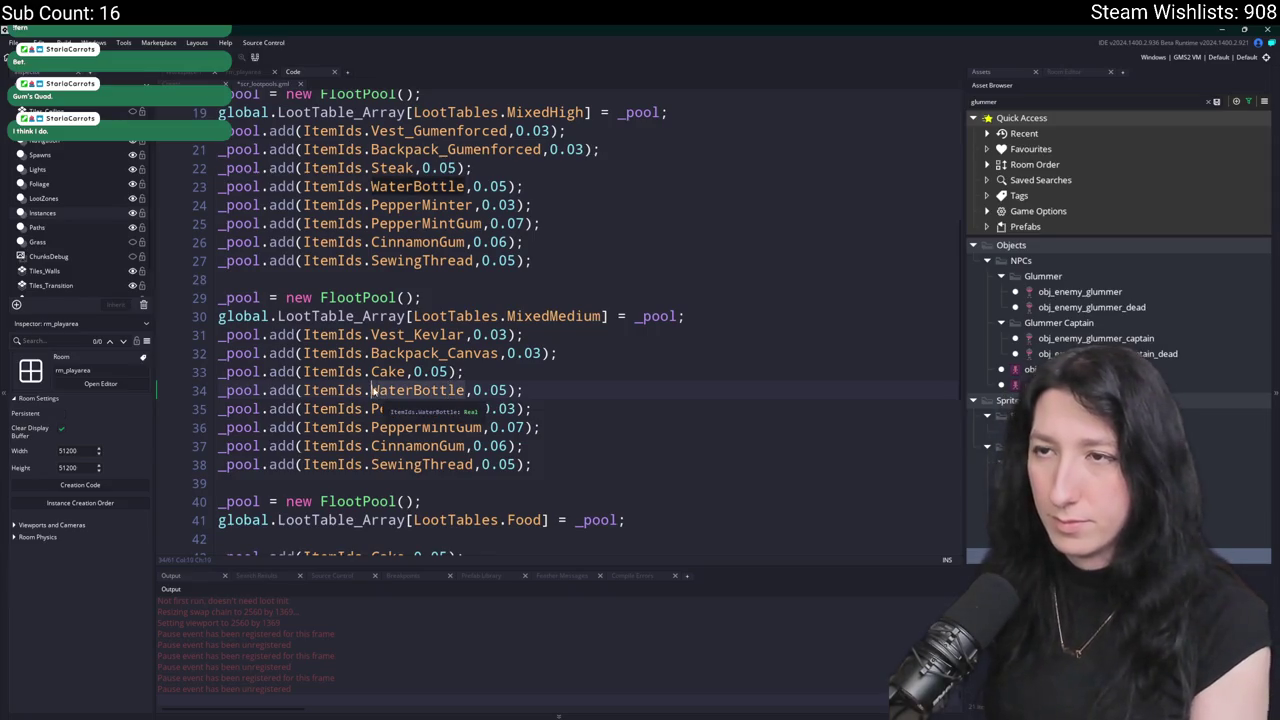
key("BackSpace")
type("Cu")
key("Return")
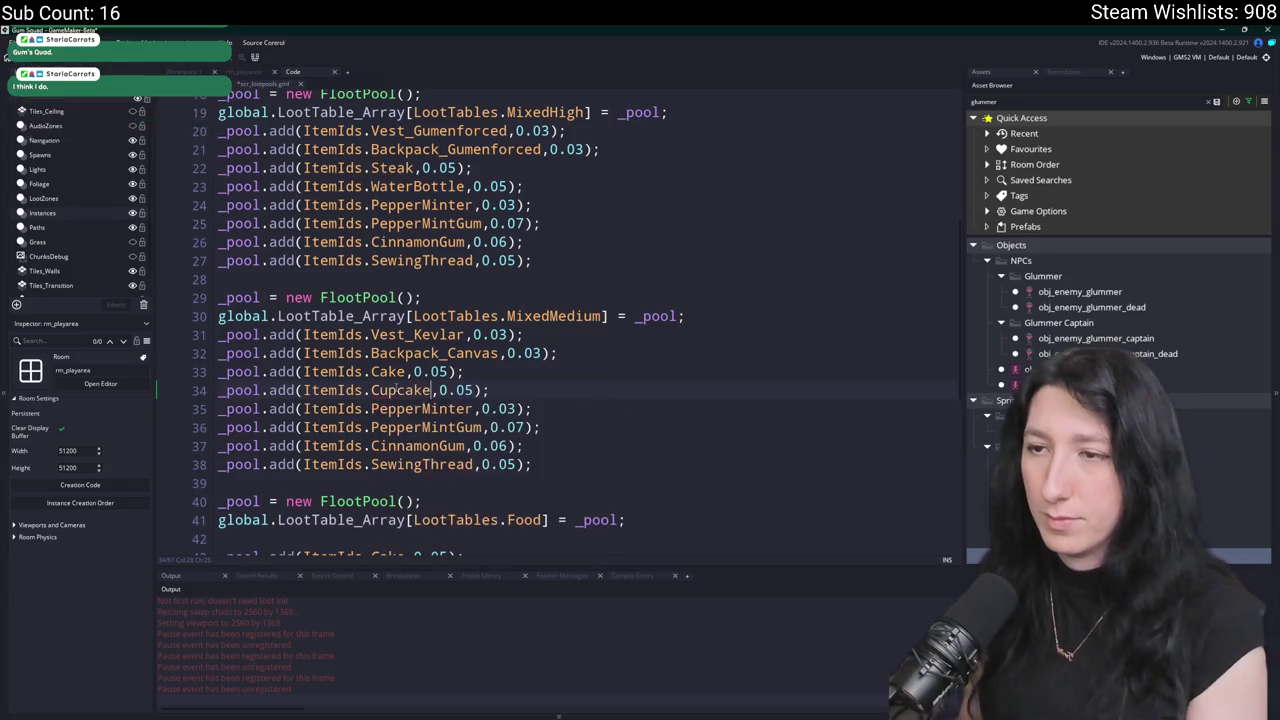
key("Right")
key("Right")
key("Right")
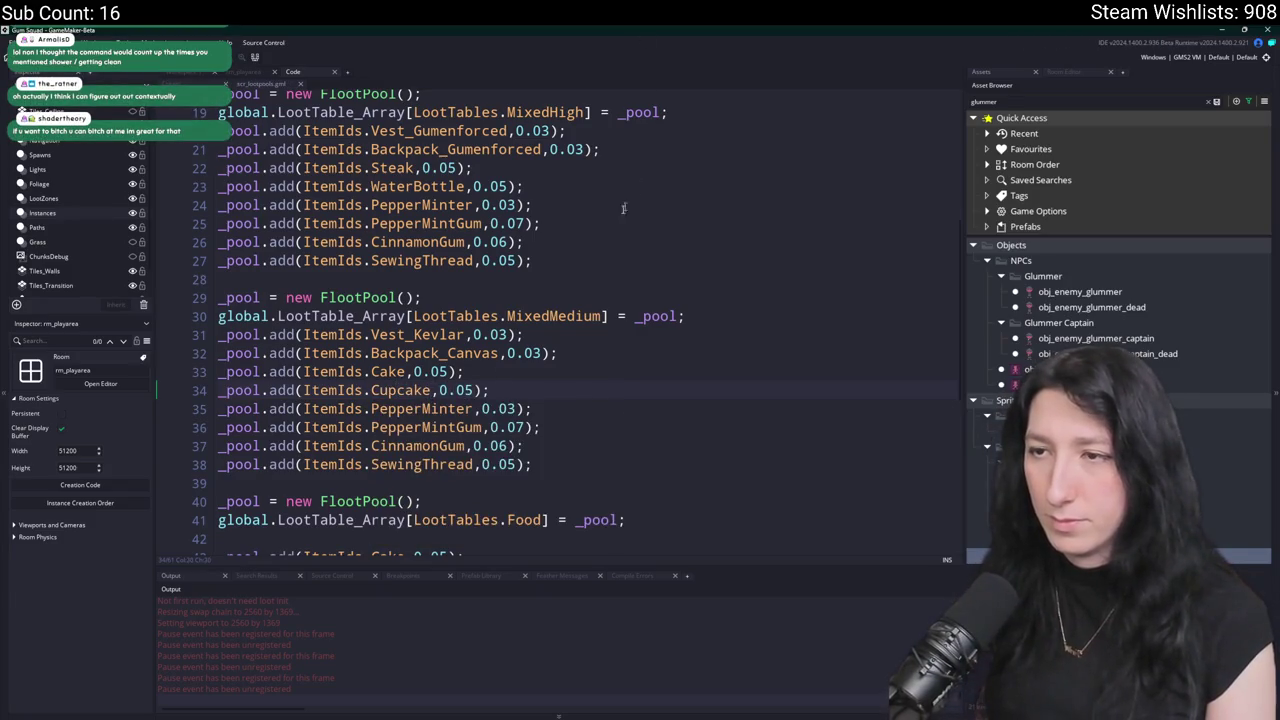
key("Up")
key("Left")
key("Left")
key("BackSpace")
type("6")
key("Down")
key("Right")
key("Right")
key("Right")
key("BackSpace")
type("6")
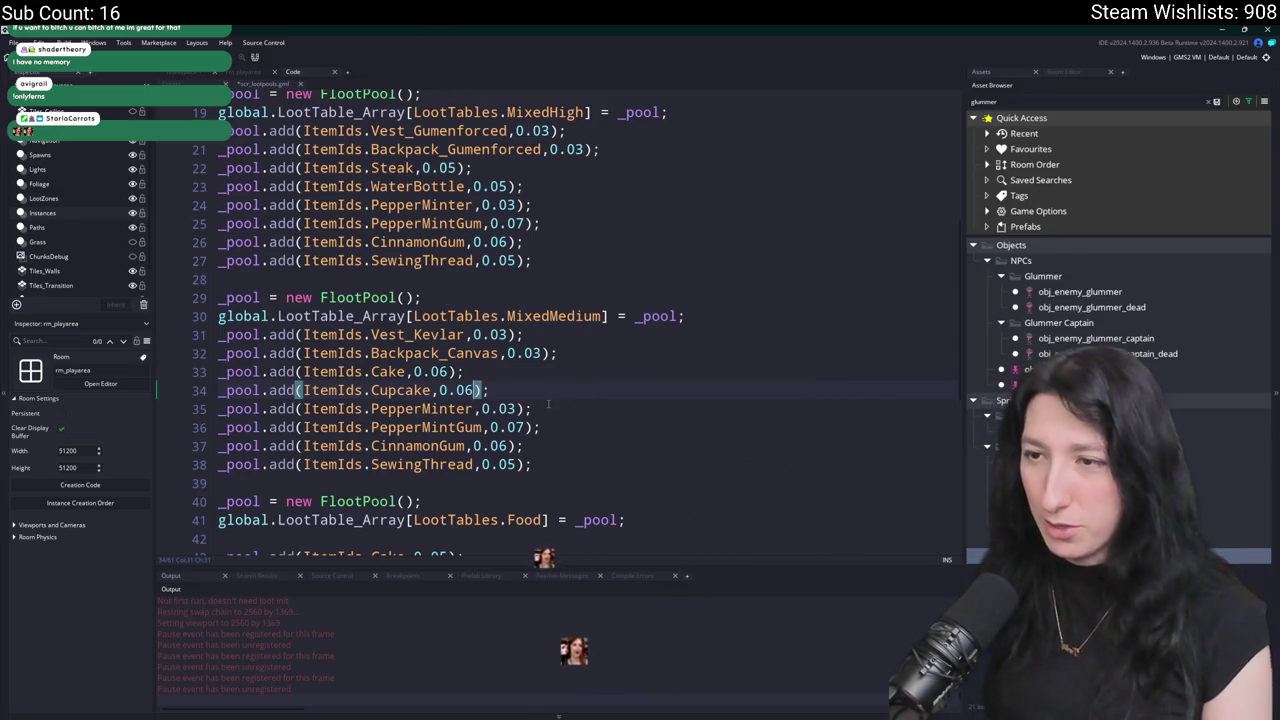
Replace PepperMinter on line 35 with SportsDrink at a 0.06 drop chance.
left_click(371, 408)
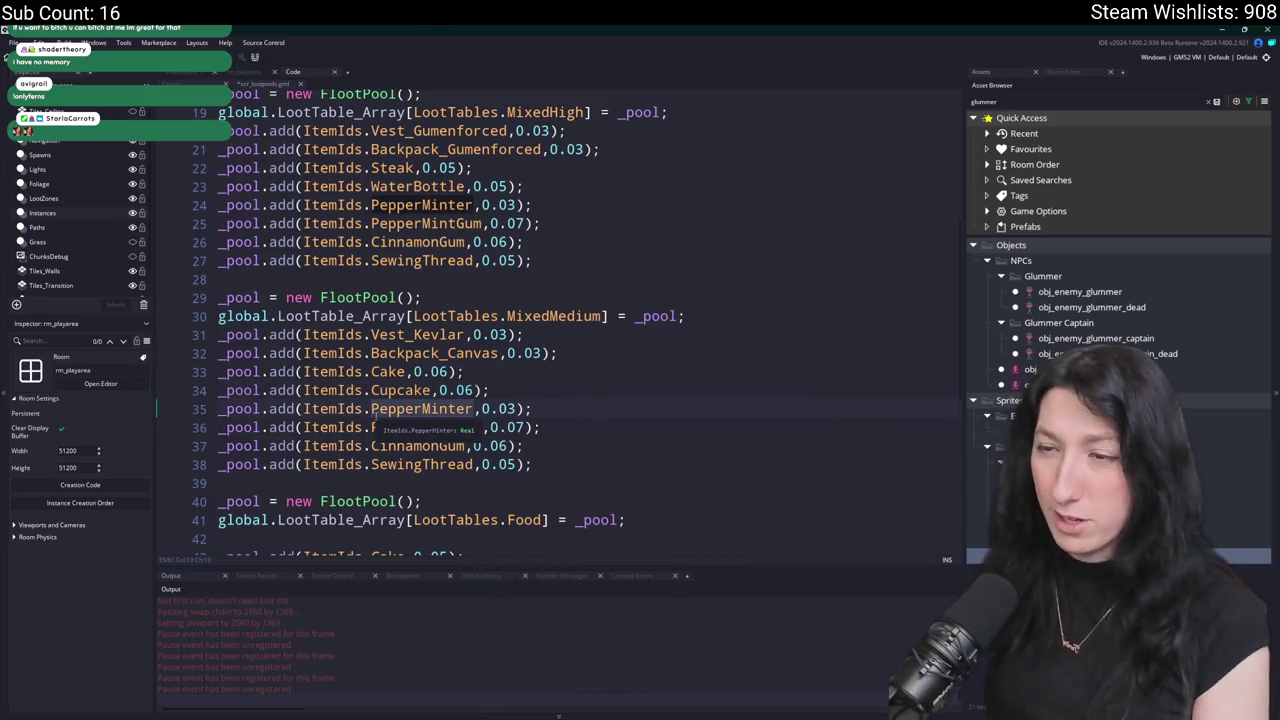
key("ctrl+Delete")
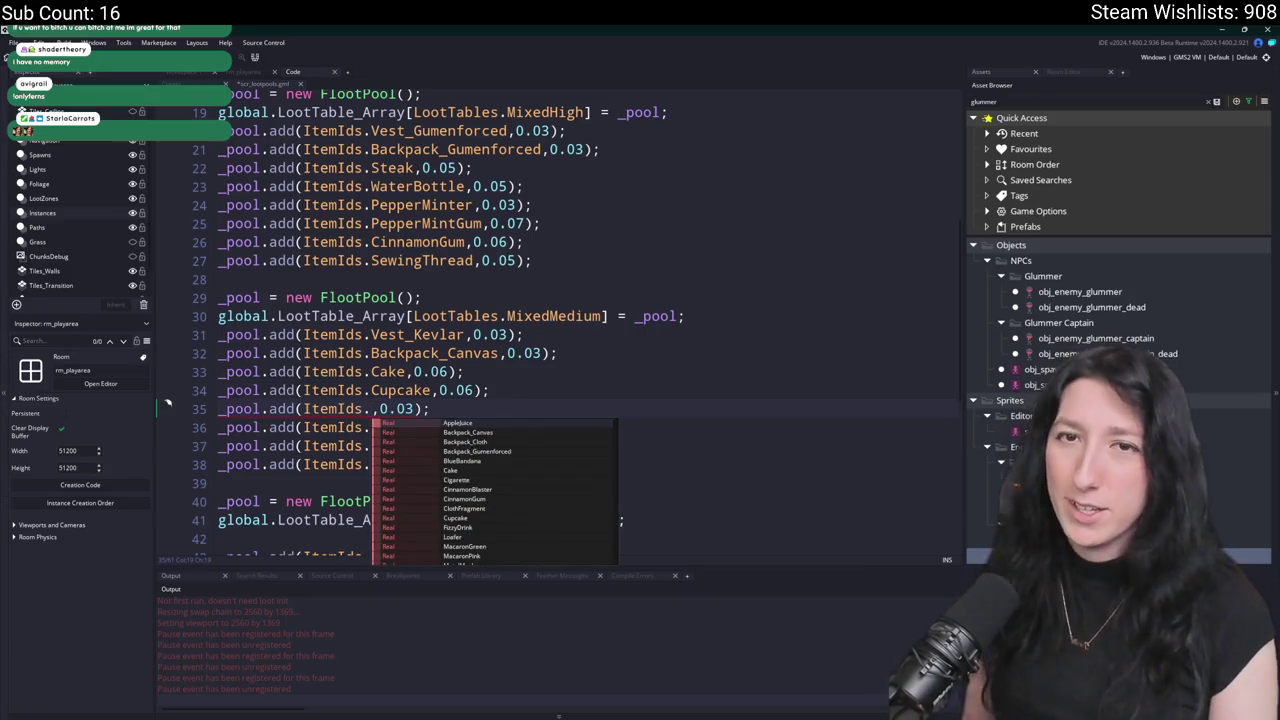
scroll(519, 453, "down", 2)
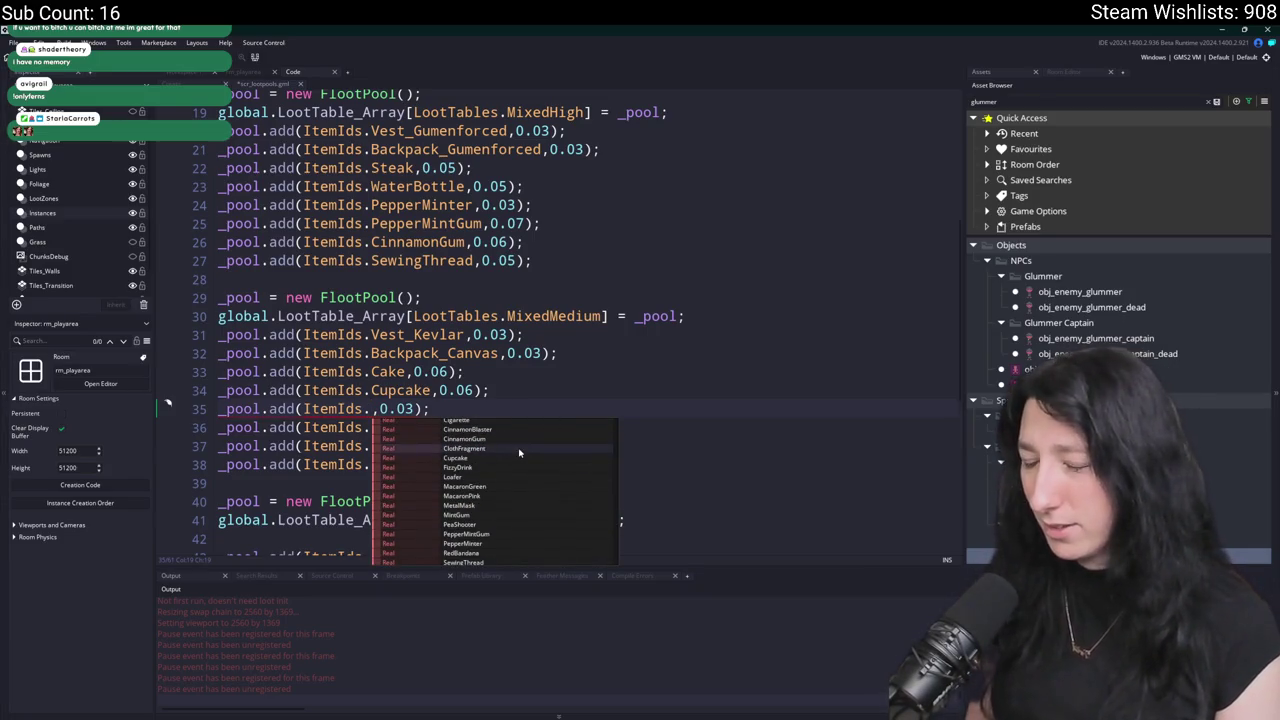
scroll(501, 545, "down", 2)
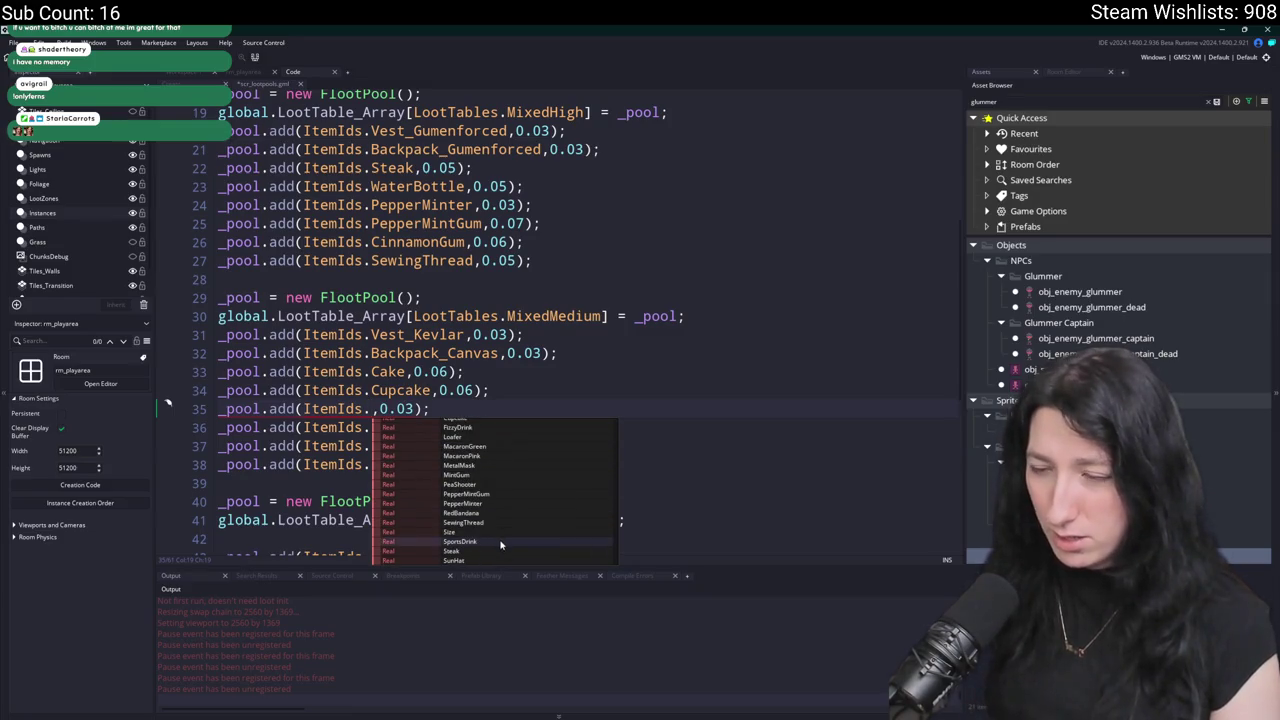
left_click(501, 545)
left_click(508, 409)
left_click(503, 409)
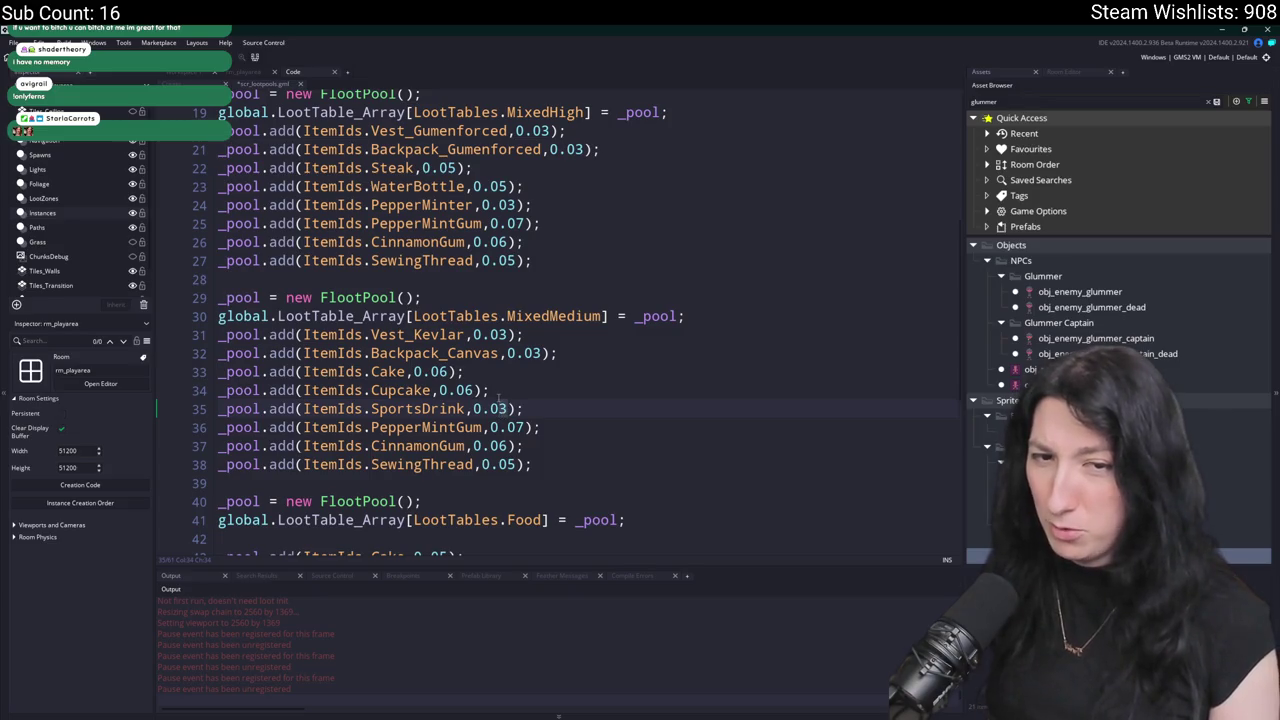
key("Delete")
type("6")
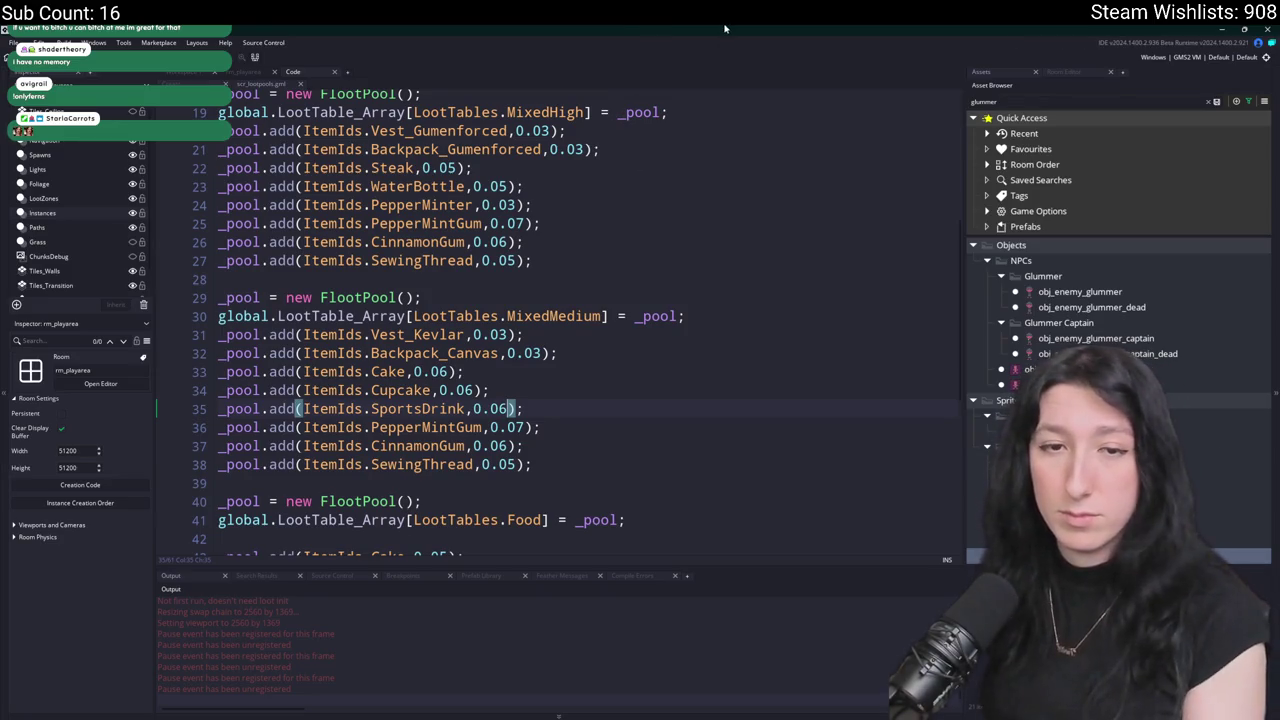
key("BackSpace")
type("7")
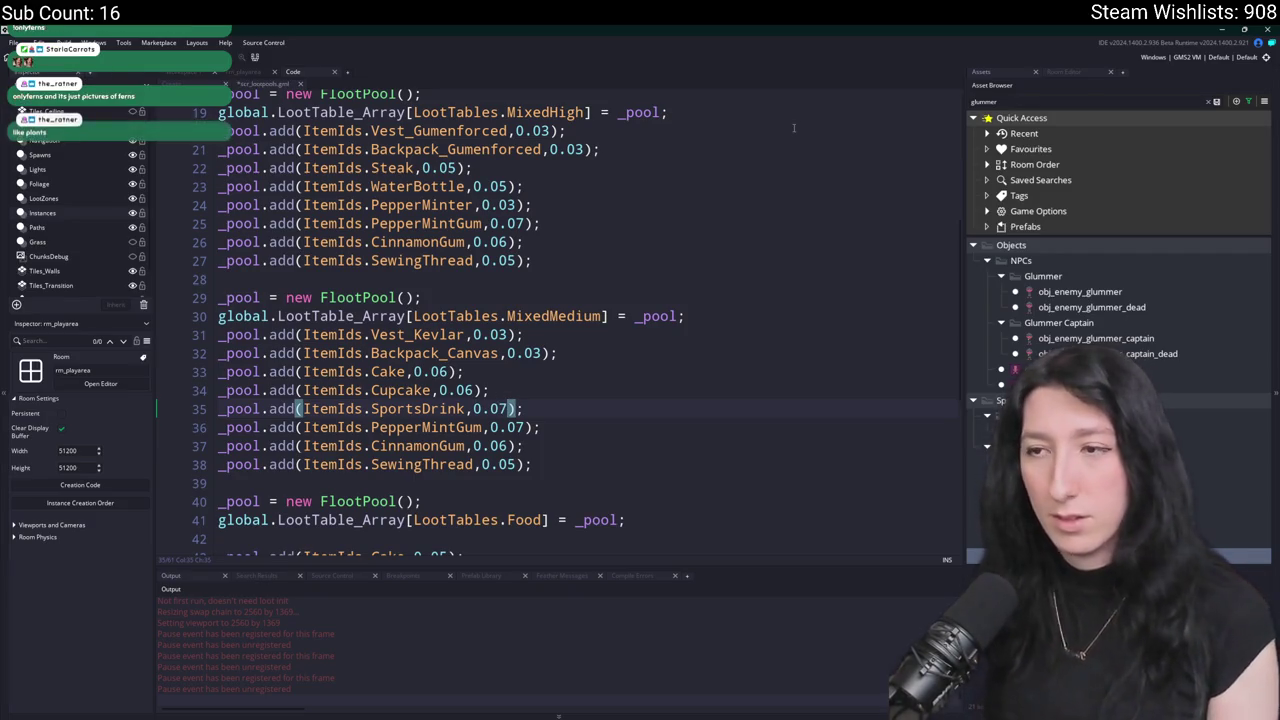
left_click(499, 408)
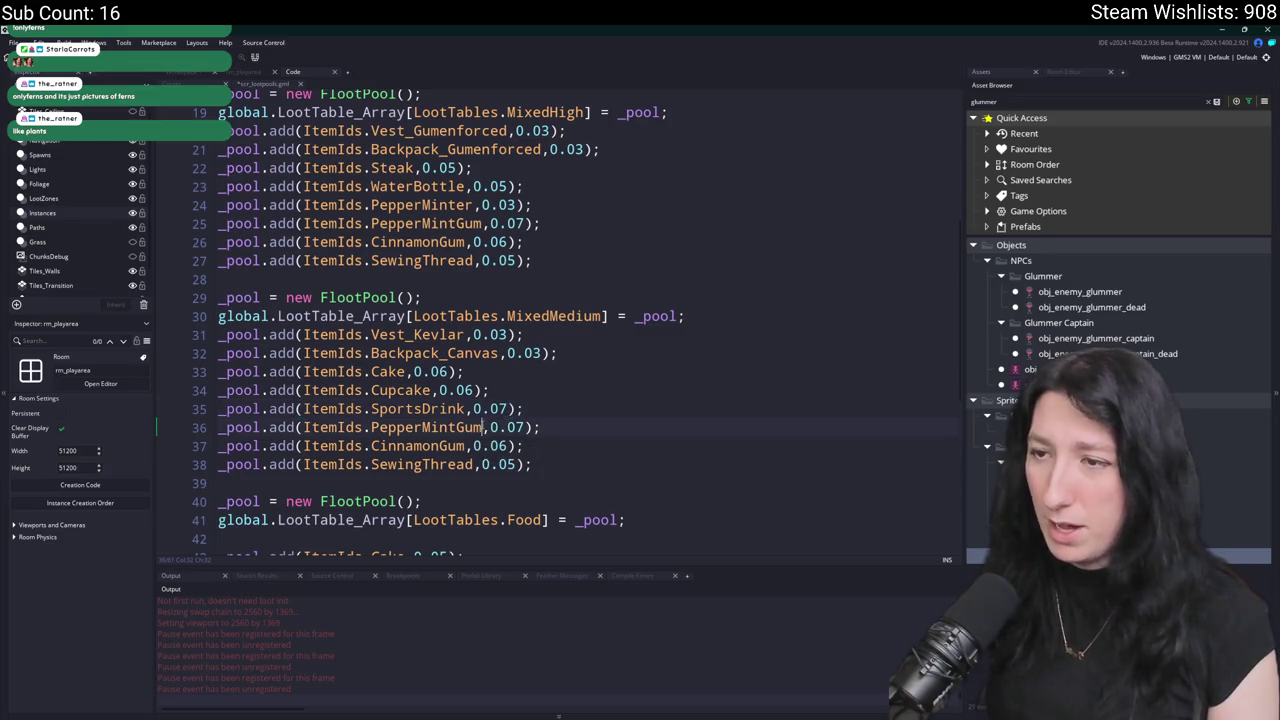
key("Delete")
type("6")
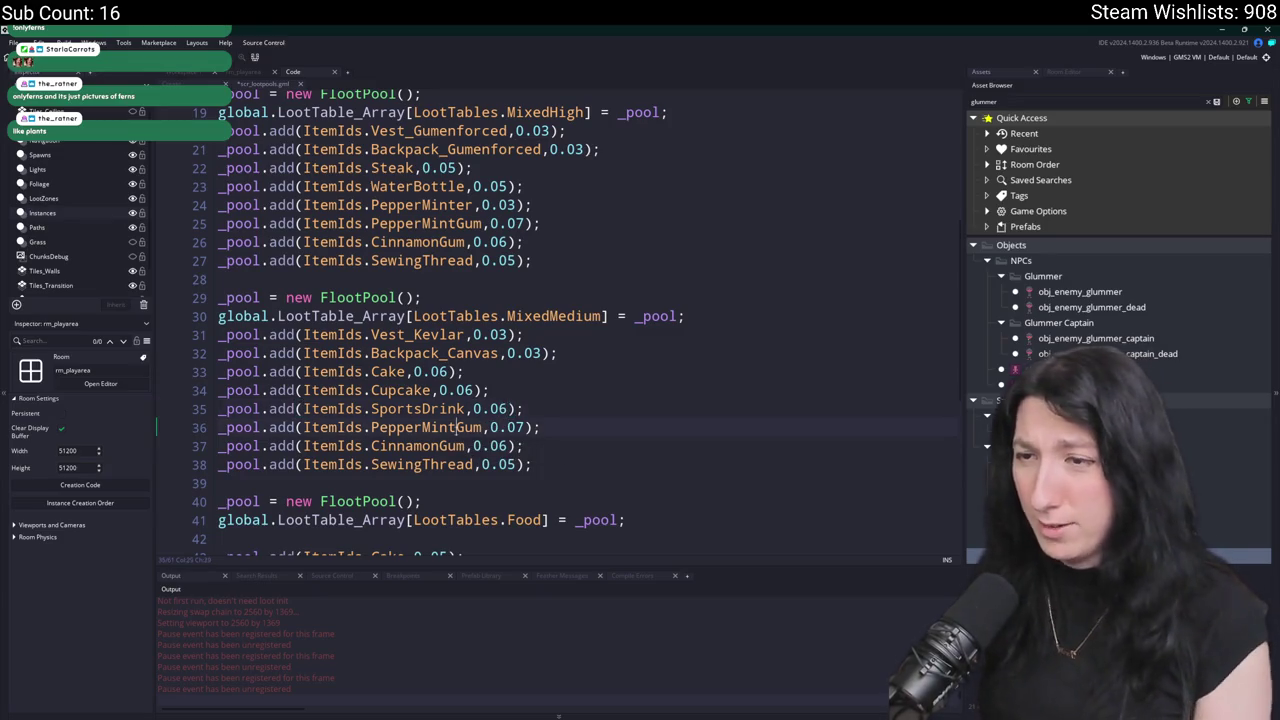
Replace line 36's PepperMintGum with WaterBottle and set its chance to 0.06.
double_click(456, 427)
type("WaterBottle")
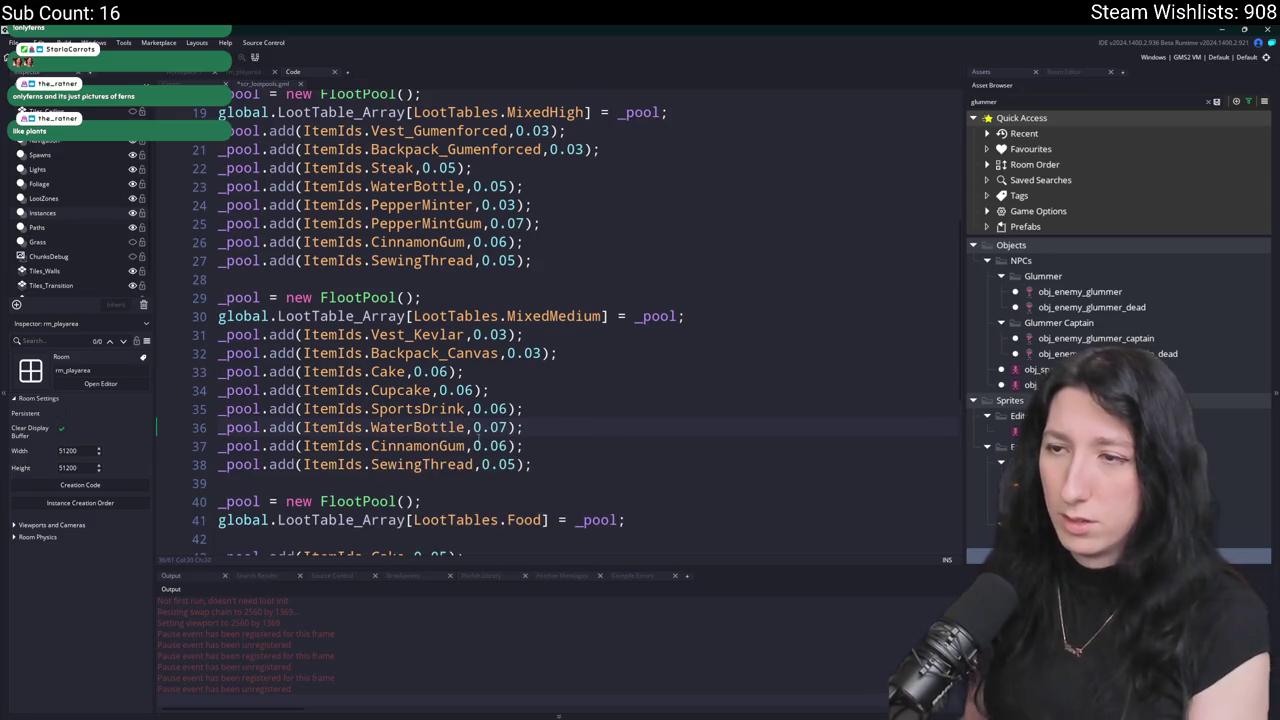
key("Right")
key("Right")
key("Right")
key("BackSpace")
type("6")
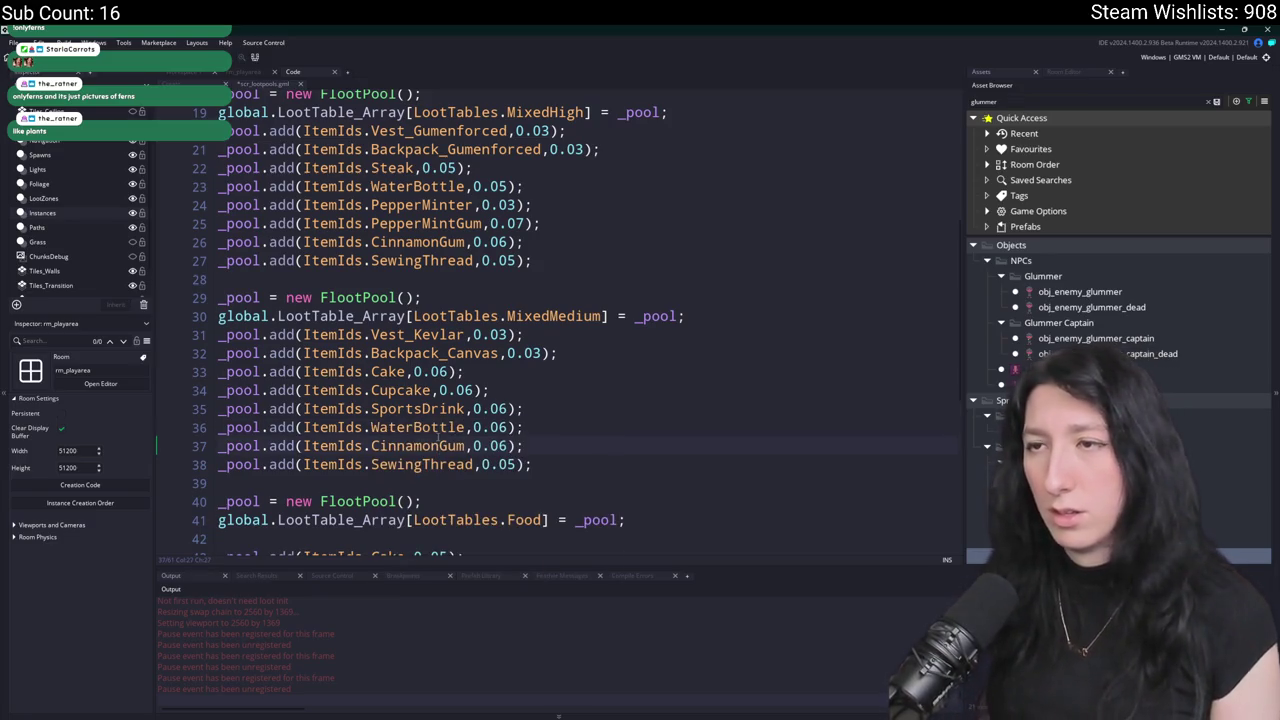
Duplicate the CinnamonGum line and turn the copy into MintGum at 0.08.
double_click(430, 242)
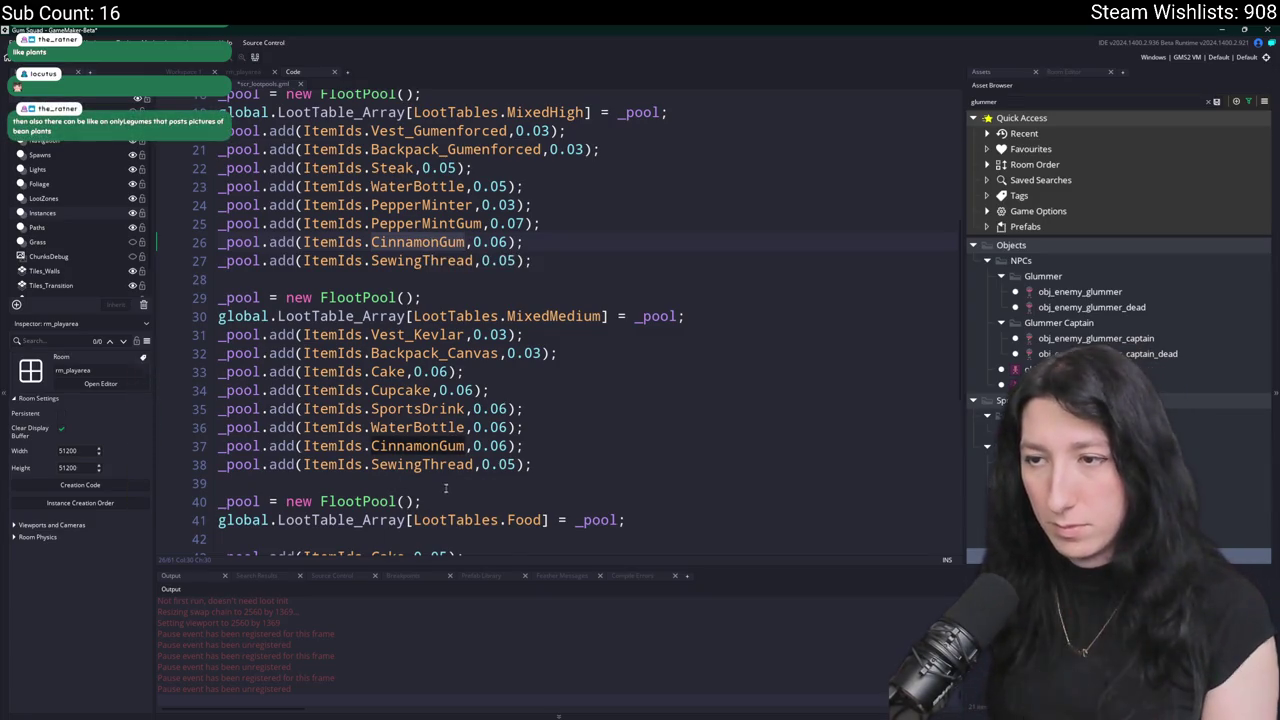
double_click(465, 446)
left_click(510, 446)
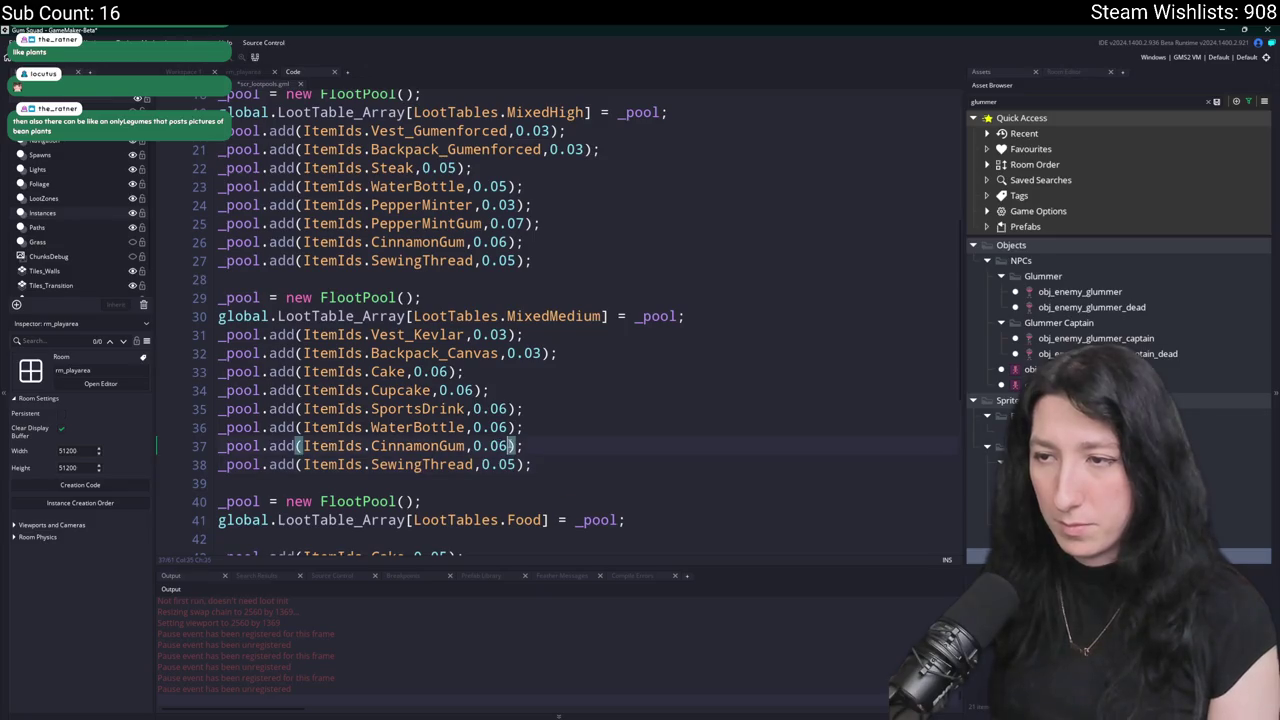
key("ctrl+d")
double_click(373, 464)
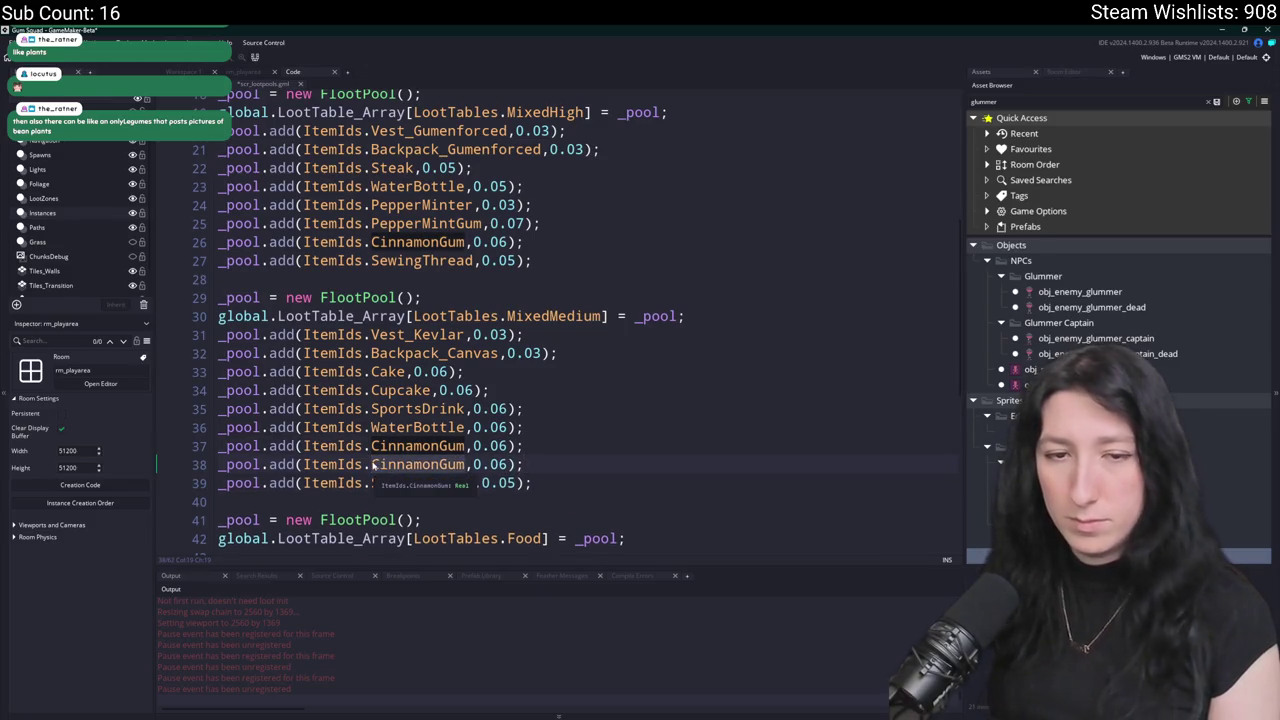
type("M")
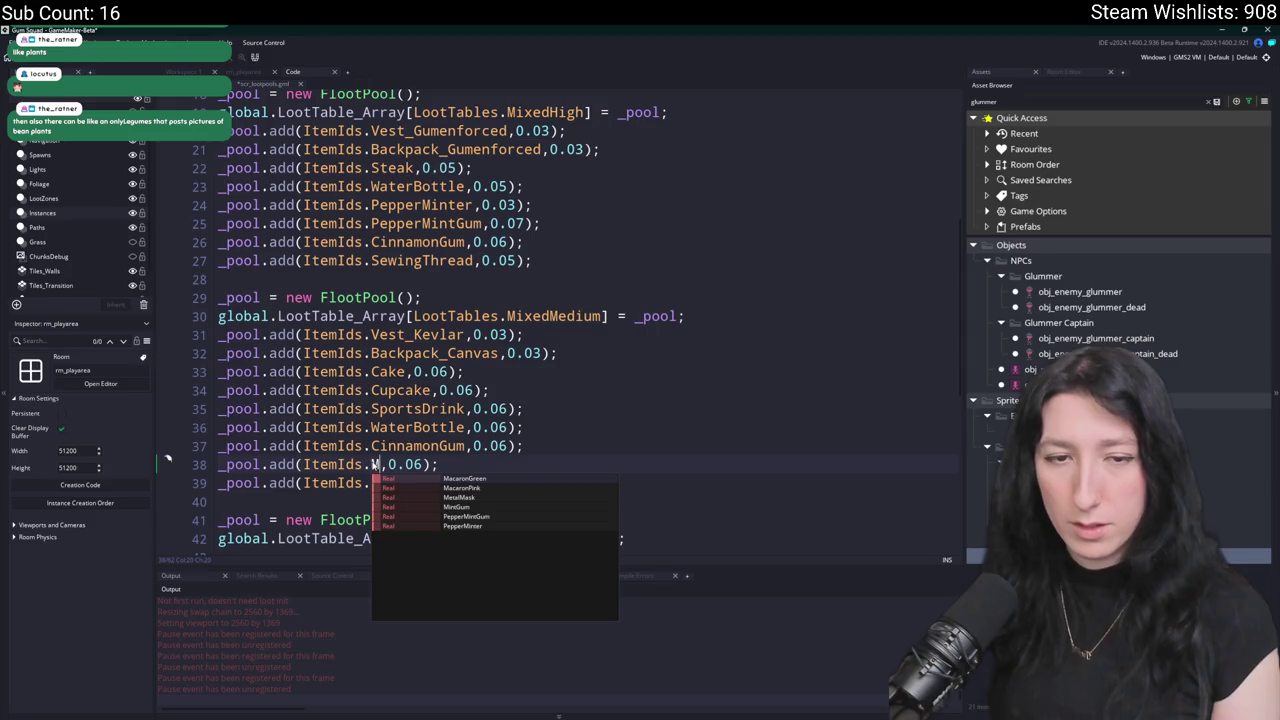
type("in")
key("Escape")
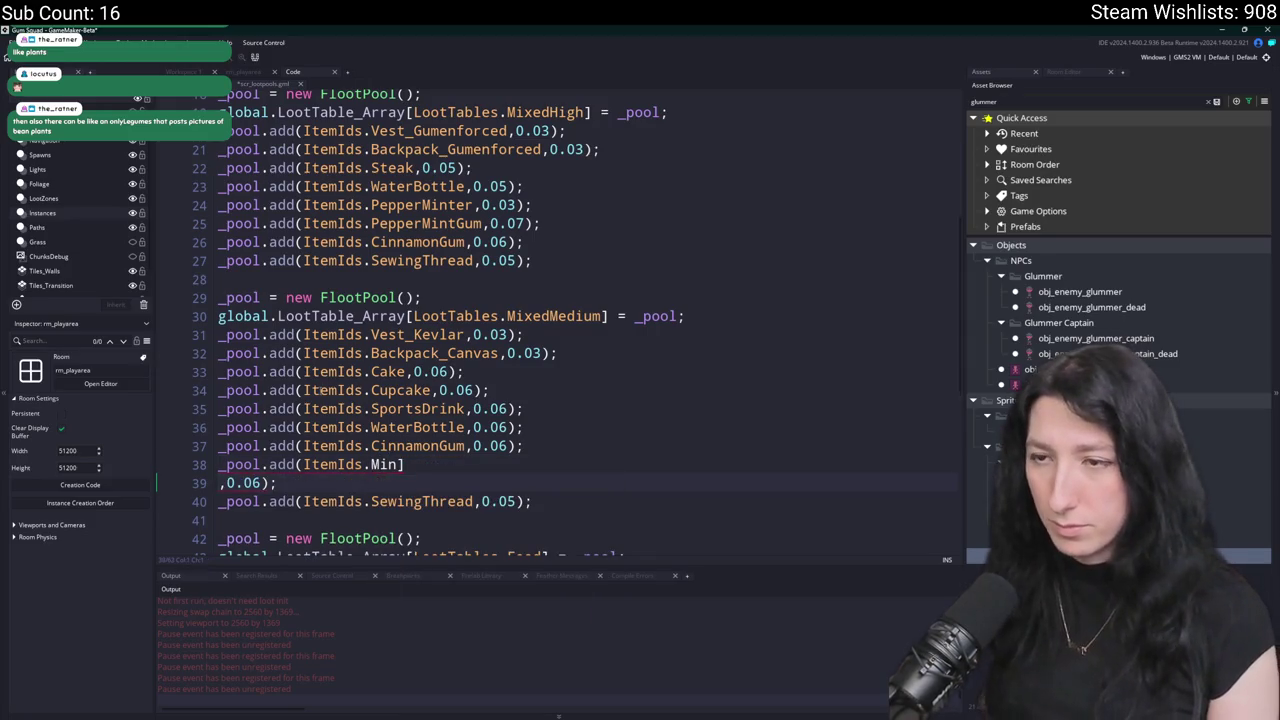
type("t")
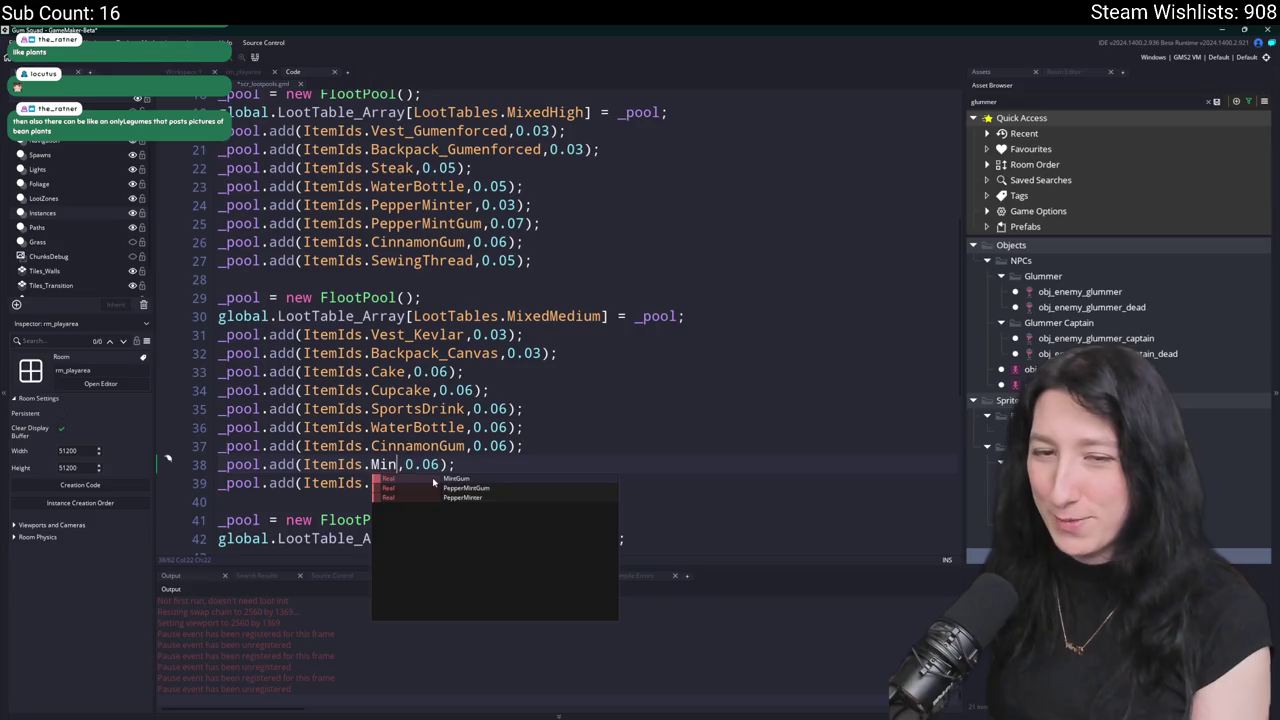
key("Return")
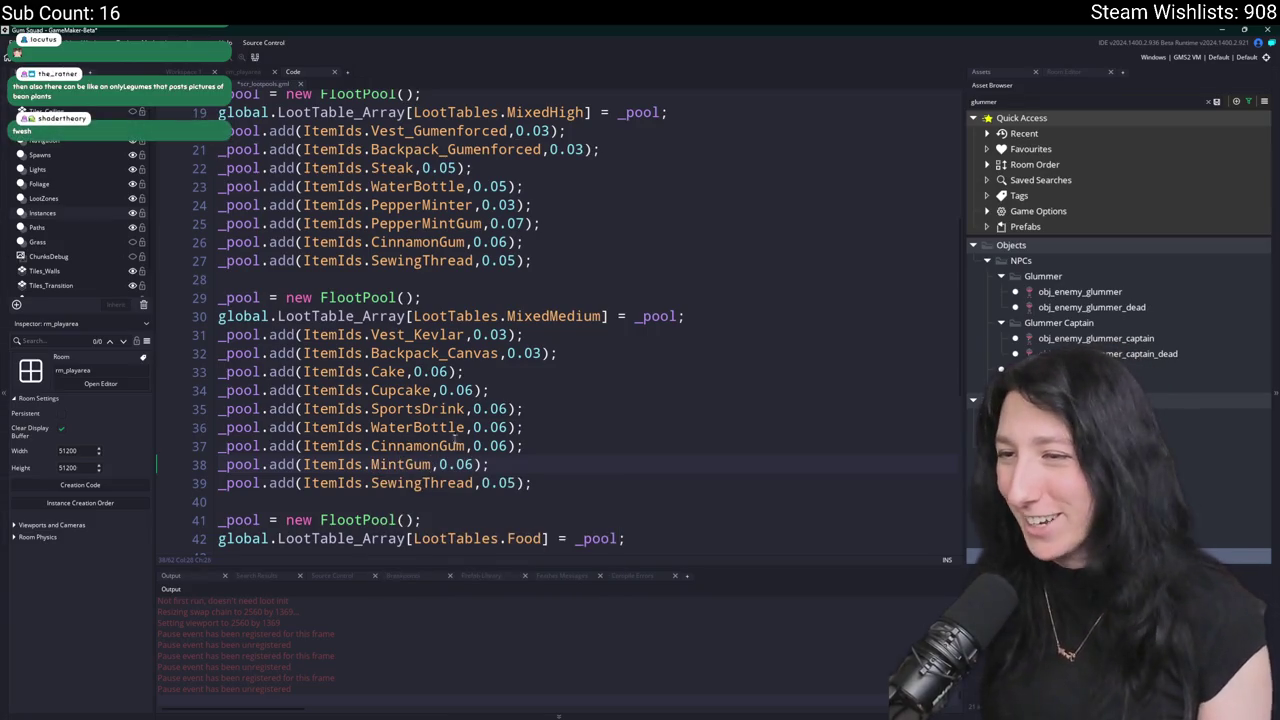
left_click(468, 466)
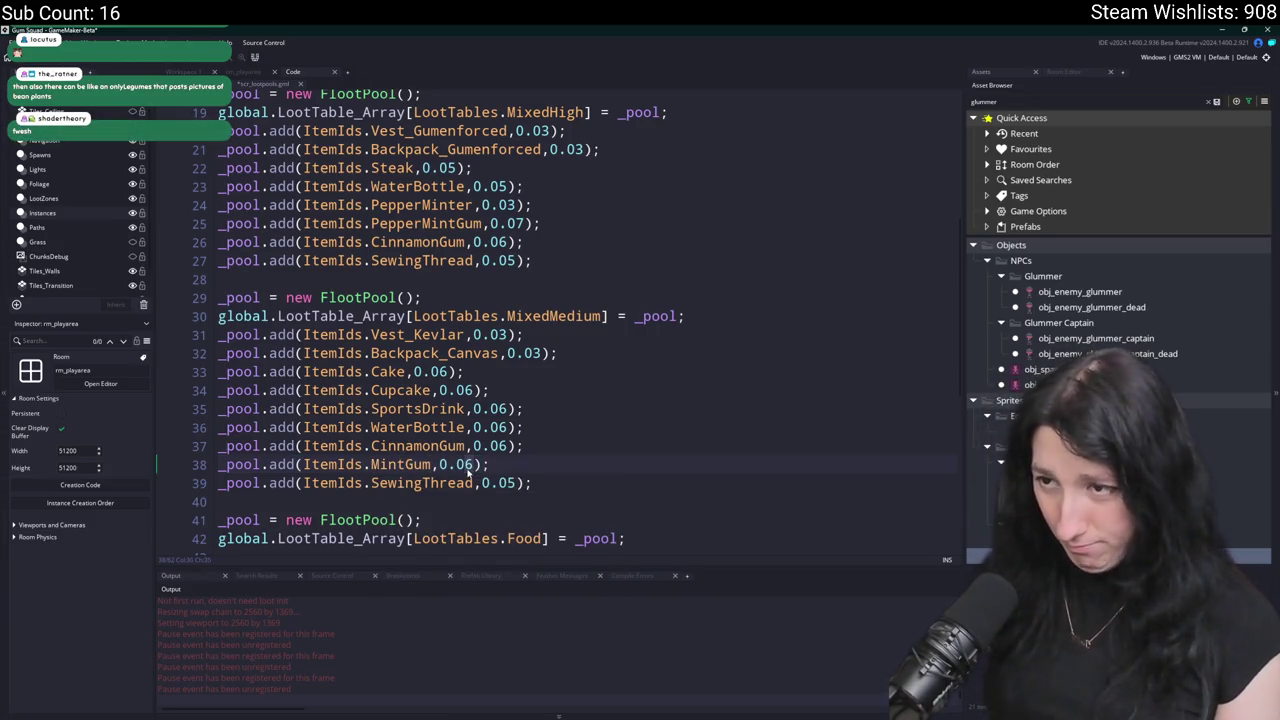
key("Delete")
type("8")
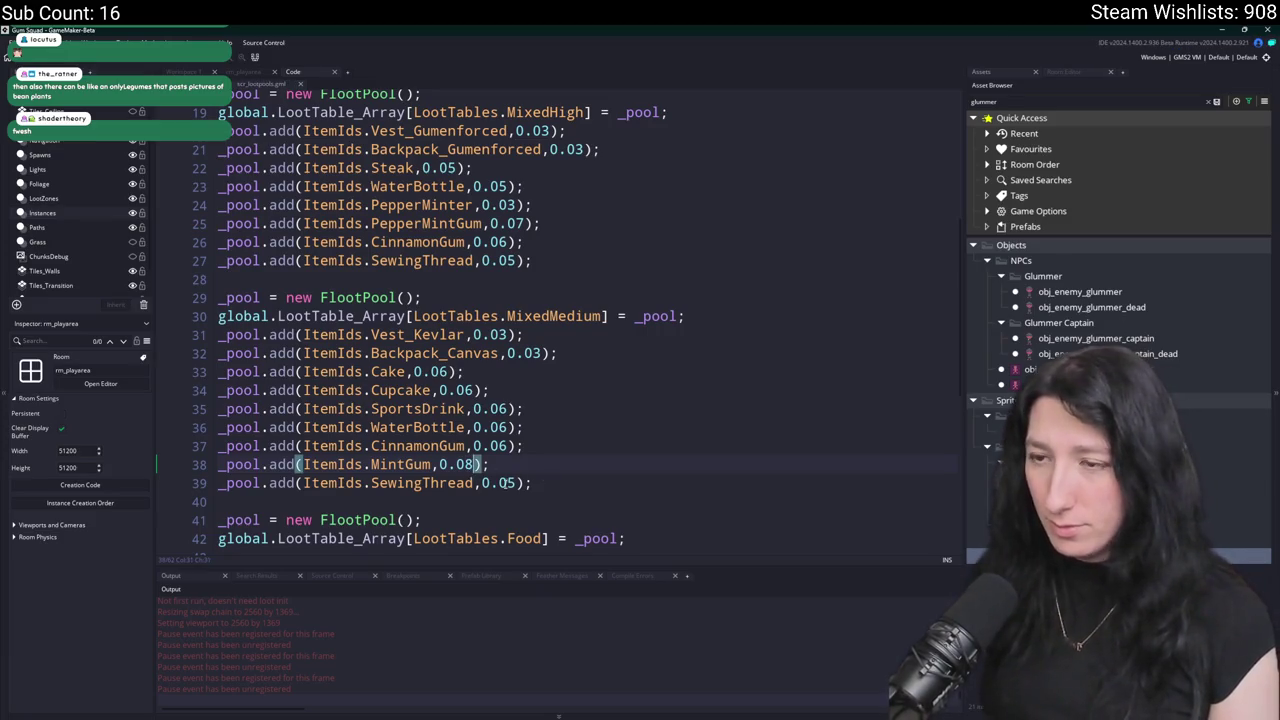
Duplicate the MintGum line and make the copy PepperMintGum at 0.06.
key("ctrl+d")
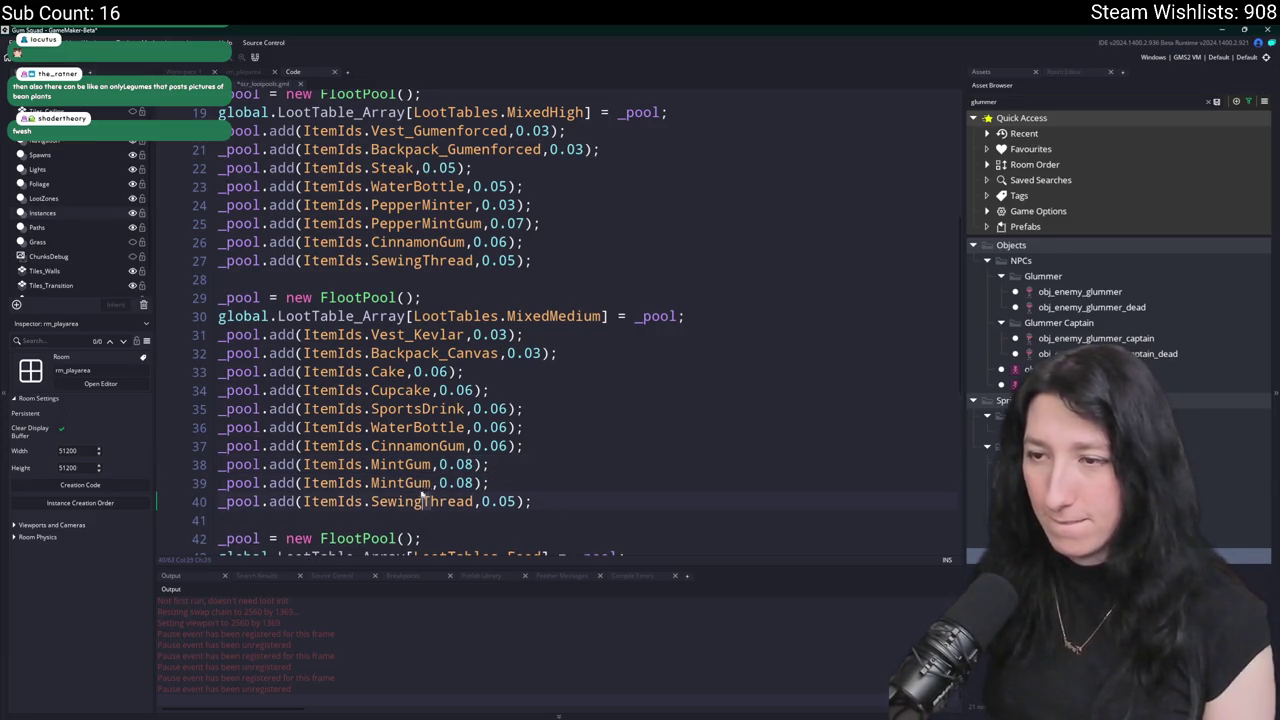
left_click(373, 486)
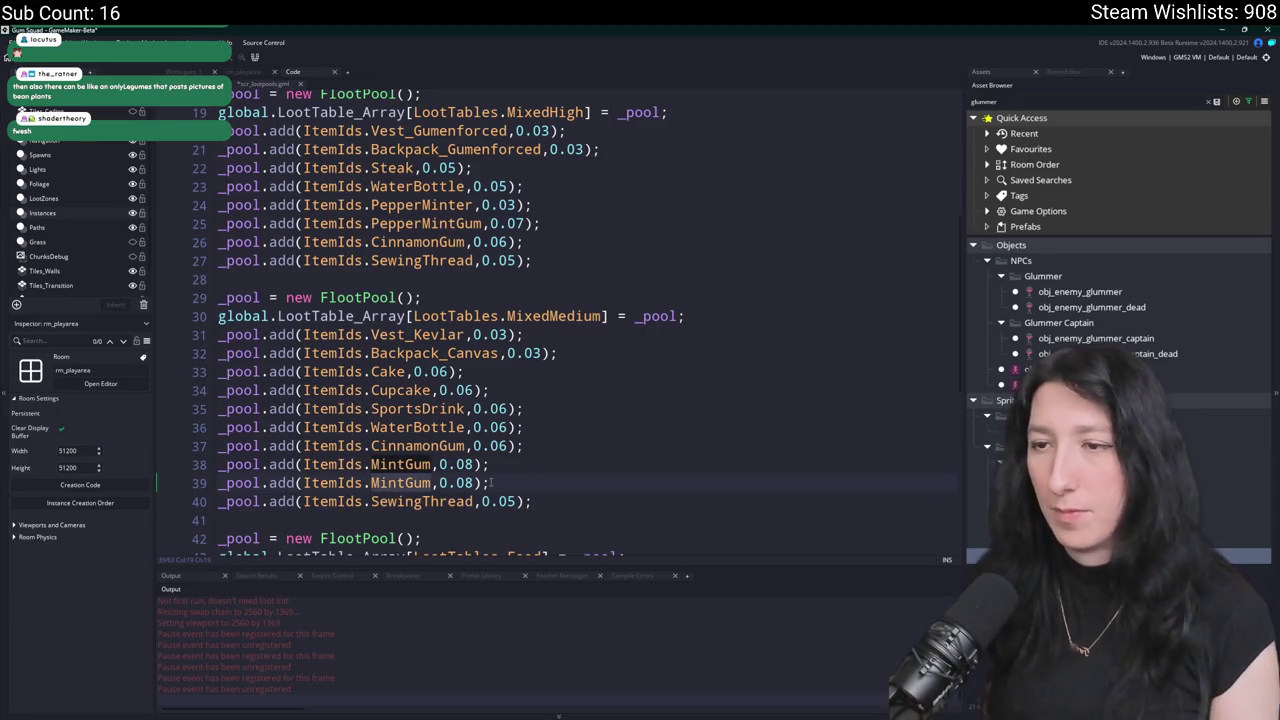
type("Pepp")
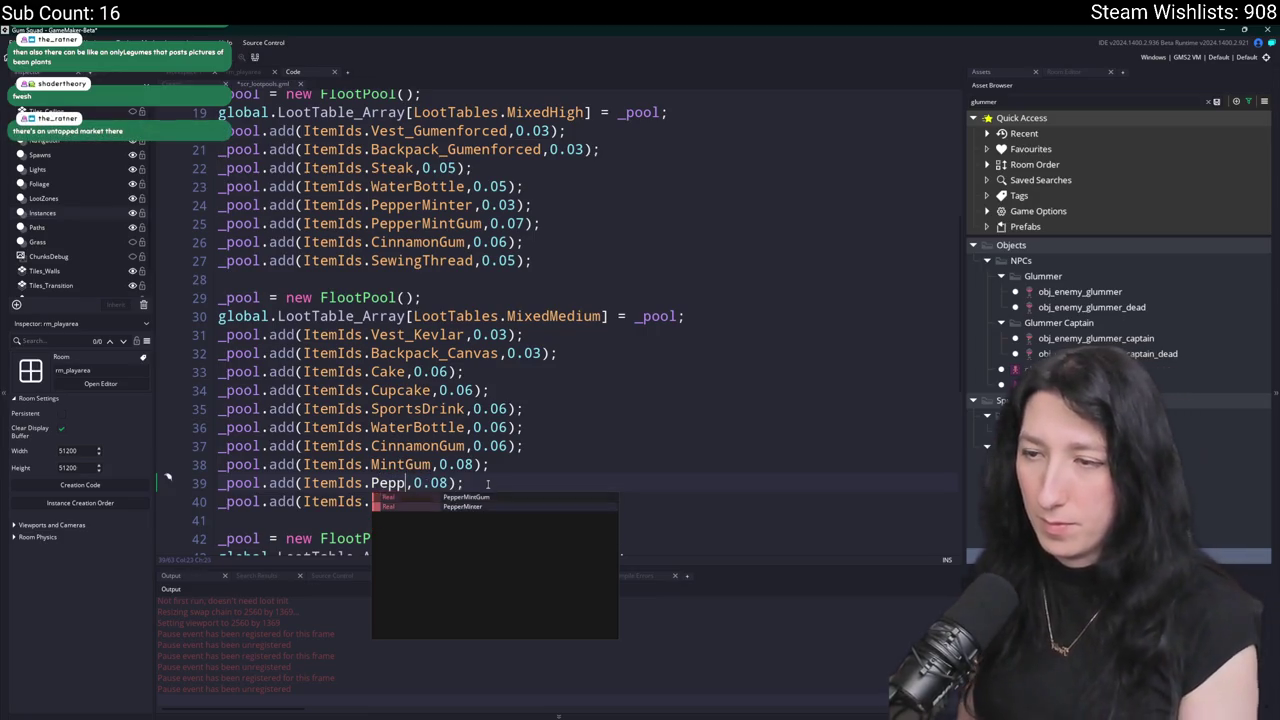
type("erMinte")
key("BackSpace")
key("Return")
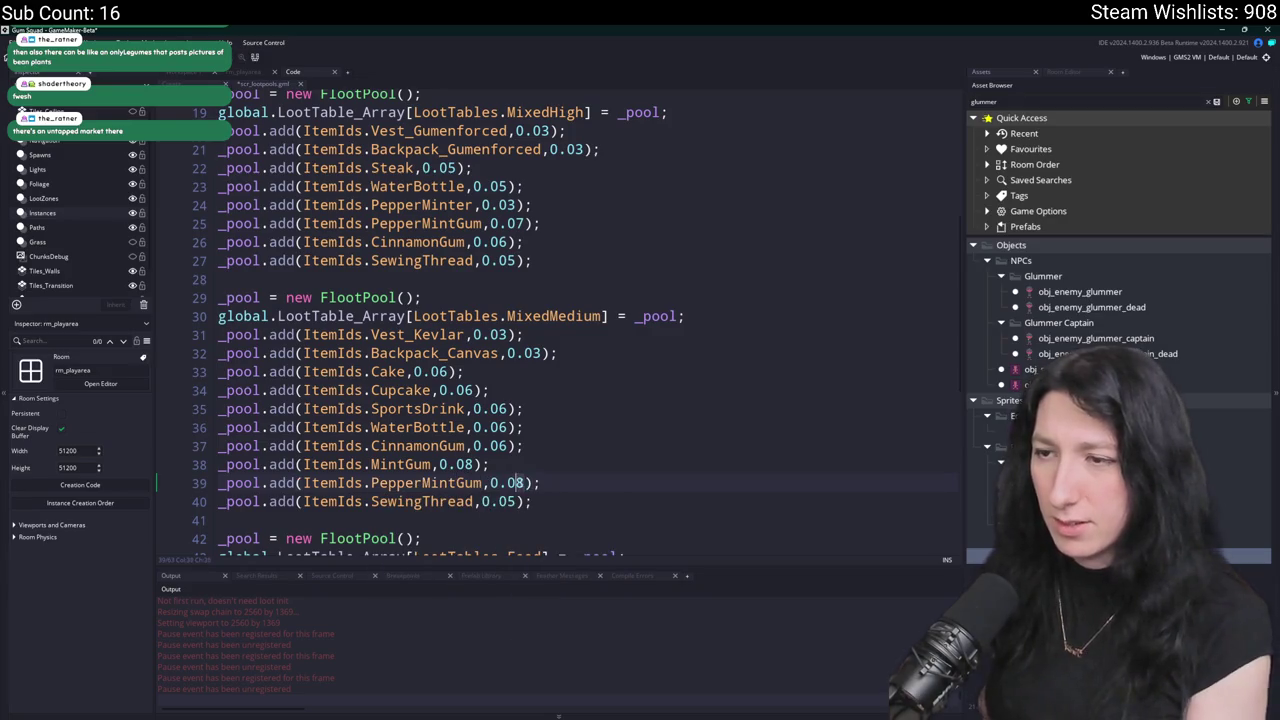
key("Delete")
type("6")
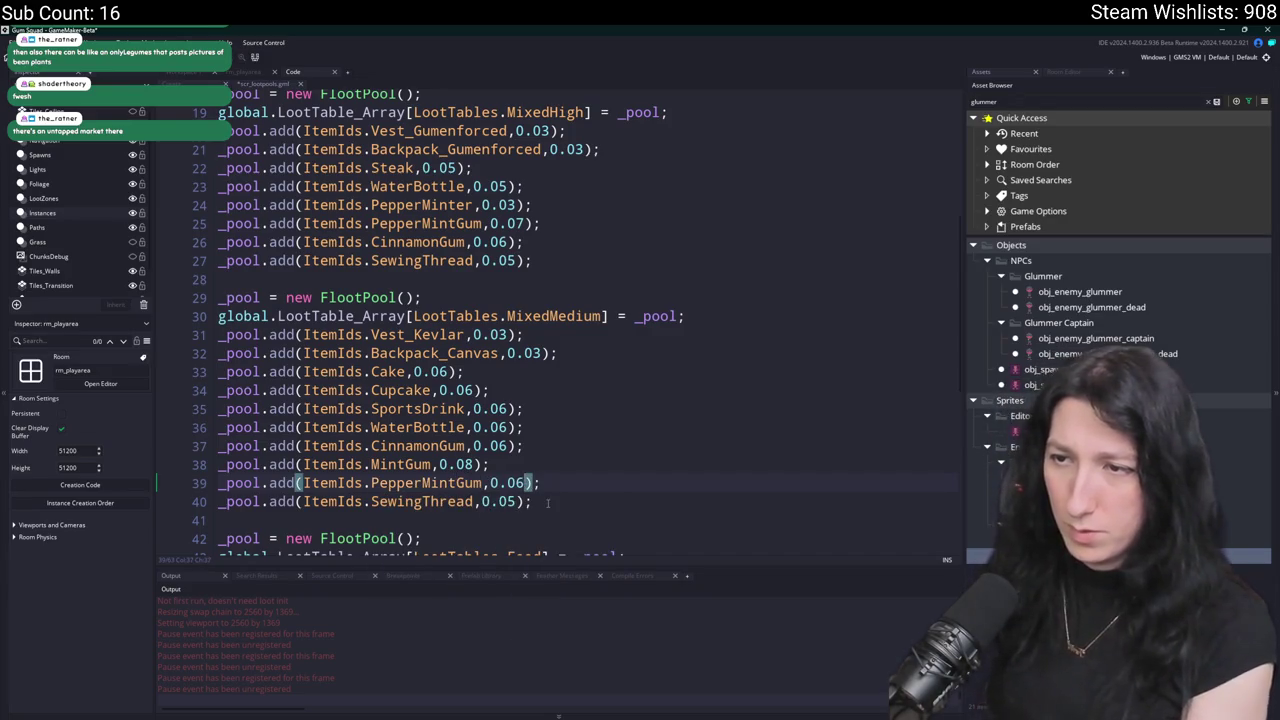
Delete the SewingThread line and review the finished MixedMedium pool.
triple_click(548, 503)
key("BackSpace")
scroll(560, 470, "down", 3)
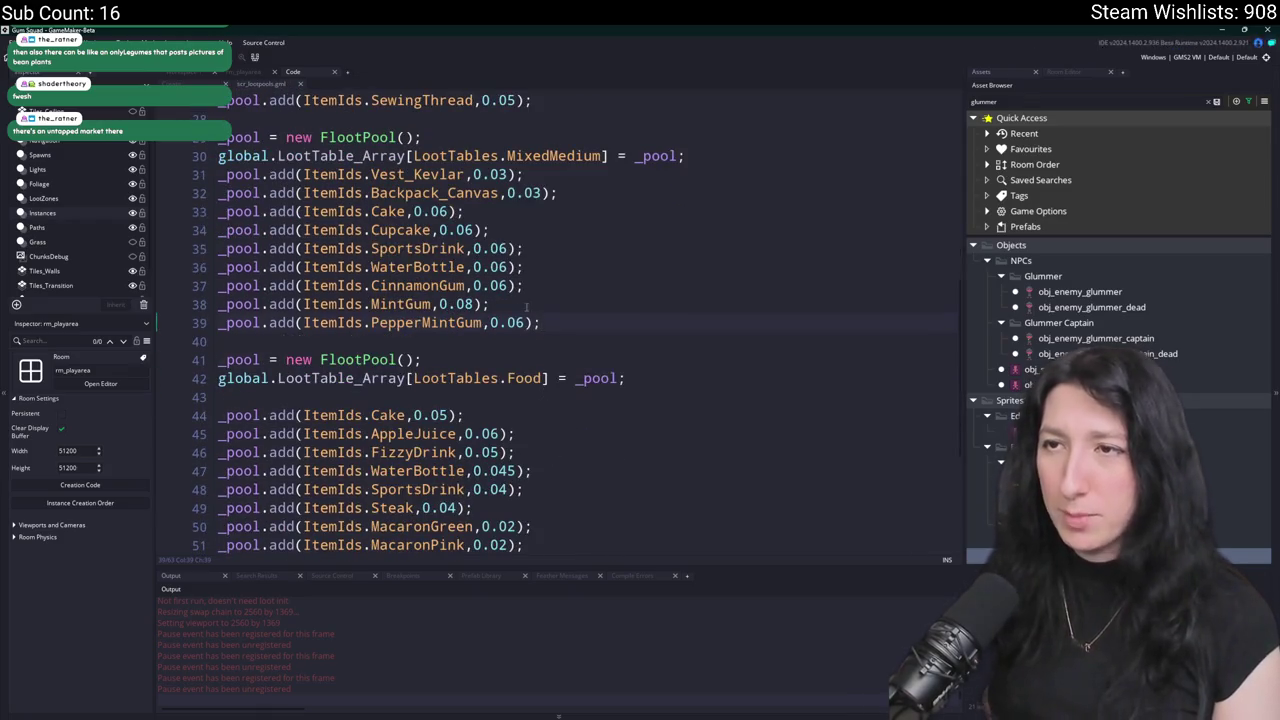
scroll(525, 305, "up", 1)
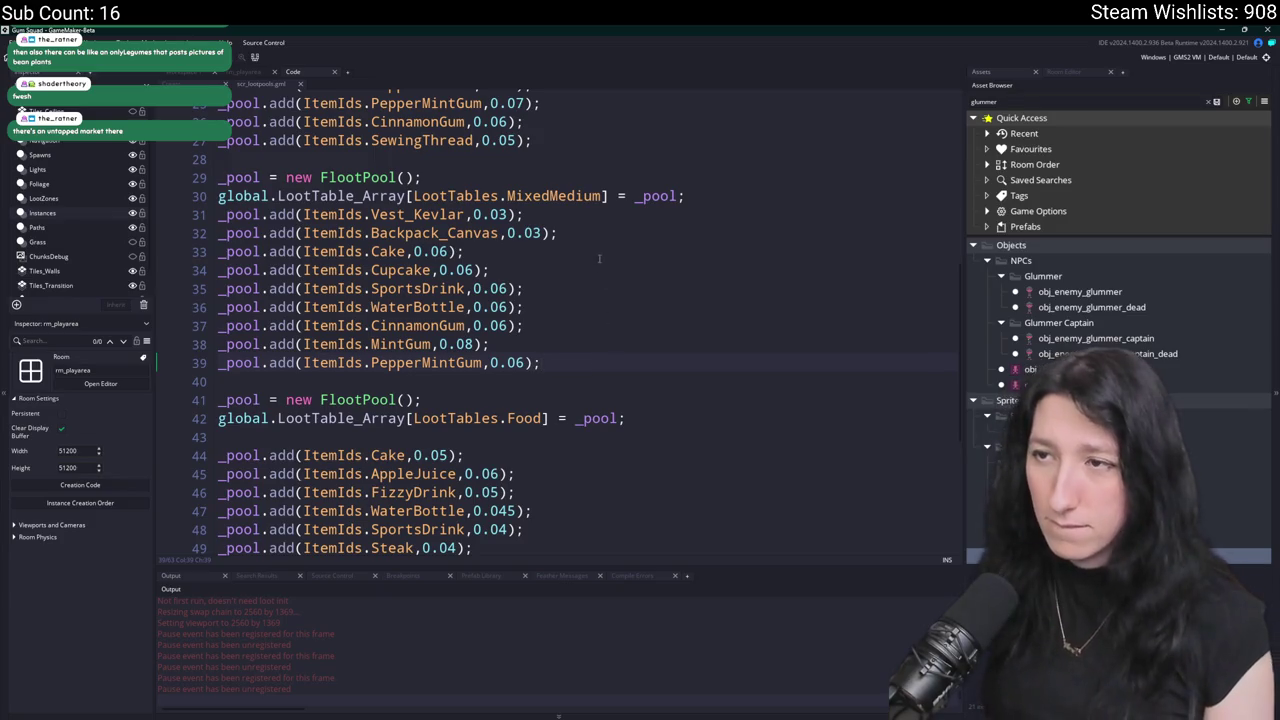
scroll(662, 231, "up", 3)
scroll(572, 386, "down", 1)
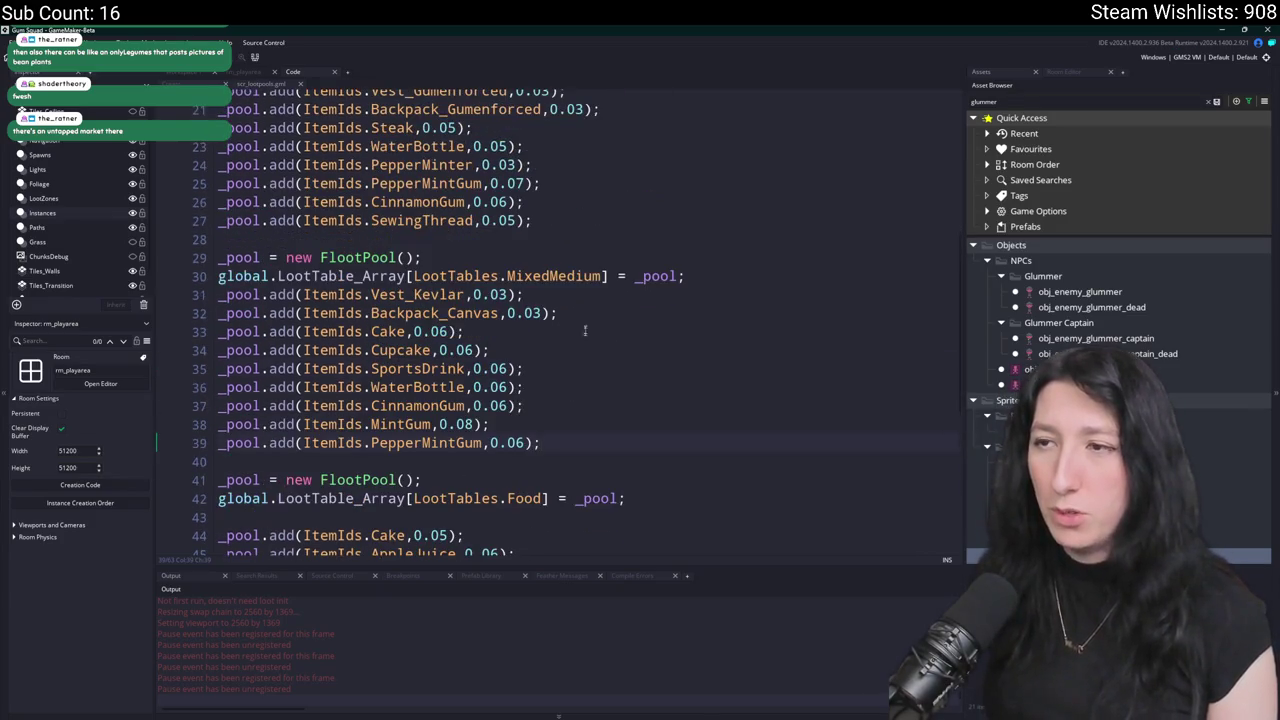
left_click_drag(560, 444, 218, 257)
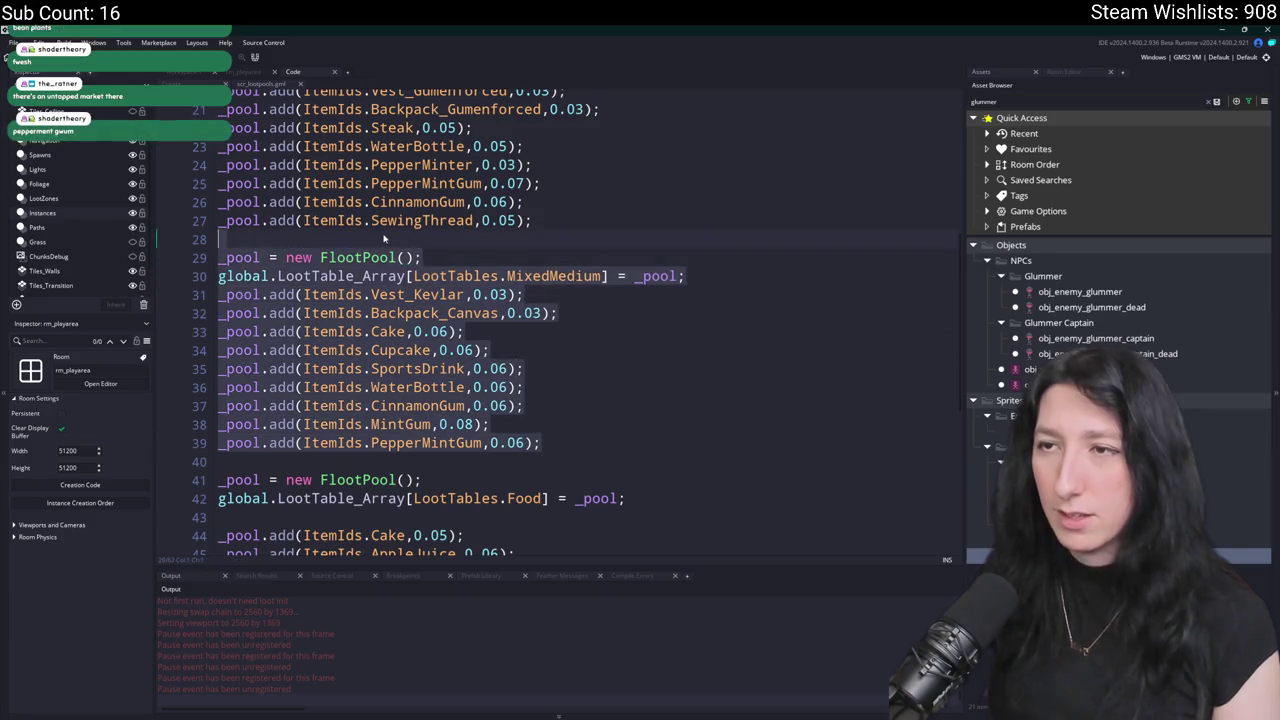
scroll(500, 300, "up", 2)
left_click(548, 325)
double_click(546, 336)
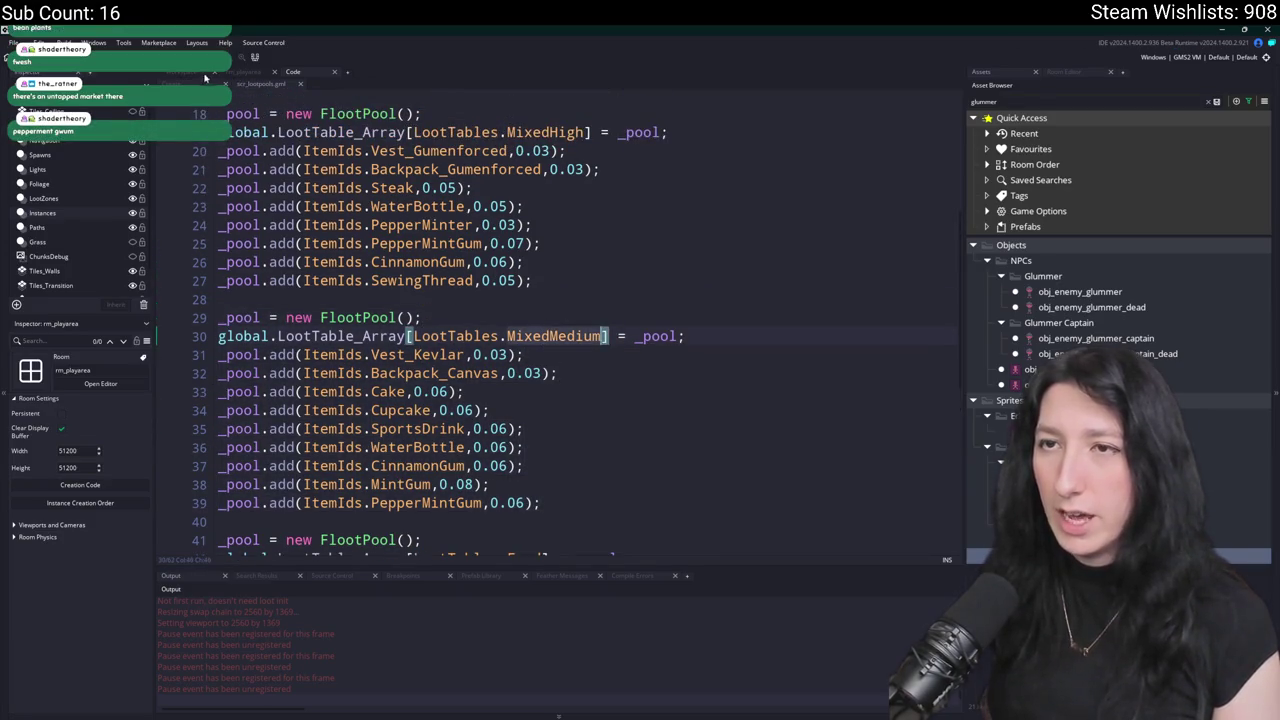
key("ctrl+t")
Open obj_lootchest_0's Create event code, maximised in the workspace.
type("lootch")
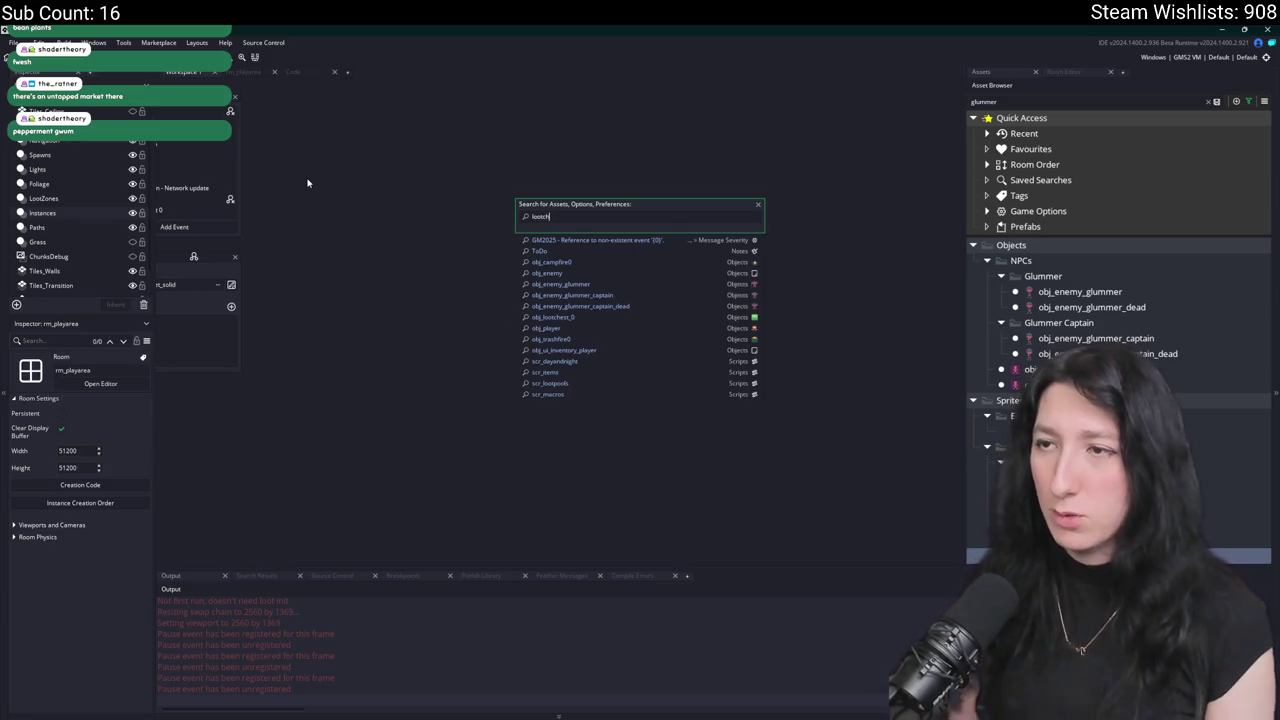
type("t")
key("Return")
left_click(563, 163)
left_click(866, 139)
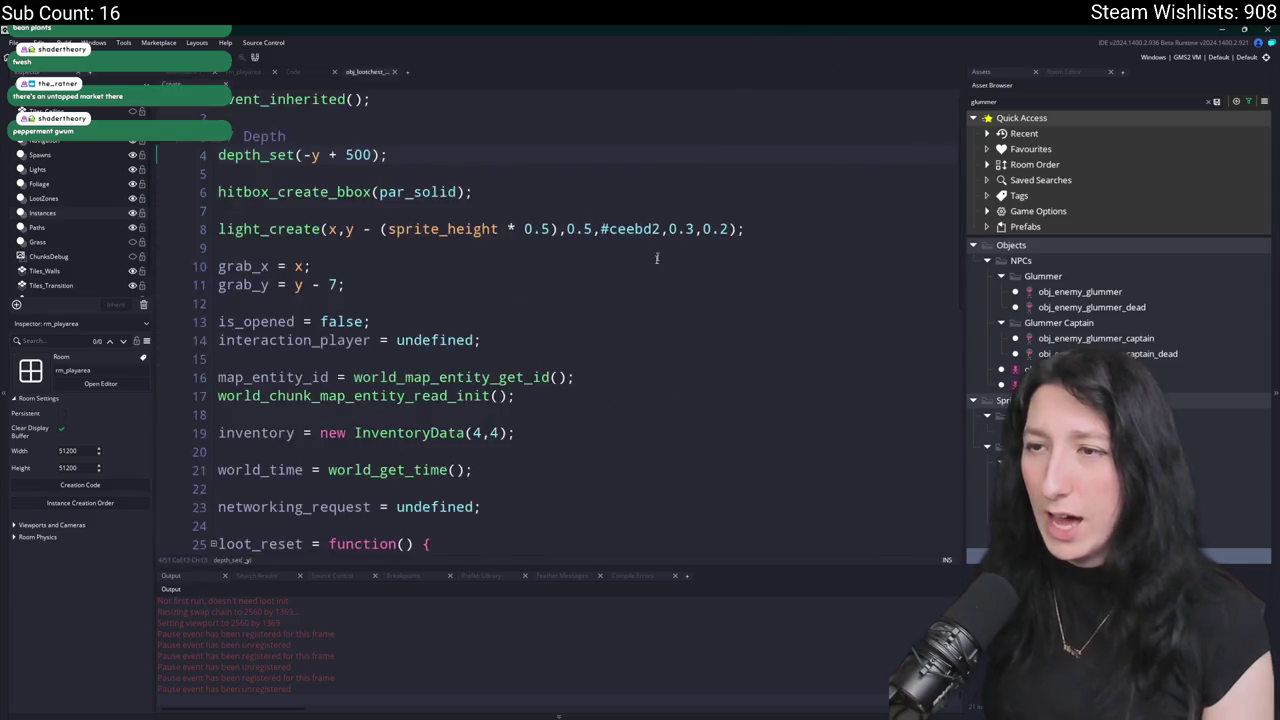
scroll(576, 367, "down", 5)
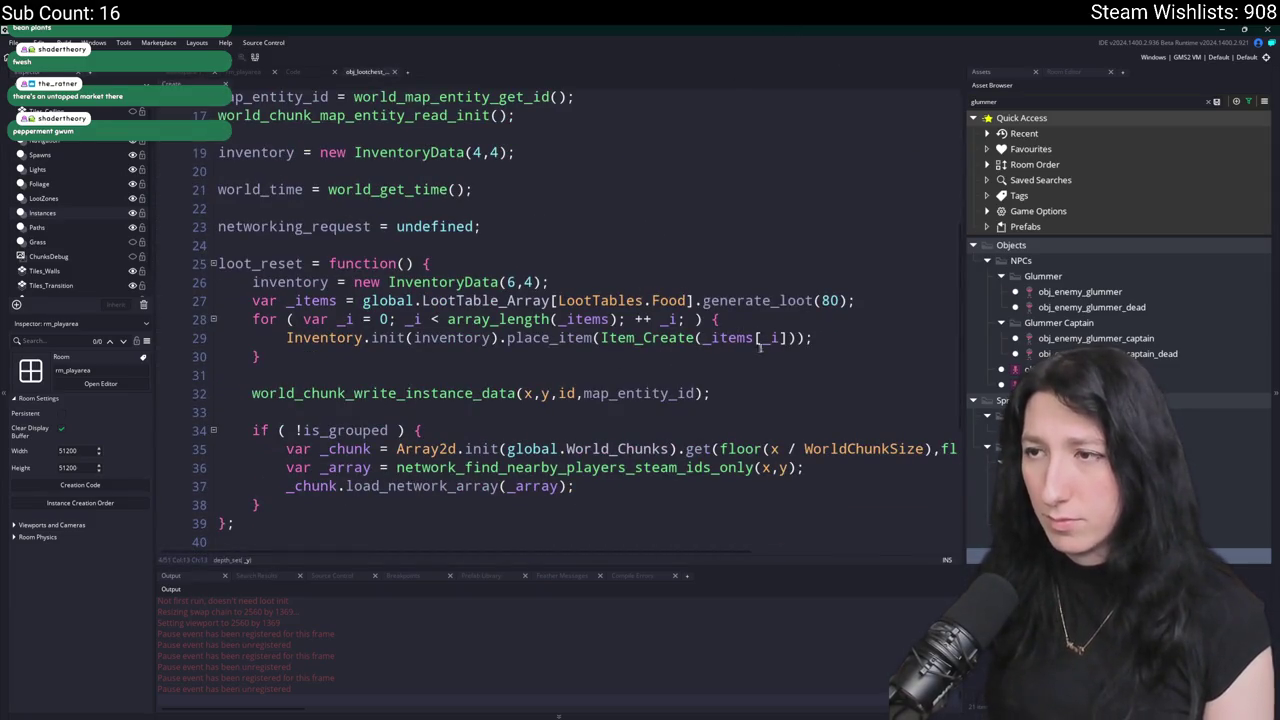
Change the loot_reset table on line 27 from Food to MixedMedium.
left_click(652, 300)
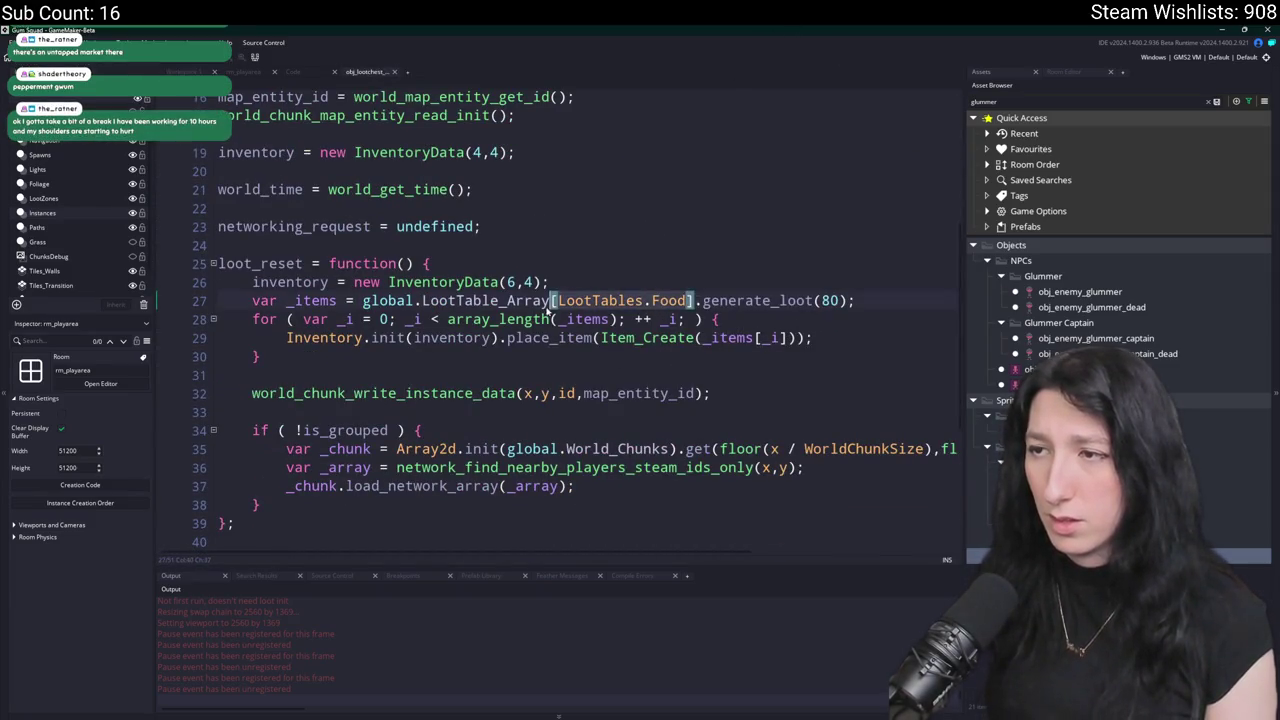
double_click(652, 300)
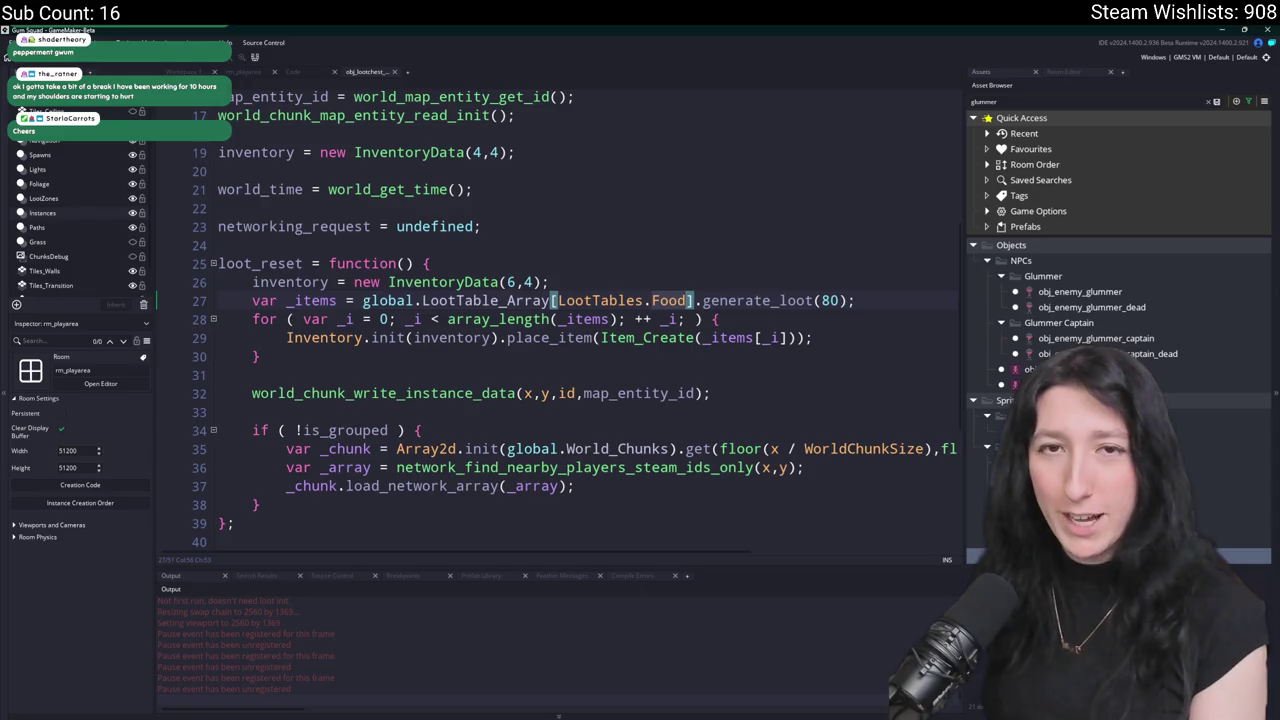
key("BackSpace")
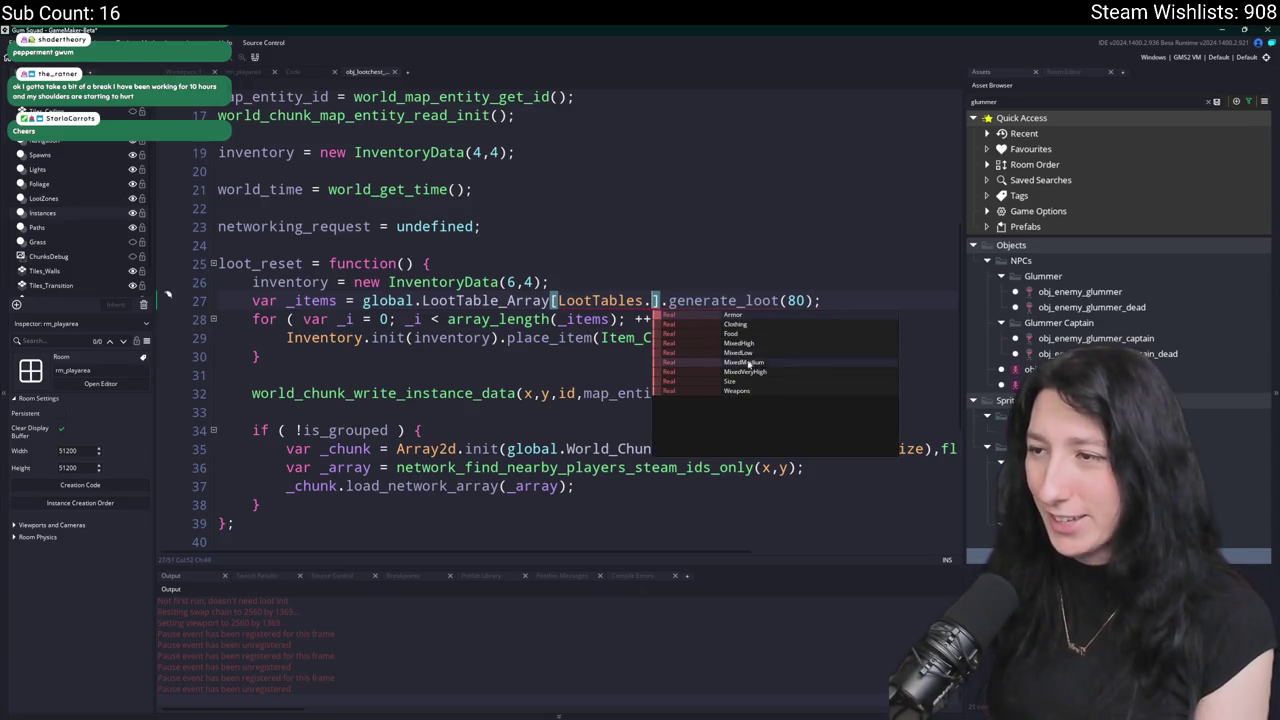
left_click(751, 366)
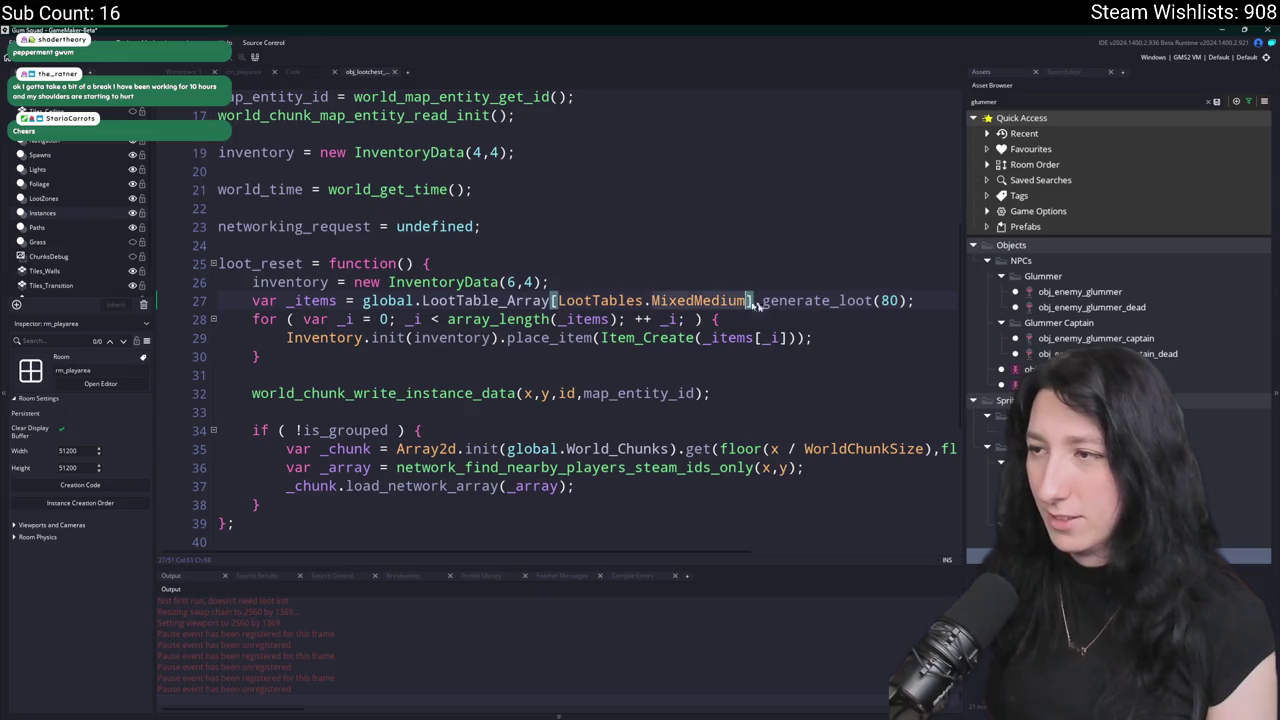
left_click(882, 302)
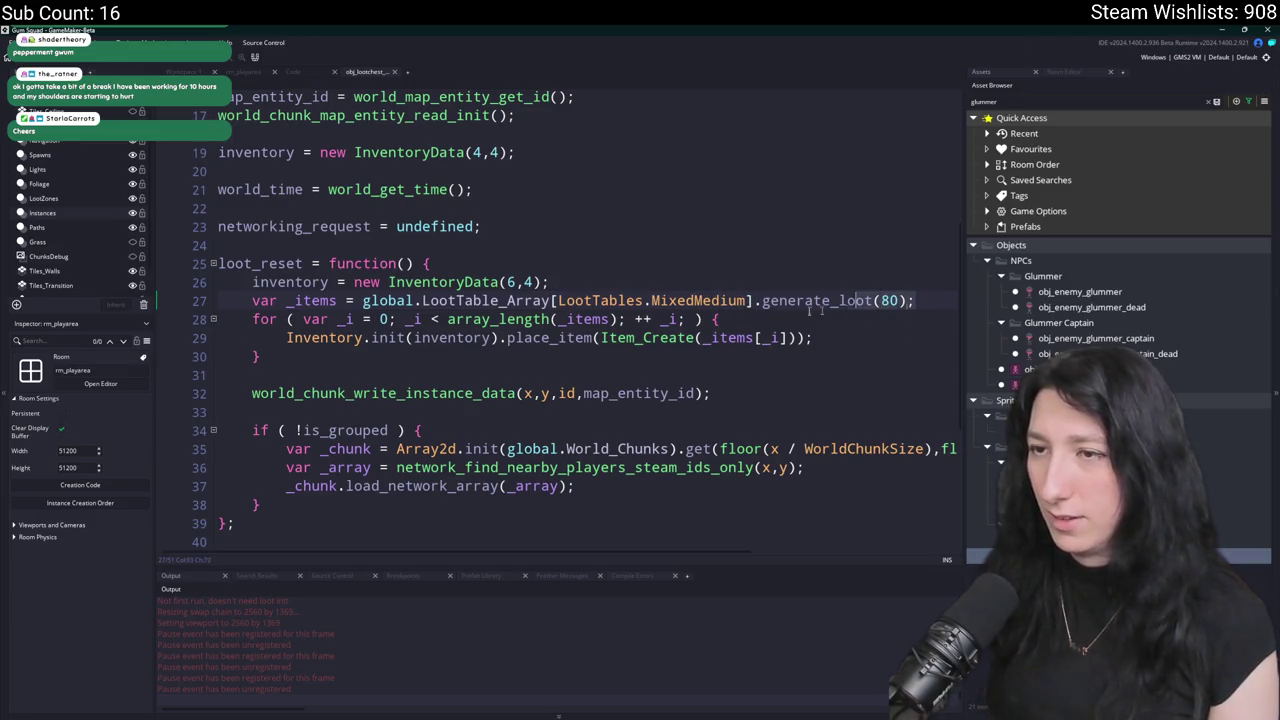
left_click_drag(757, 300, 363, 300)
scroll(560, 320, "down", 1)
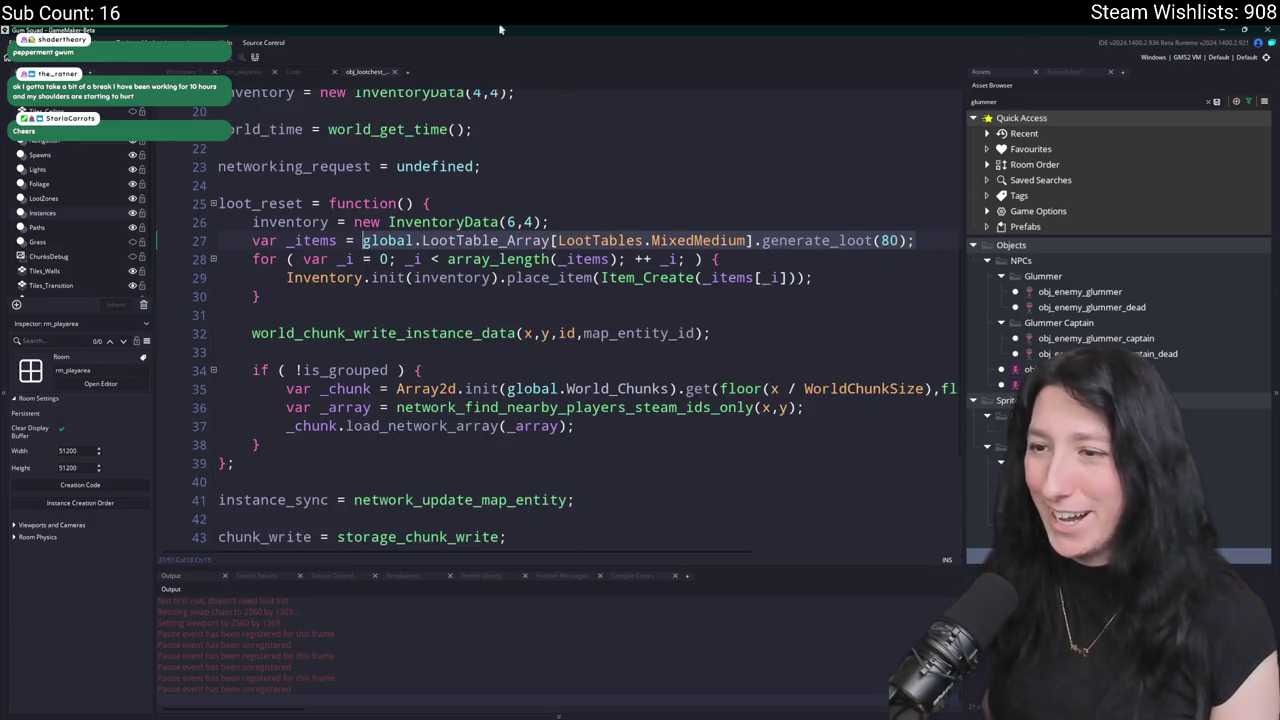
scroll(548, 131, "up", 4)
key("ctrl+t")
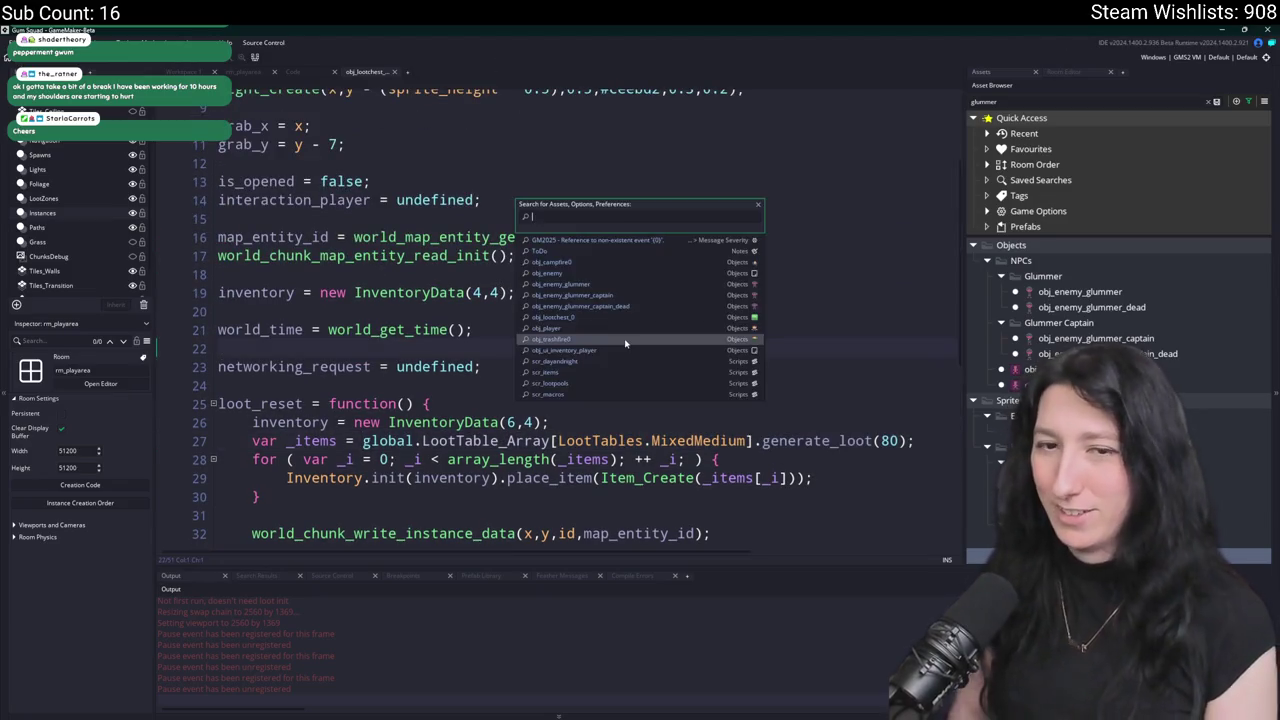
Open obj_lootchest_1's Create event code.
type("lootchest")
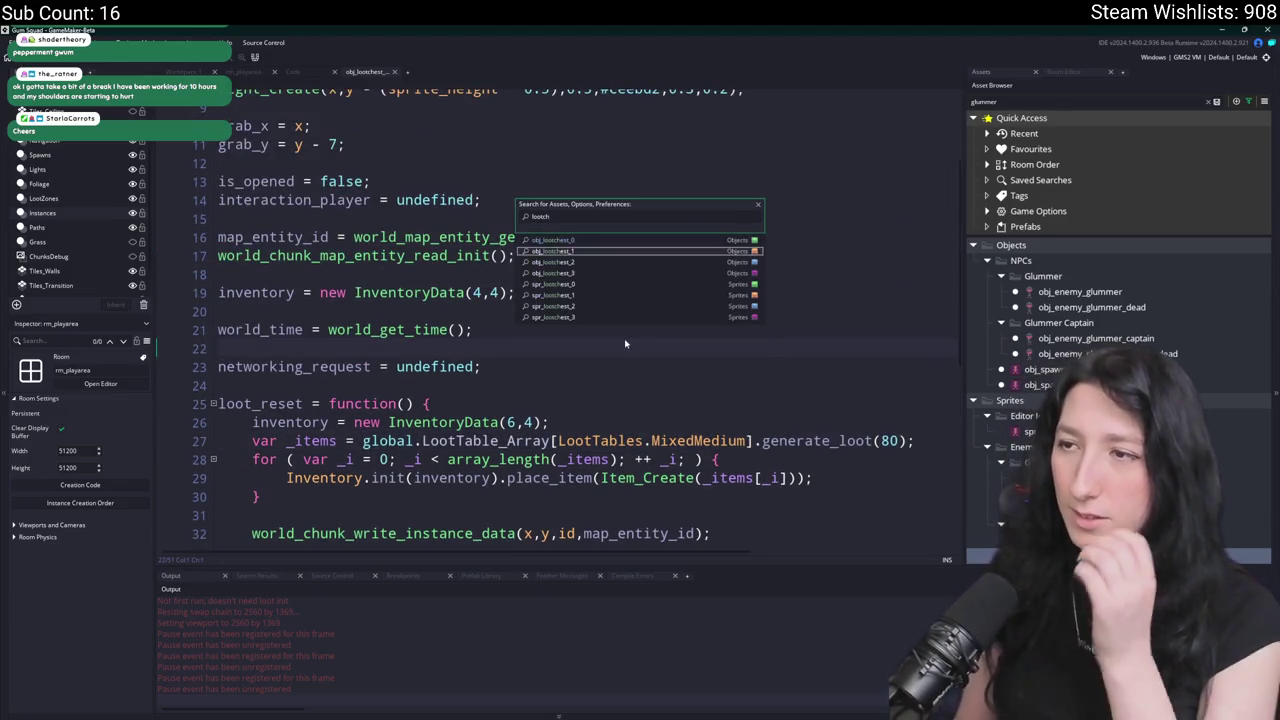
key("Return")
left_click(337, 194)
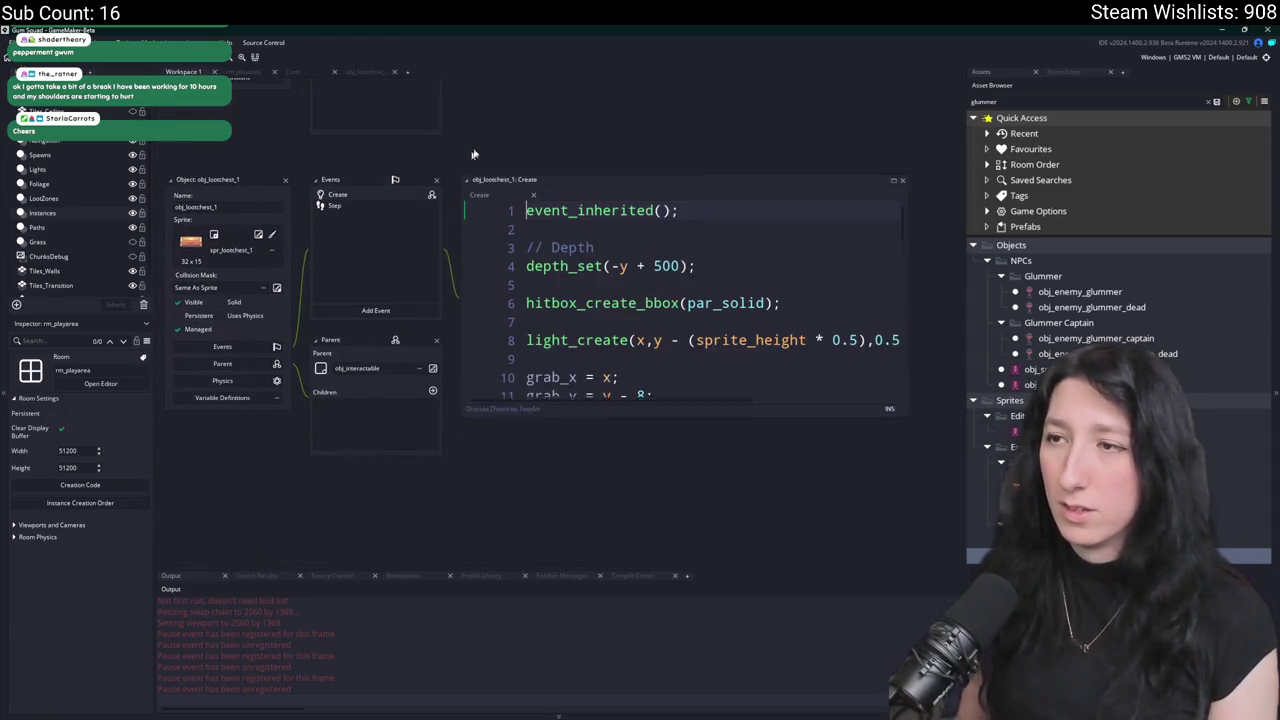
left_click_drag(666, 242, 860, 245)
scroll(798, 328, "down", 7)
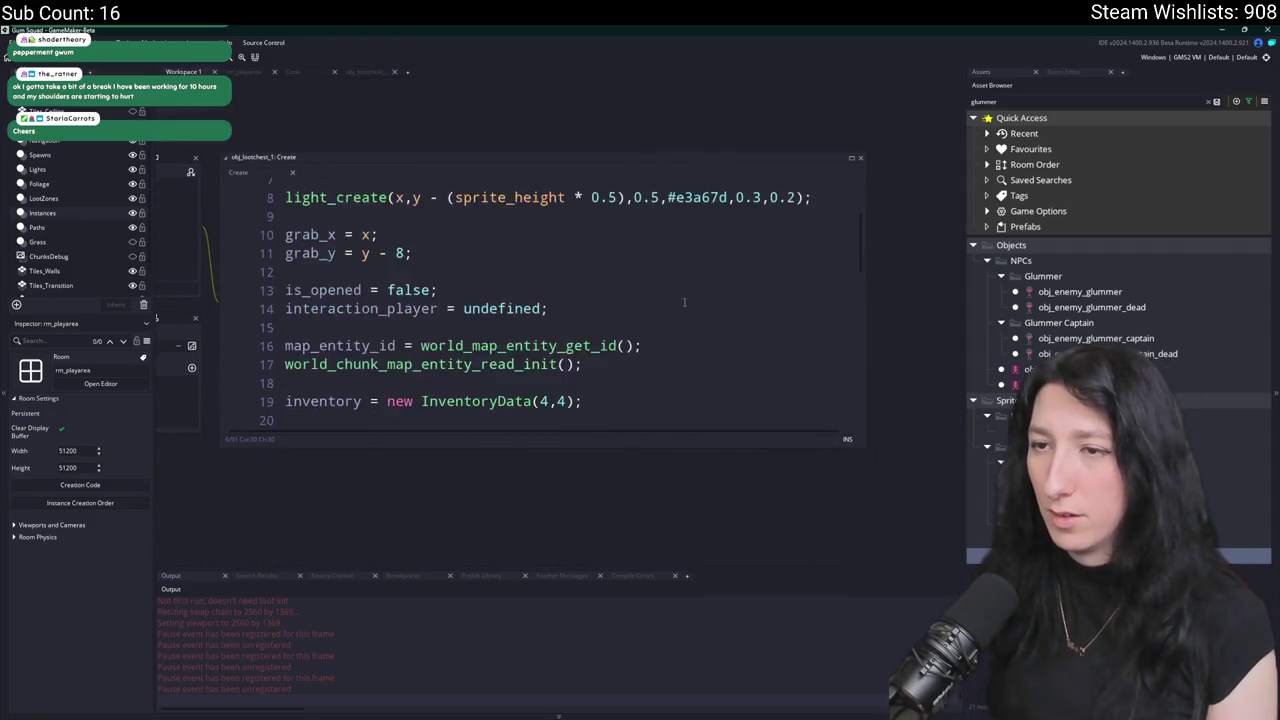
scroll(798, 328, "down", 2)
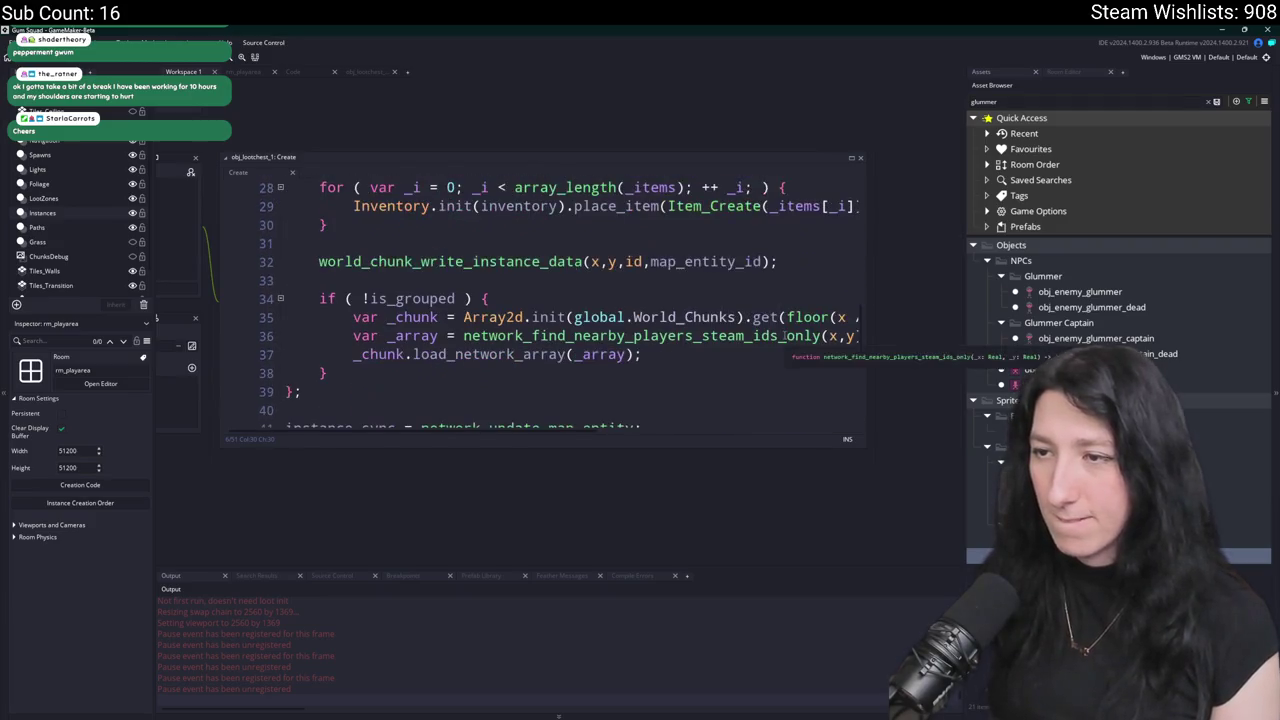
scroll(795, 292, "up", 1)
scroll(806, 247, "right", 2)
Replace Food with MixedHigh as the loot table on line 27.
left_click(745, 227)
double_click(643, 209)
type("M")
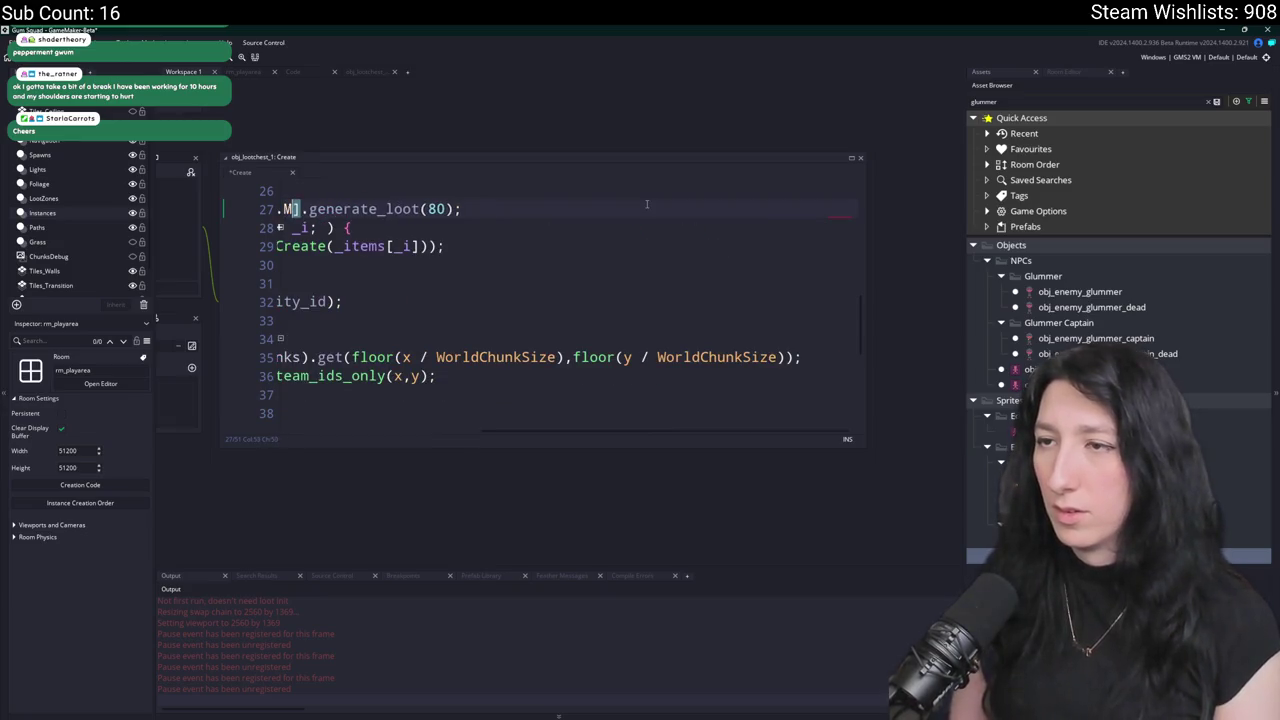
type("ix")
key("Return")
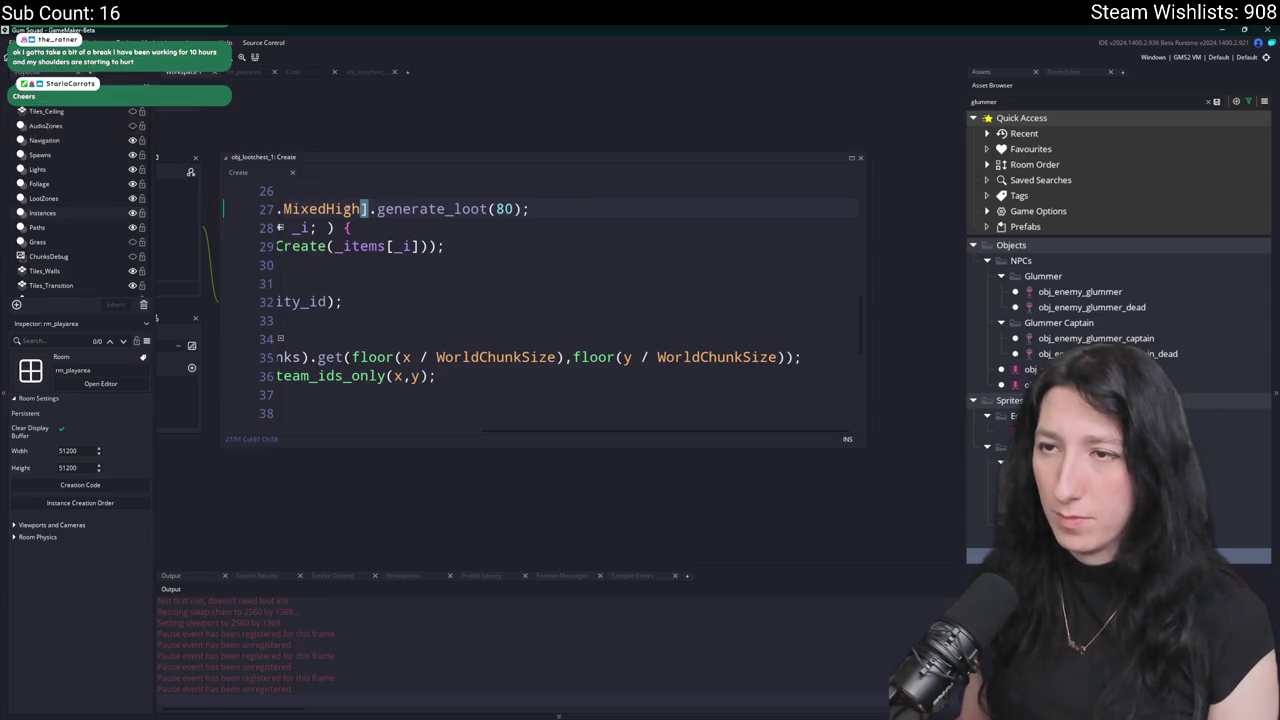
left_click(504, 209)
Change obj_lootchest_1's loot amount from 80 to 100.
key("BackSpace")
type("10")
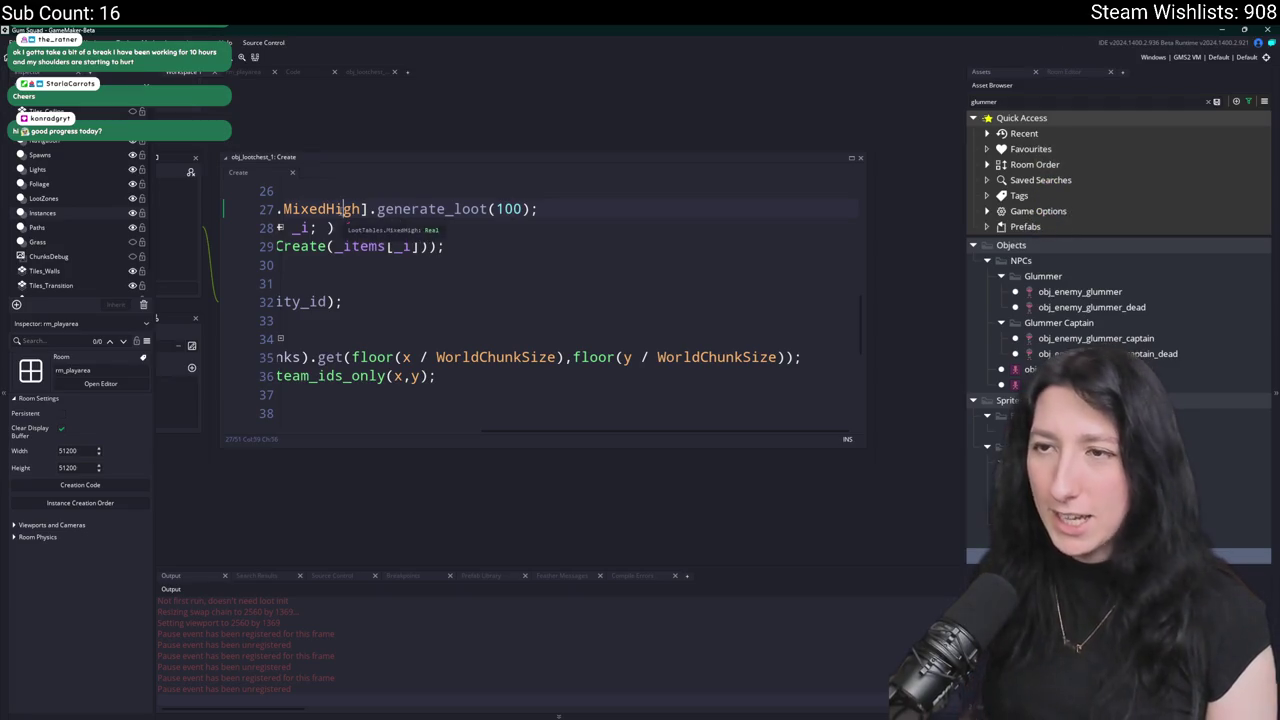
scroll(397, 216, "up", 1)
double_click(327, 232)
Search the project for MixedHigh and open its pool definition in scr_lootpools.
key("ctrl+shift+f")
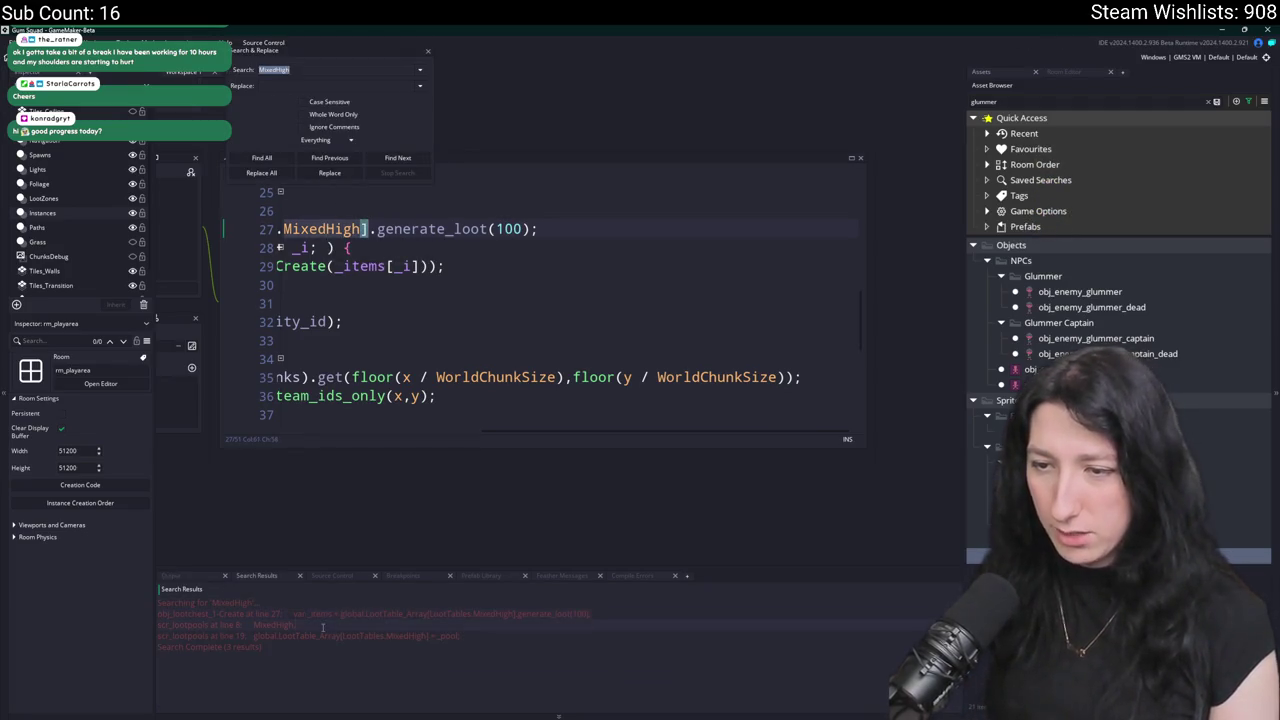
double_click(326, 612)
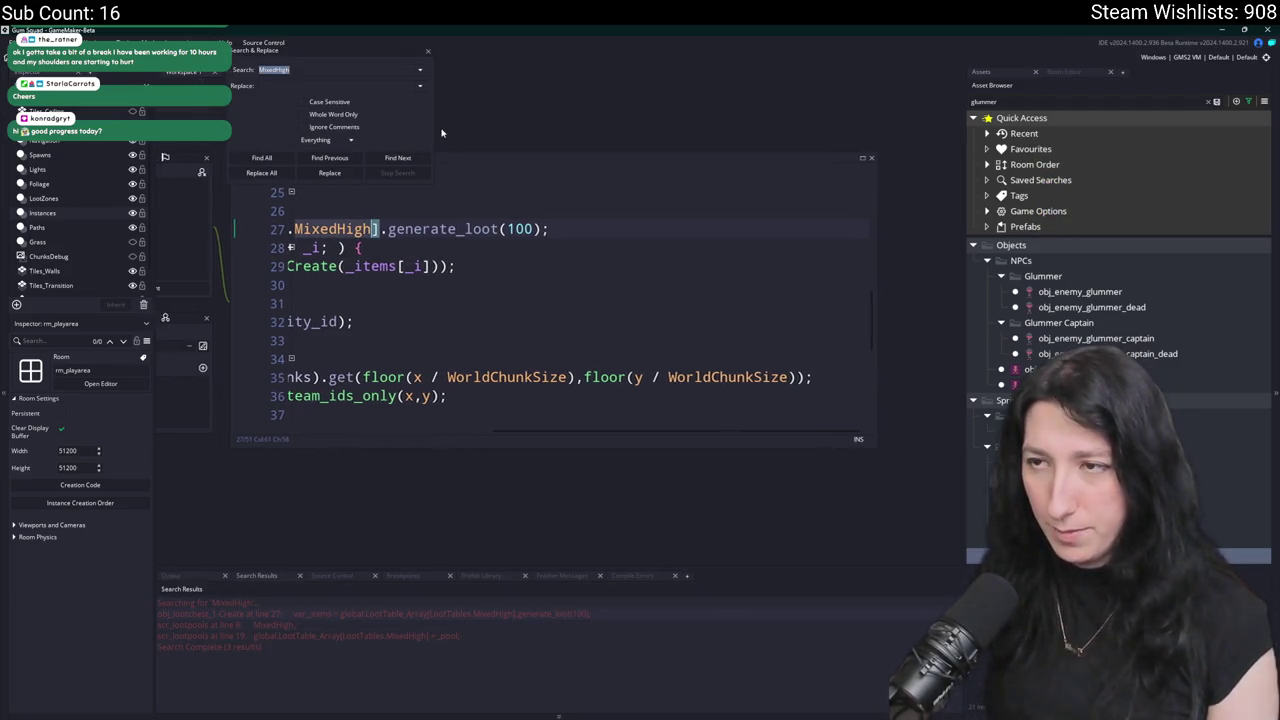
double_click(376, 637)
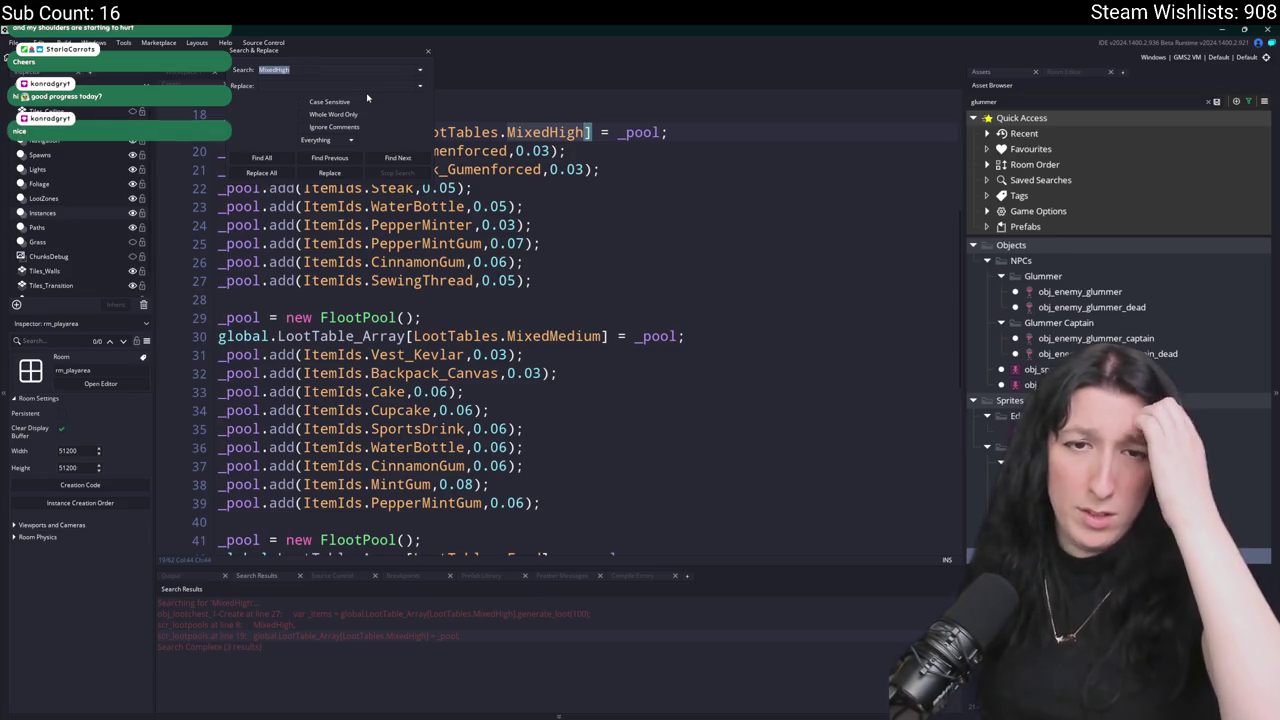
left_click(429, 53)
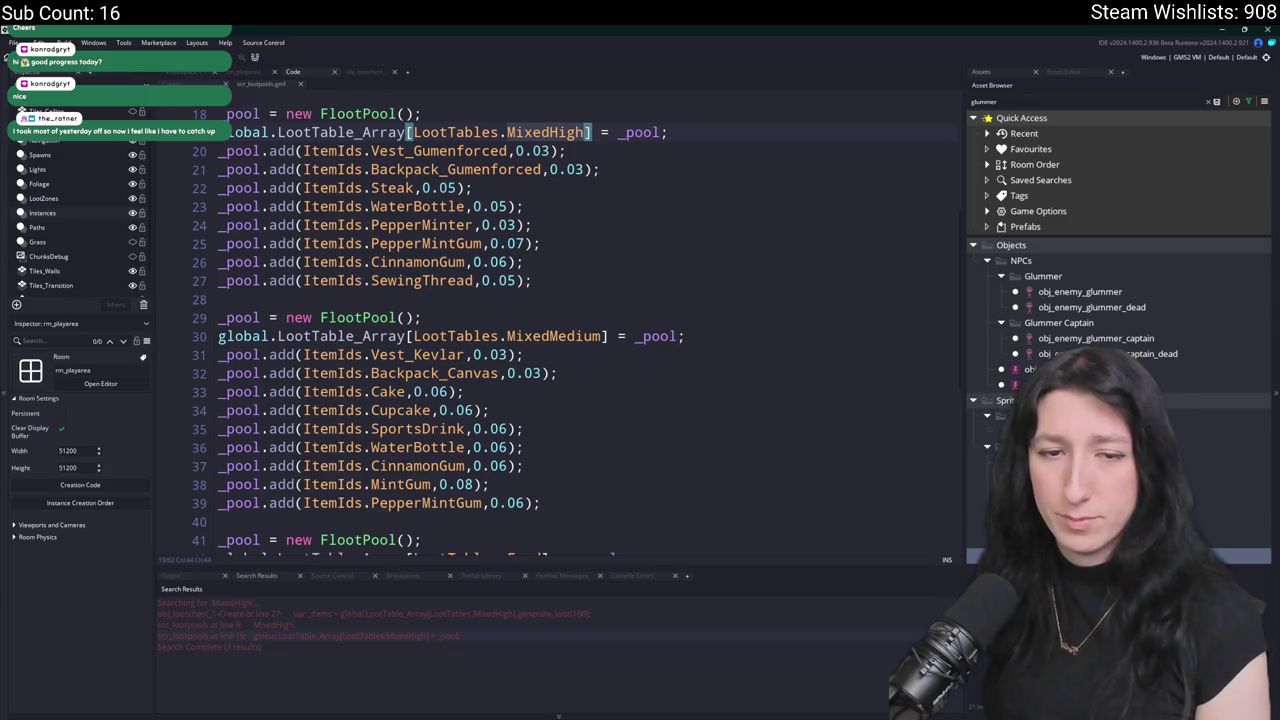
left_click(706, 158)
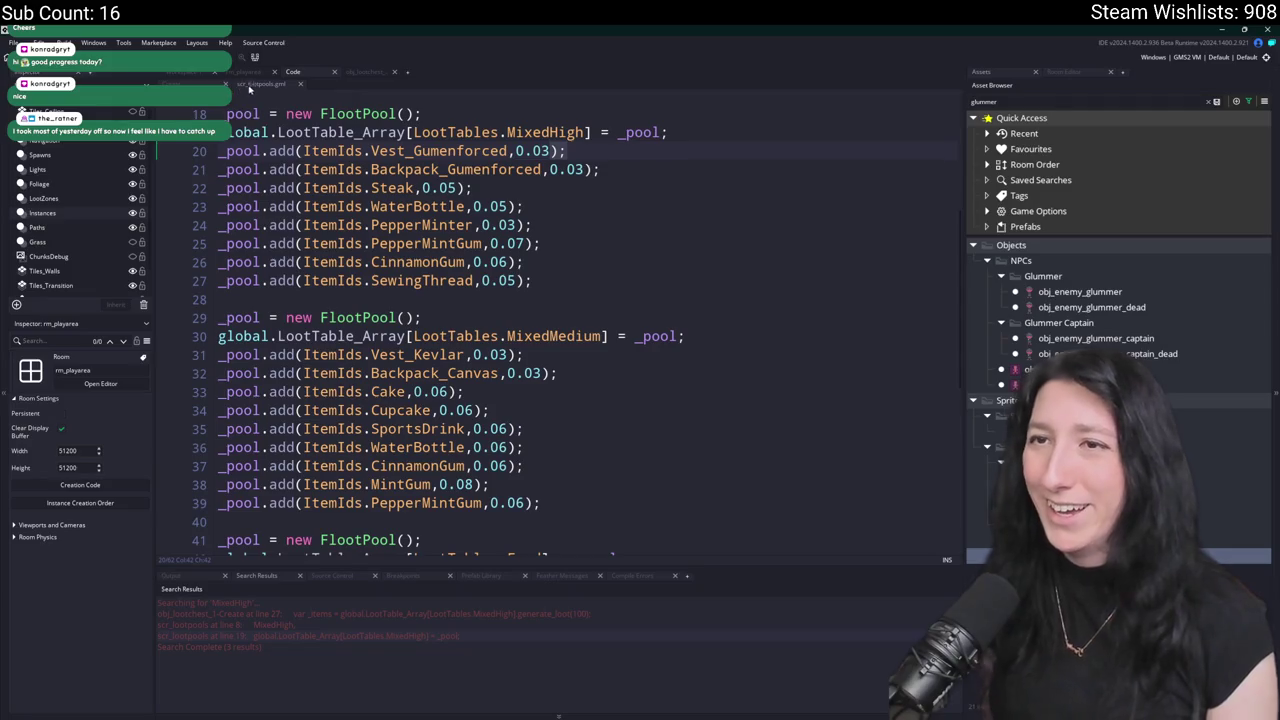
In rm_playarea, select the building's middle loot chest and nudge it slightly right.
left_click(243, 71)
scroll(600, 237, "down", 3)
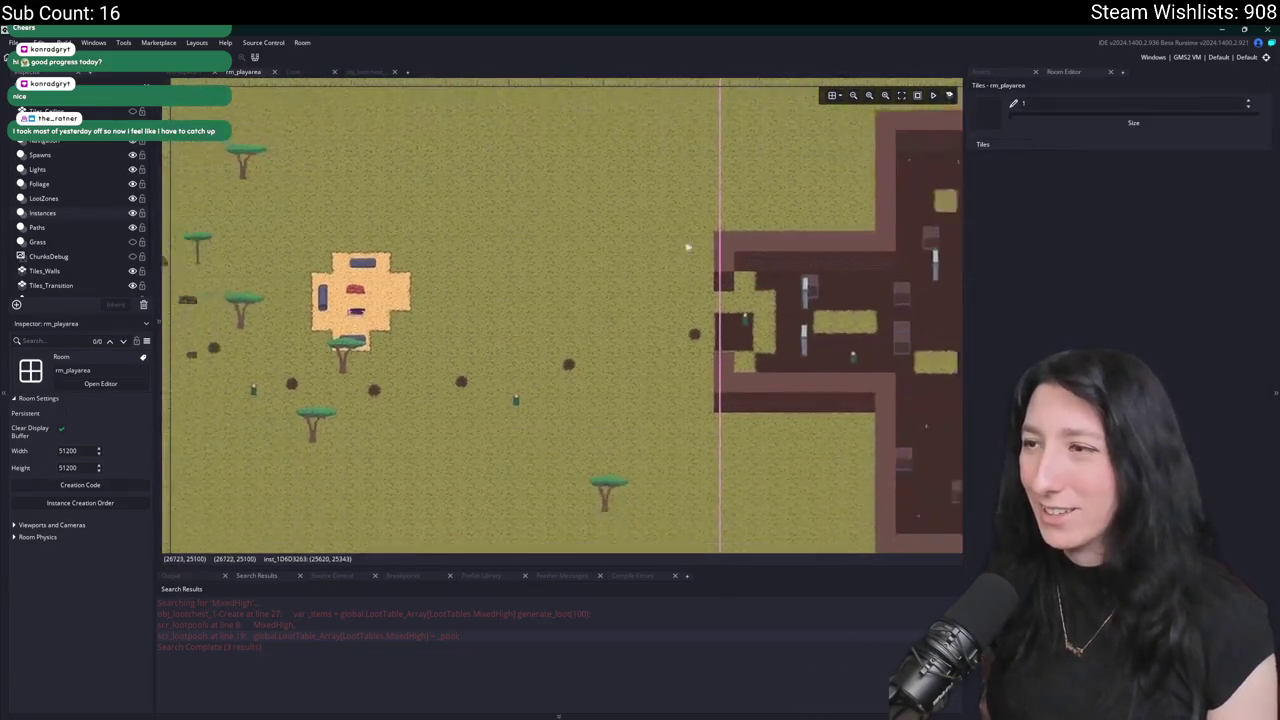
scroll(780, 210, "up", 5)
scroll(651, 190, "up", 1)
left_click(603, 173)
left_click_drag(603, 173, 487, 279)
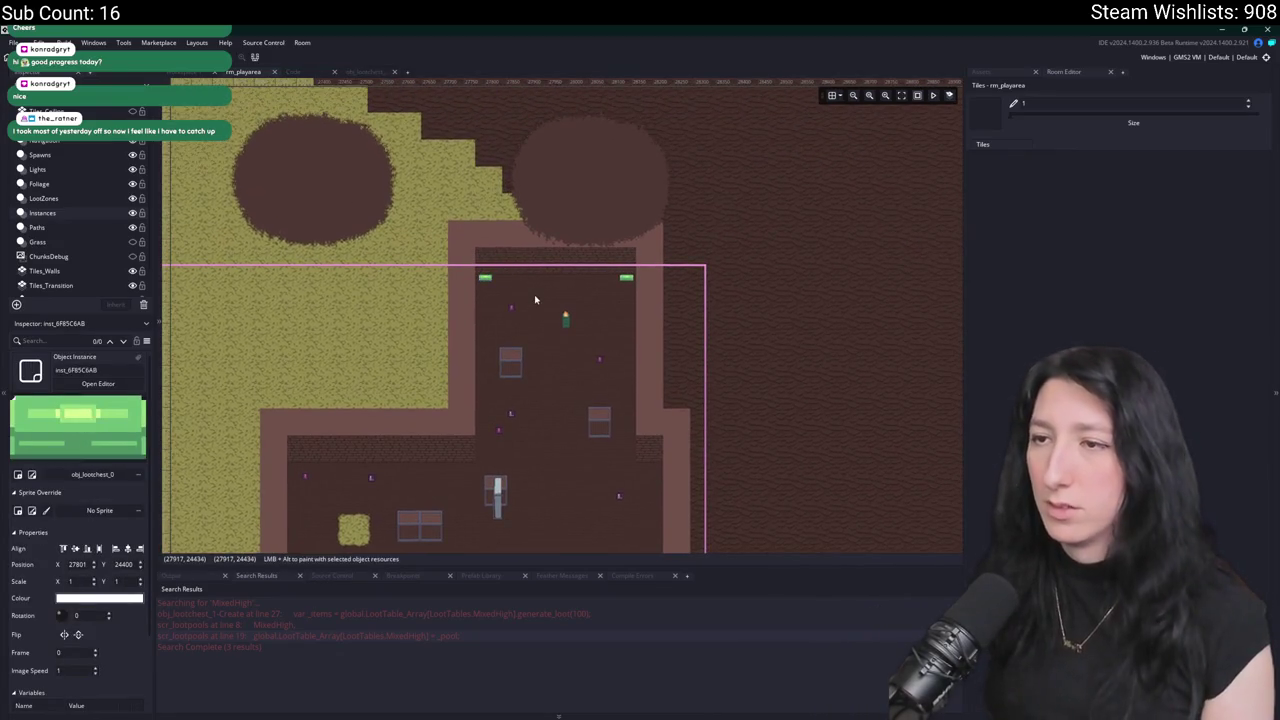
scroll(500, 285, "up", 4)
left_click(630, 263)
mouse_move(632, 262)
left_mouse_down()
mouse_move(643, 263)
mouse_move(622, 265)
left_mouse_up()
Change the middle chest instance's object to obj_lootchest_1.
double_click(622, 265)
left_click(722, 297)
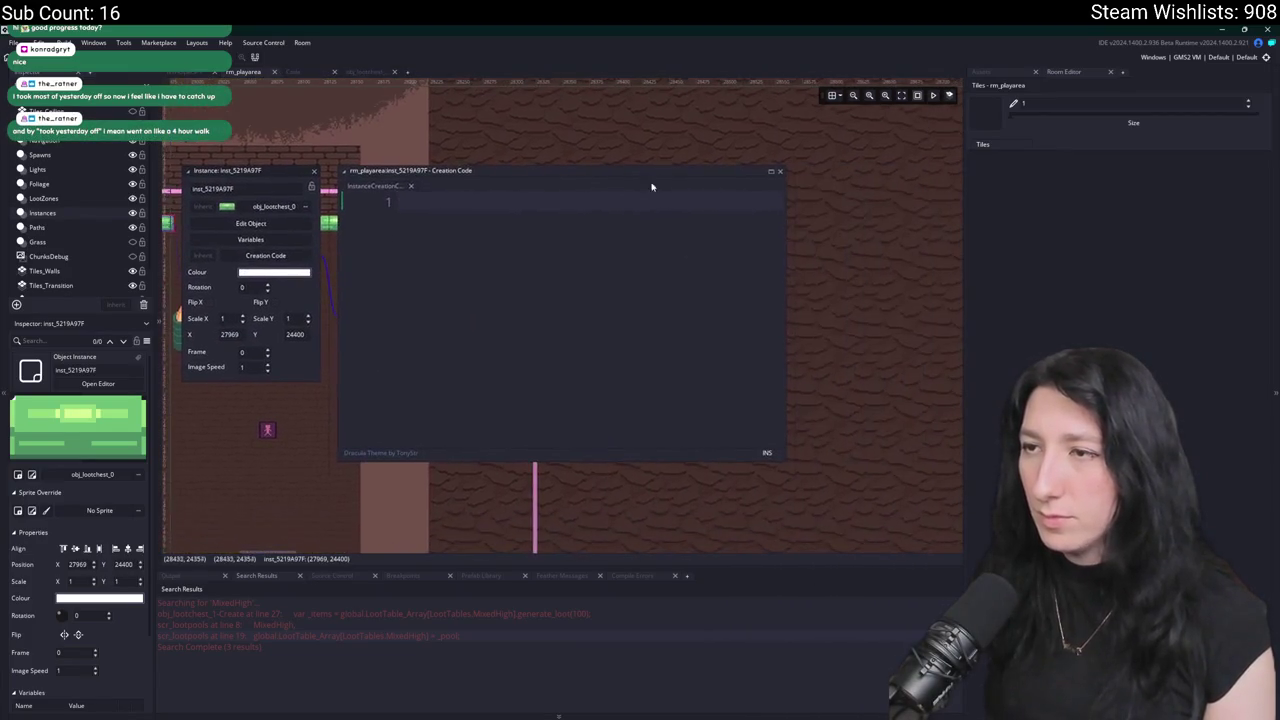
left_click(779, 173)
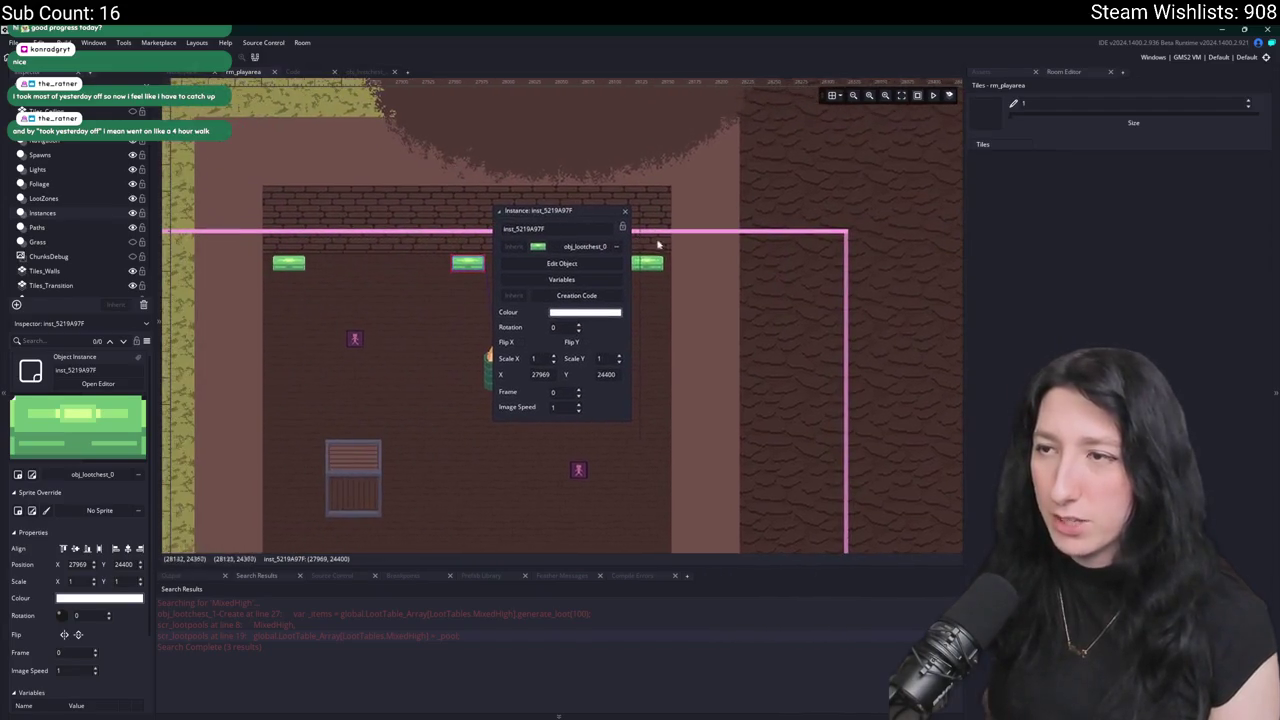
left_click(586, 249)
type("lootch")
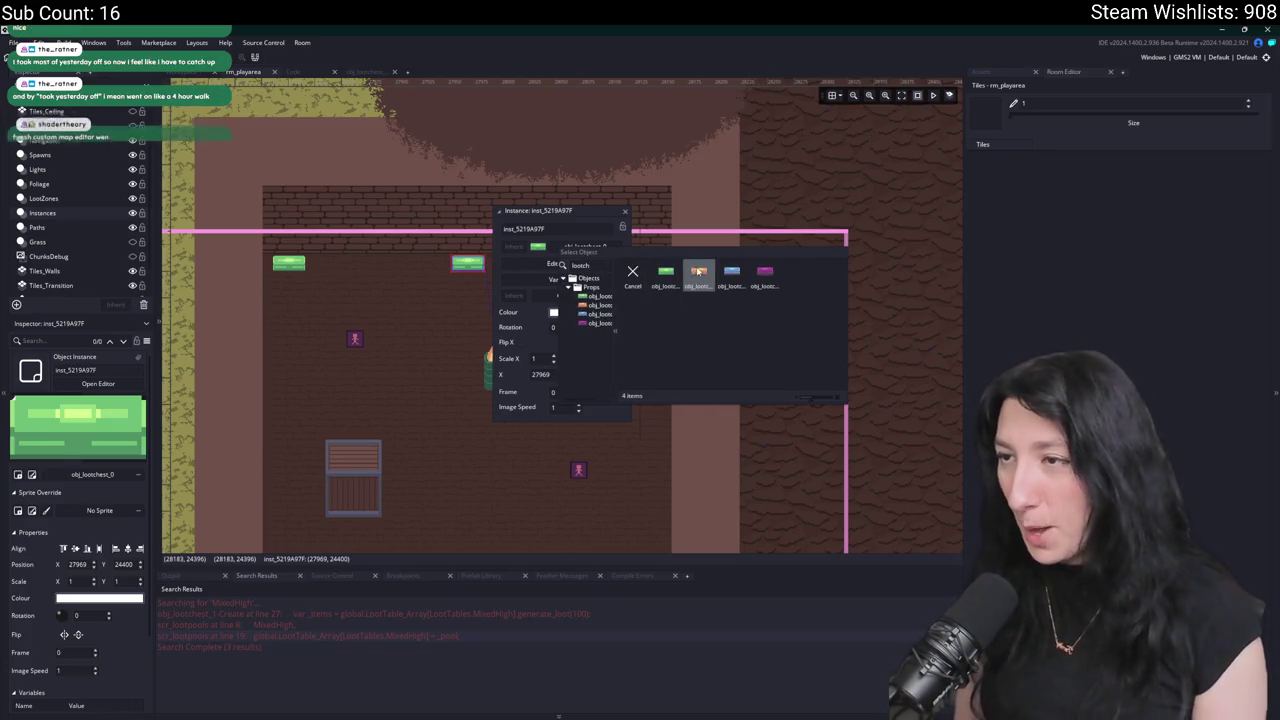
double_click(698, 275)
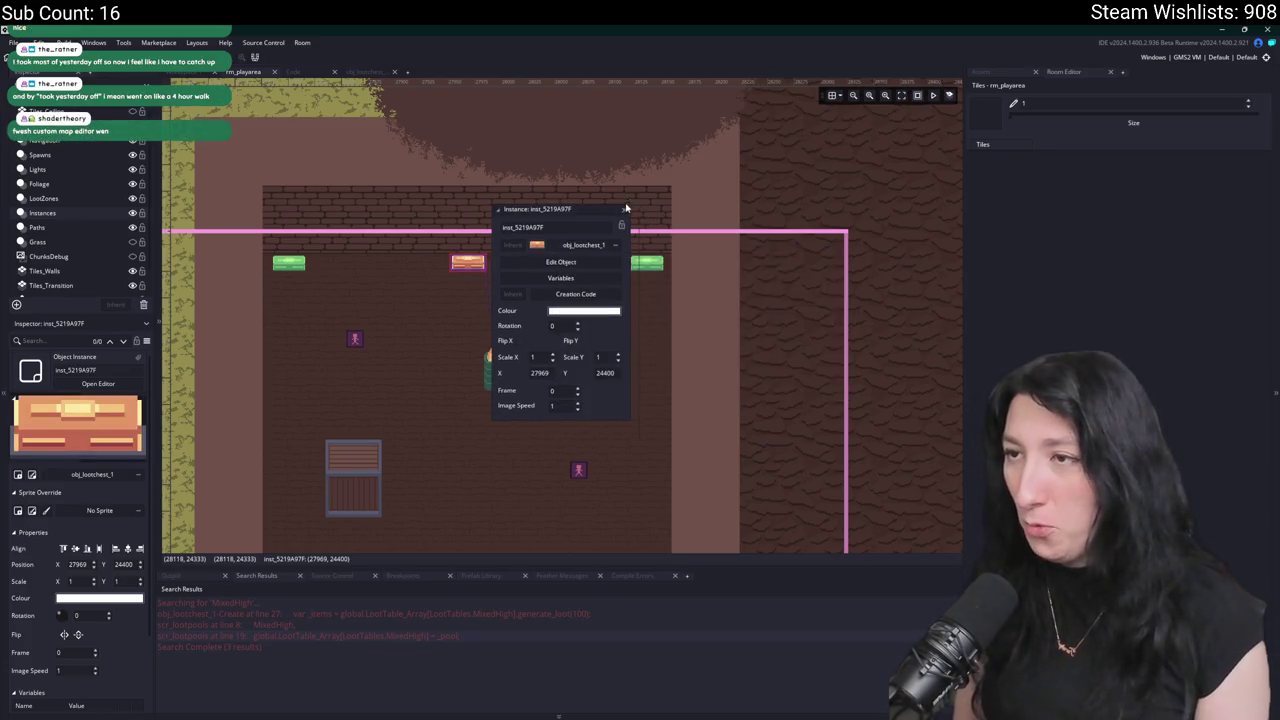
left_click(624, 211)
scroll(710, 339, "down", 6)
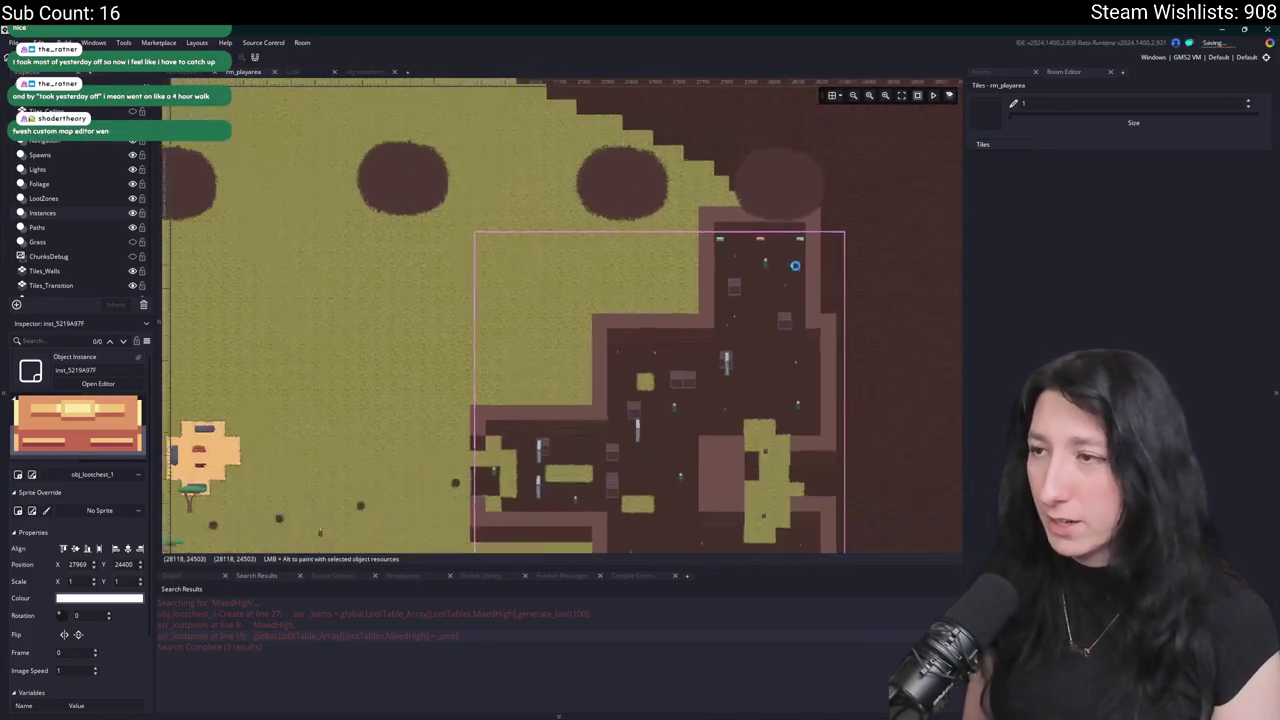
left_click_drag(752, 285, 899, 199)
scroll(535, 255, "up", 5)
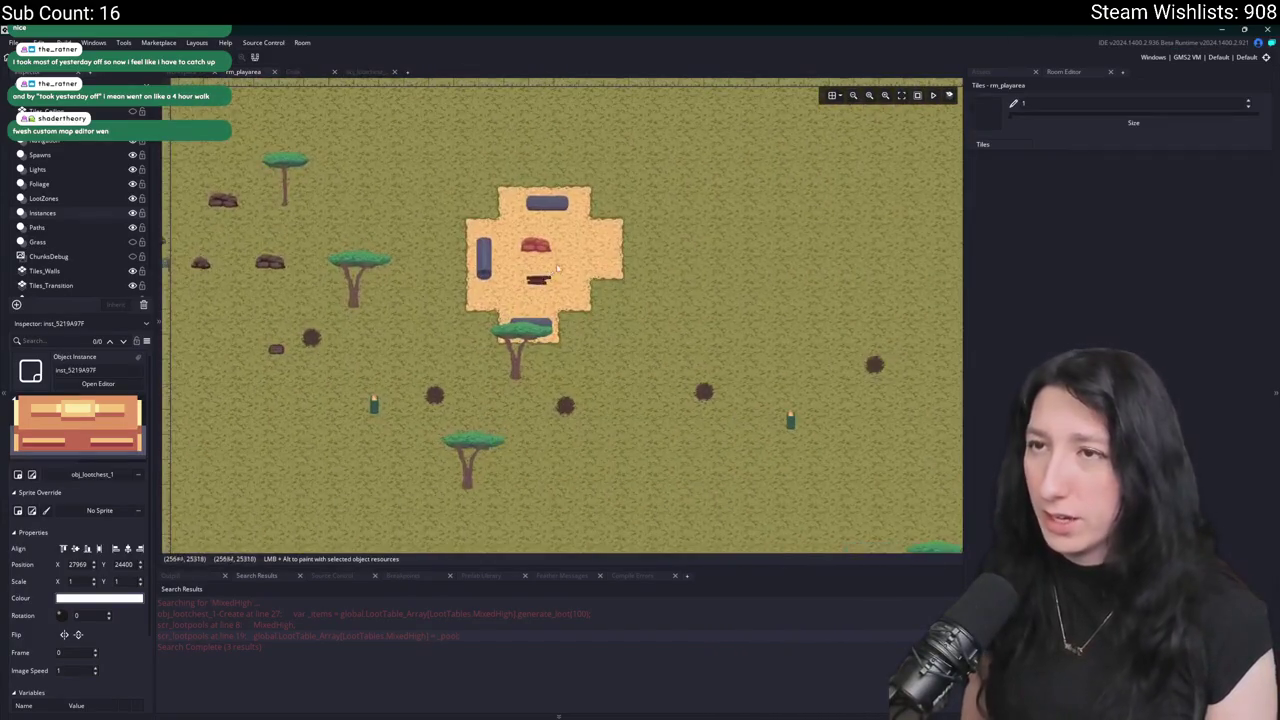
left_click(366, 73)
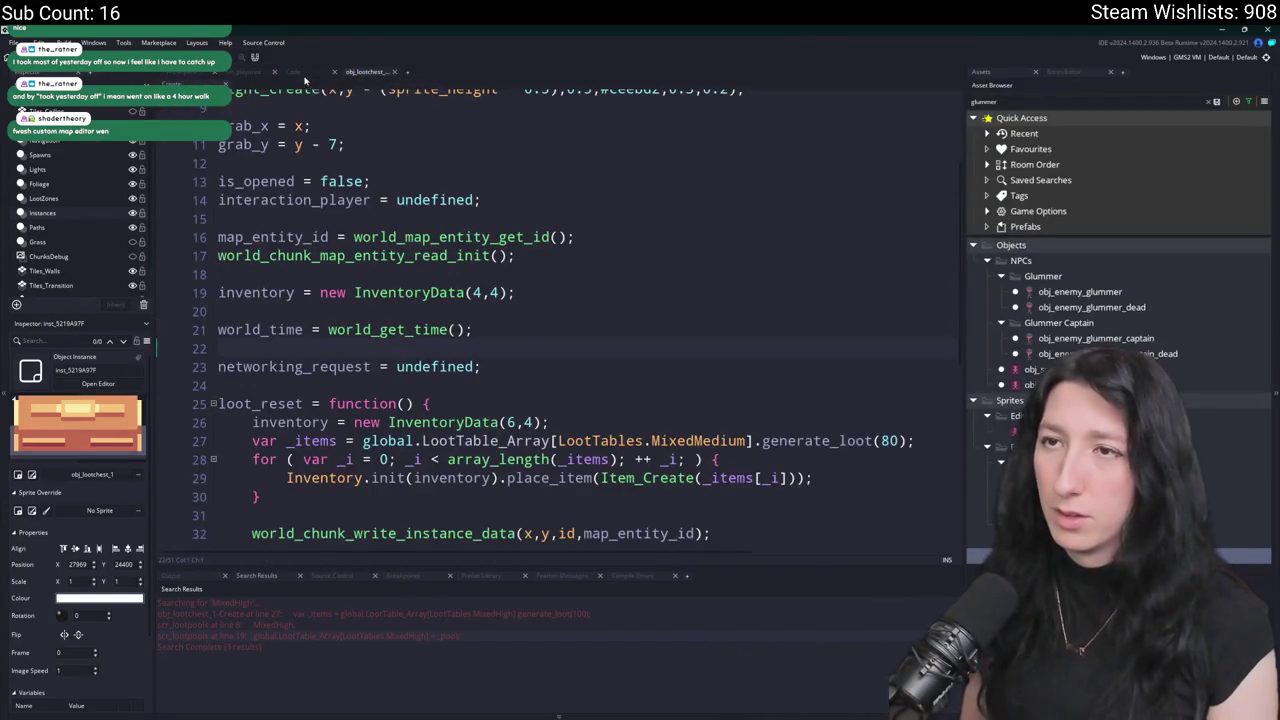
Duplicate the MixedMedium pool block in scr_lootpools and rename the copy MixedLow.
left_click(293, 71)
scroll(430, 320, "down", 6)
scroll(430, 320, "up", 4)
scroll(568, 416, "up", 3)
scroll(568, 416, "down", 2)
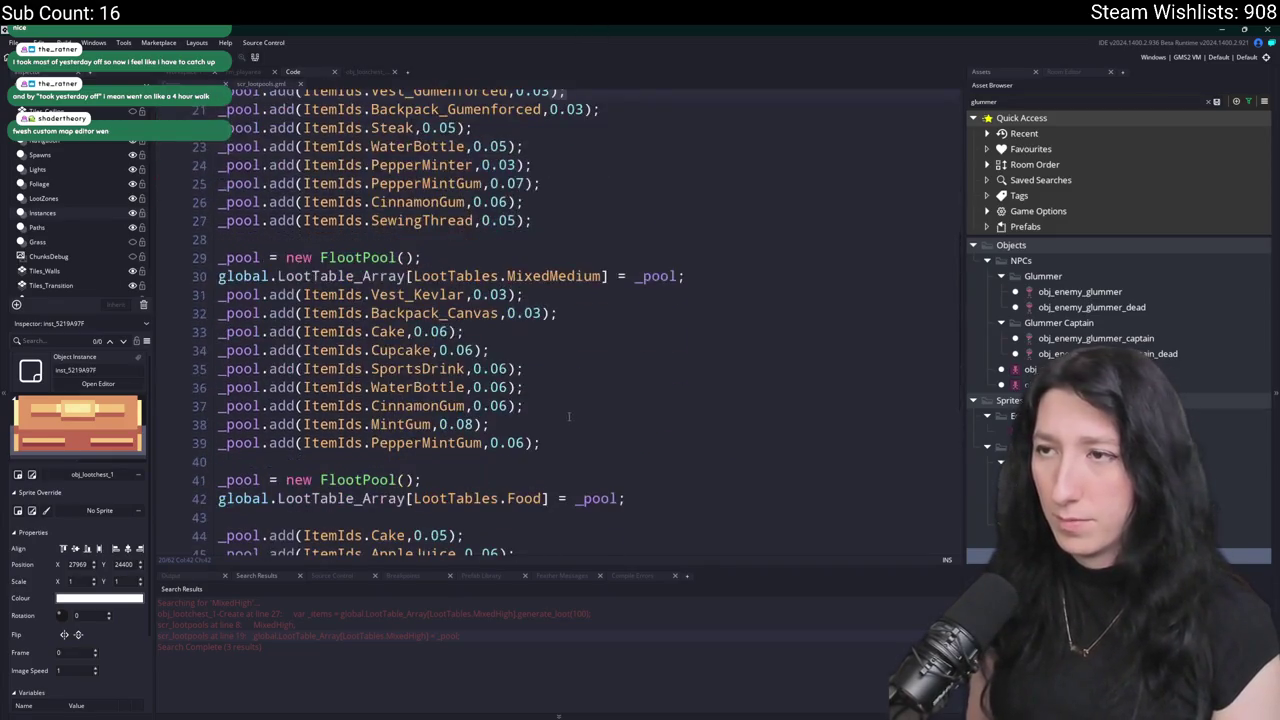
left_click_drag(552, 434, 516, 224)
key("ctrl+d")
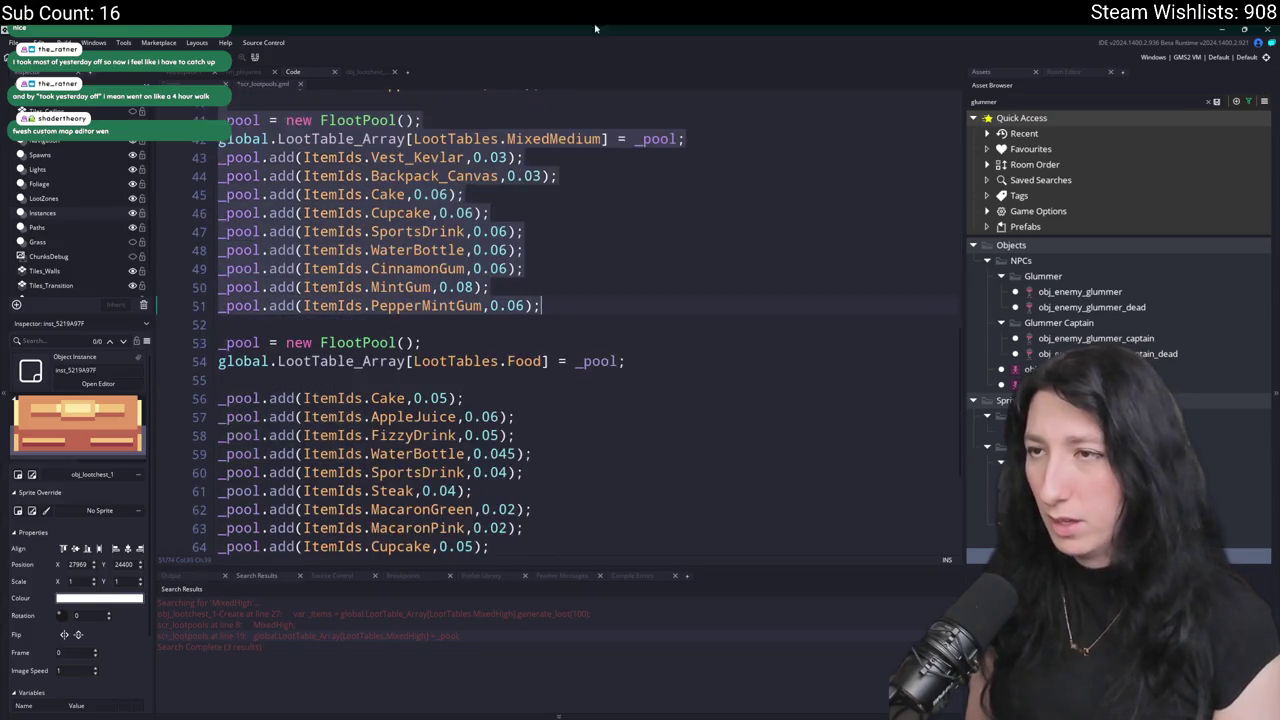
scroll(600, 258, "up", 2)
left_click(566, 258)
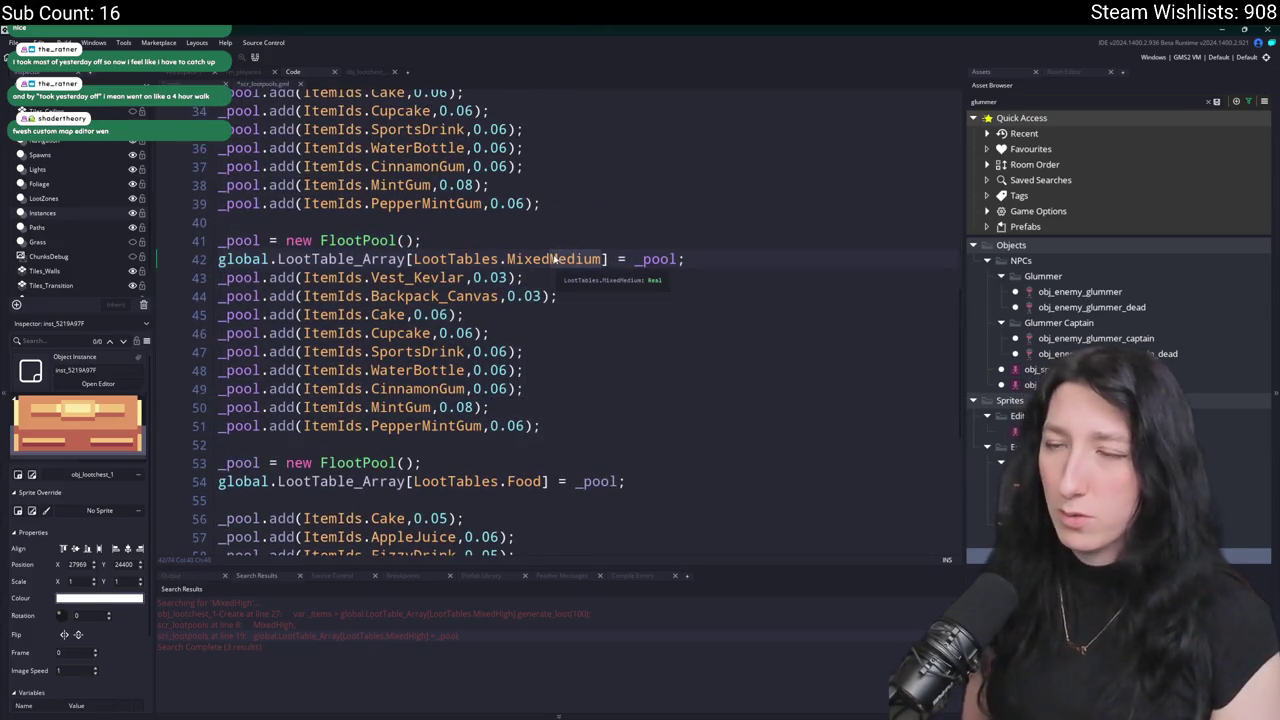
double_click(553, 258)
type("MixedLow")
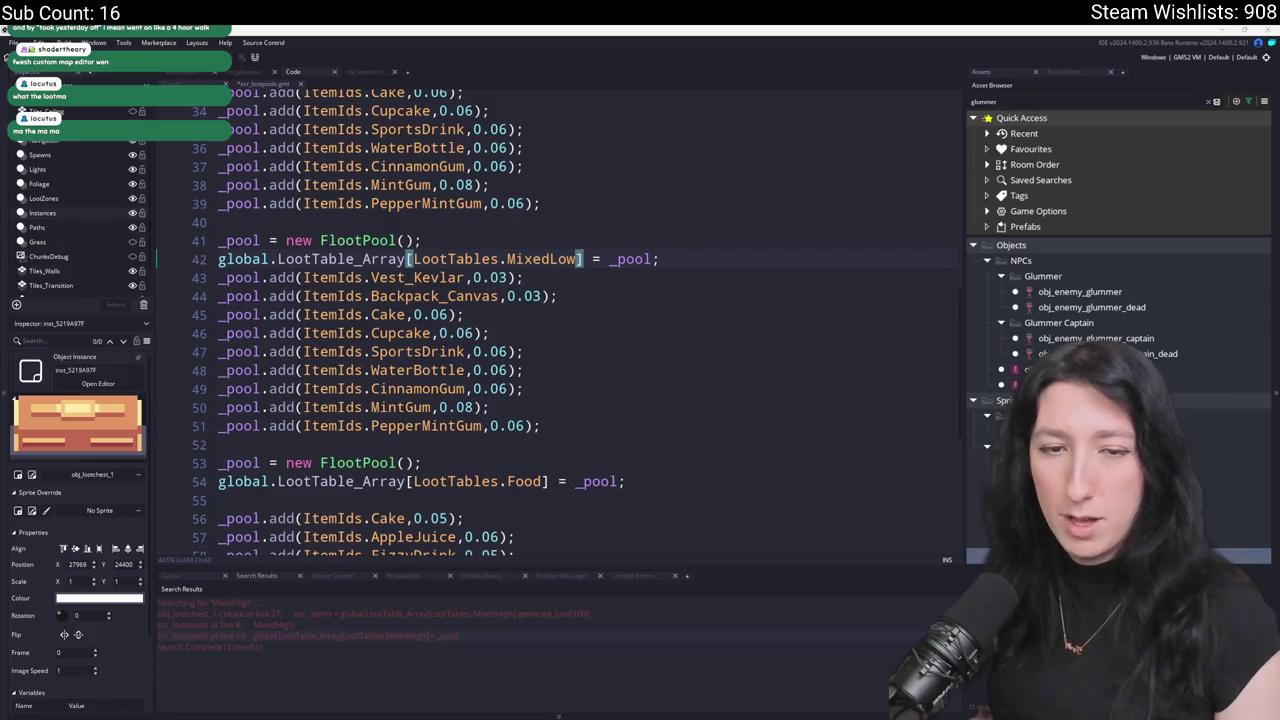
Remove Vest_Kevlar and Backpack_Canvas from MixedLow and add a FizzyDrink line at 0.04.
left_click(593, 412)
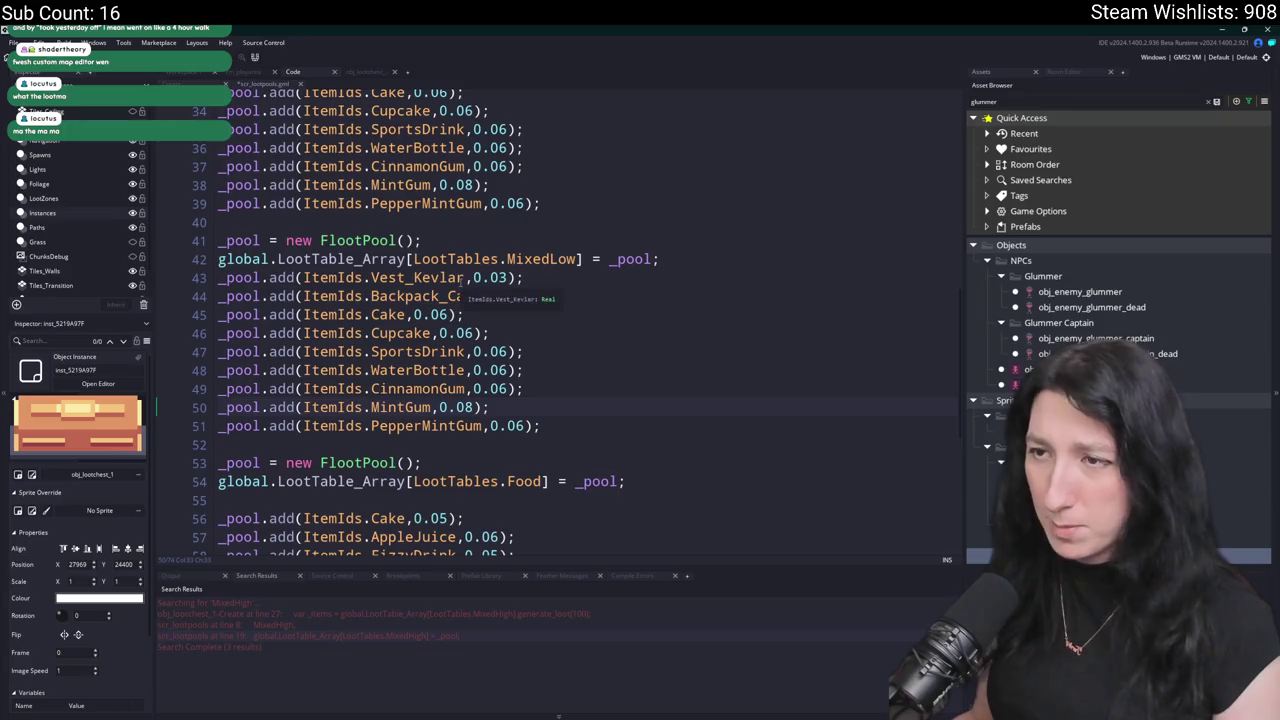
key("Up")
key("shift+Down")
key("shift+Down")
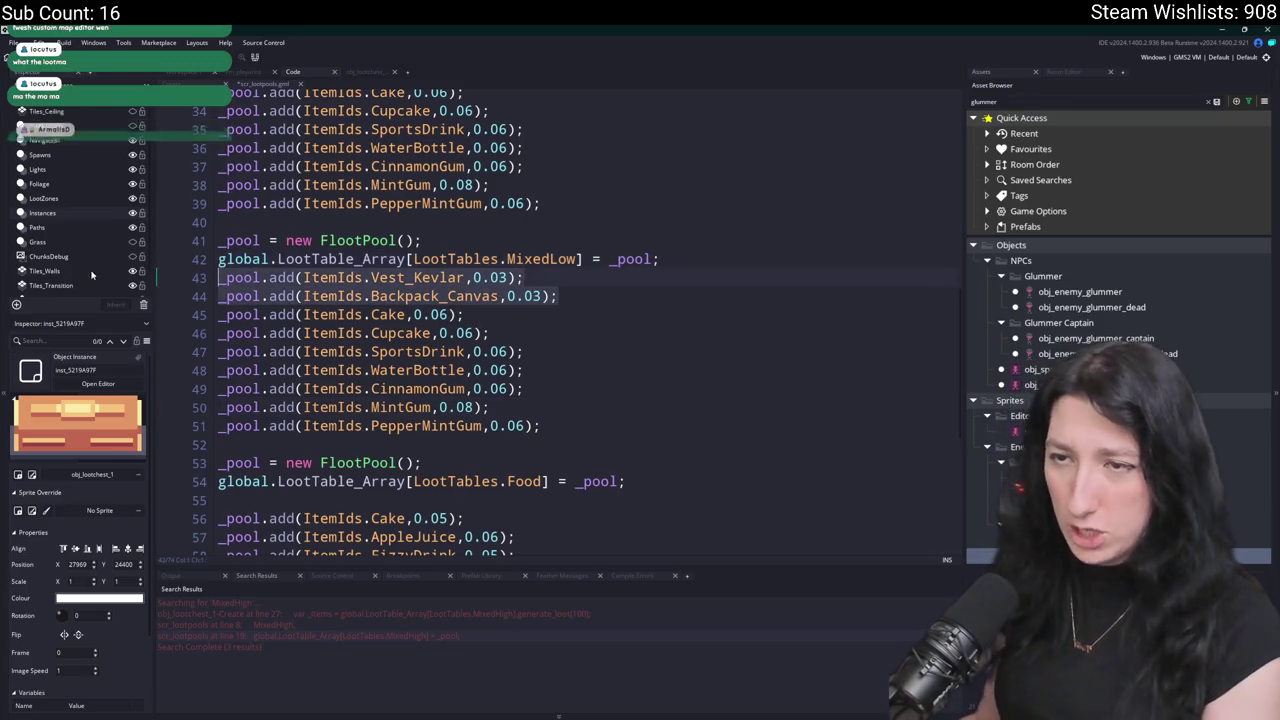
key("BackSpace")
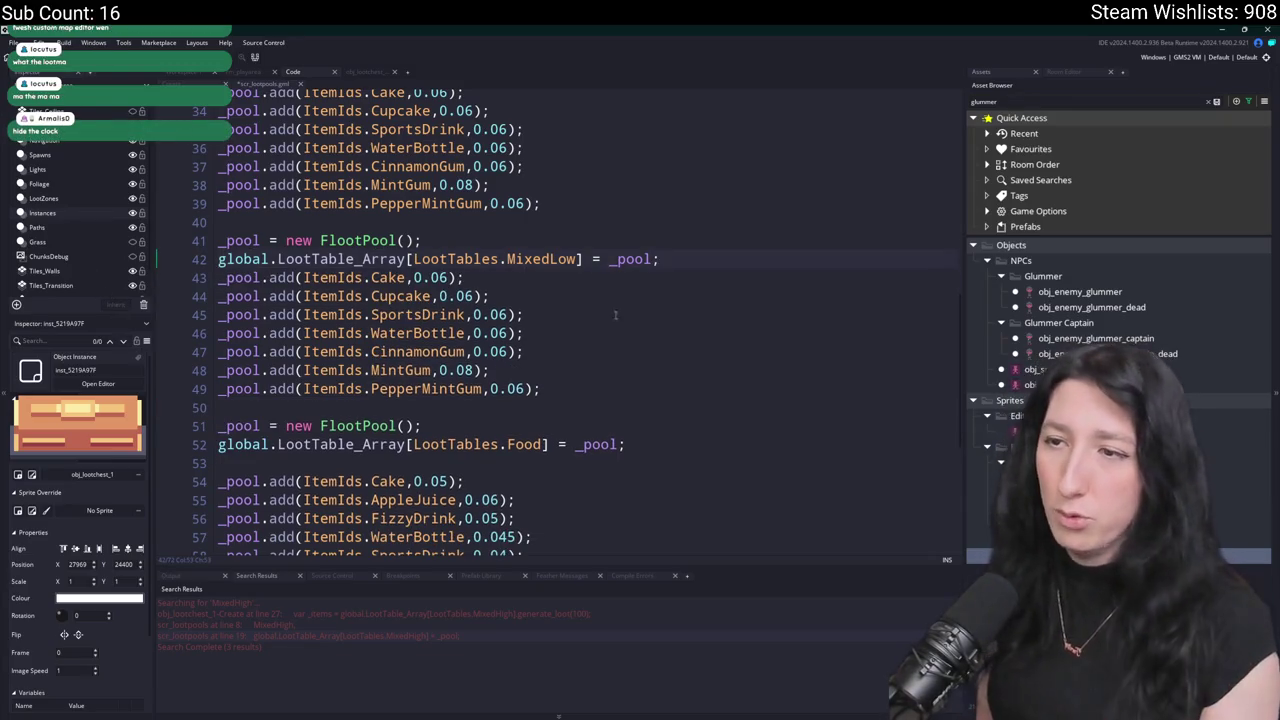
key("ctrl+d")
double_click(416, 351)
type("Fiz")
key("Return")
key("BackSpace")
type("3);")
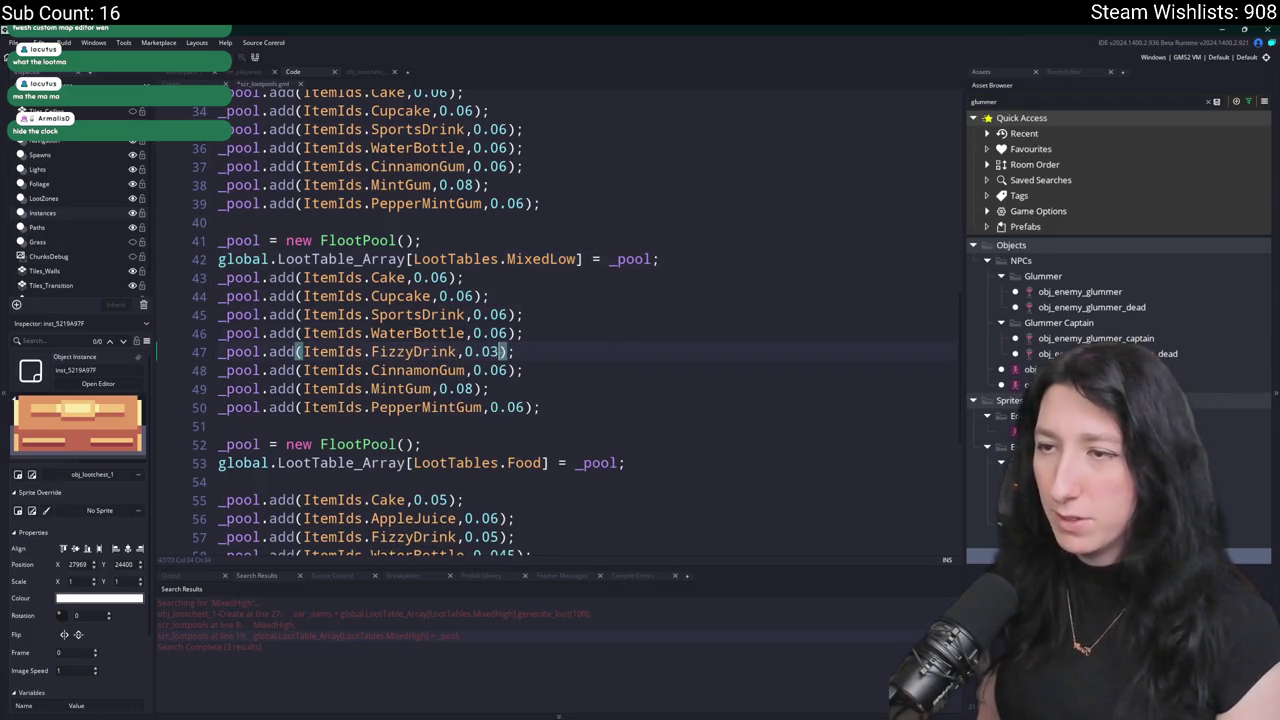
key("BackSpace")
type("4")
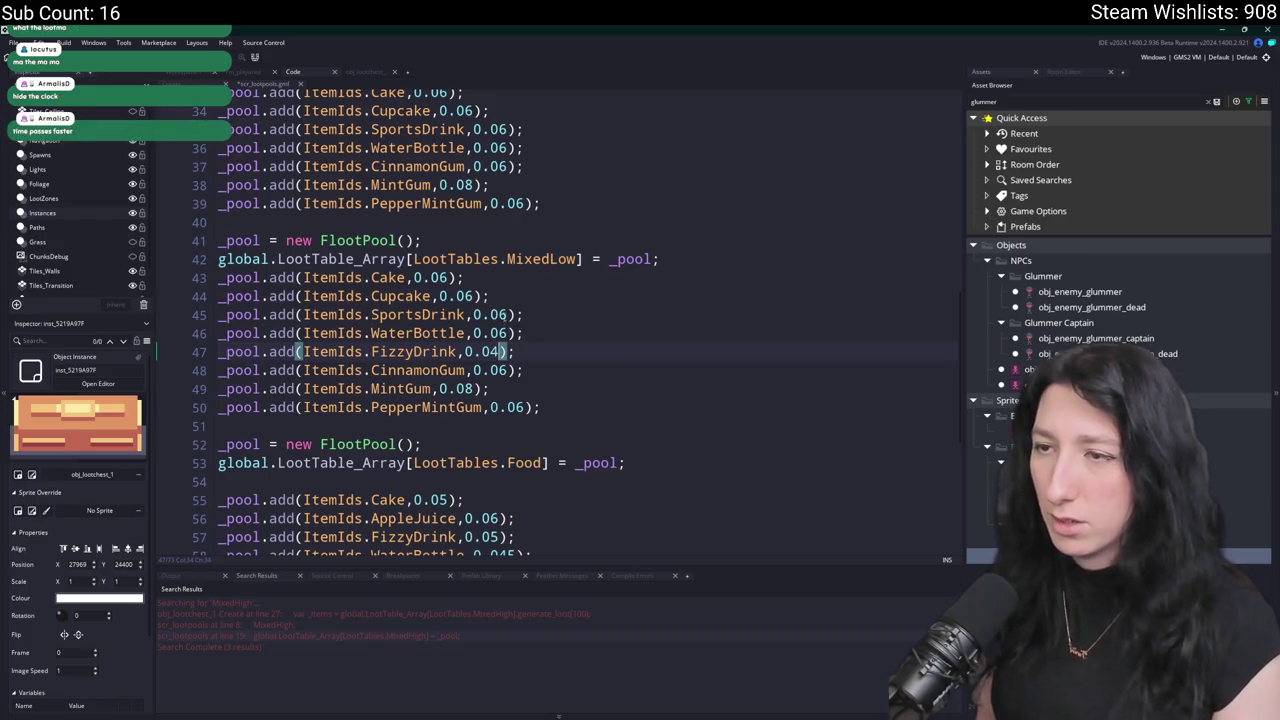
Set SportsDrink's chance to 0.04 and delete the FizzyDrink entry again.
key("Up")
key("Up")
key("BackSpace")
type("4")
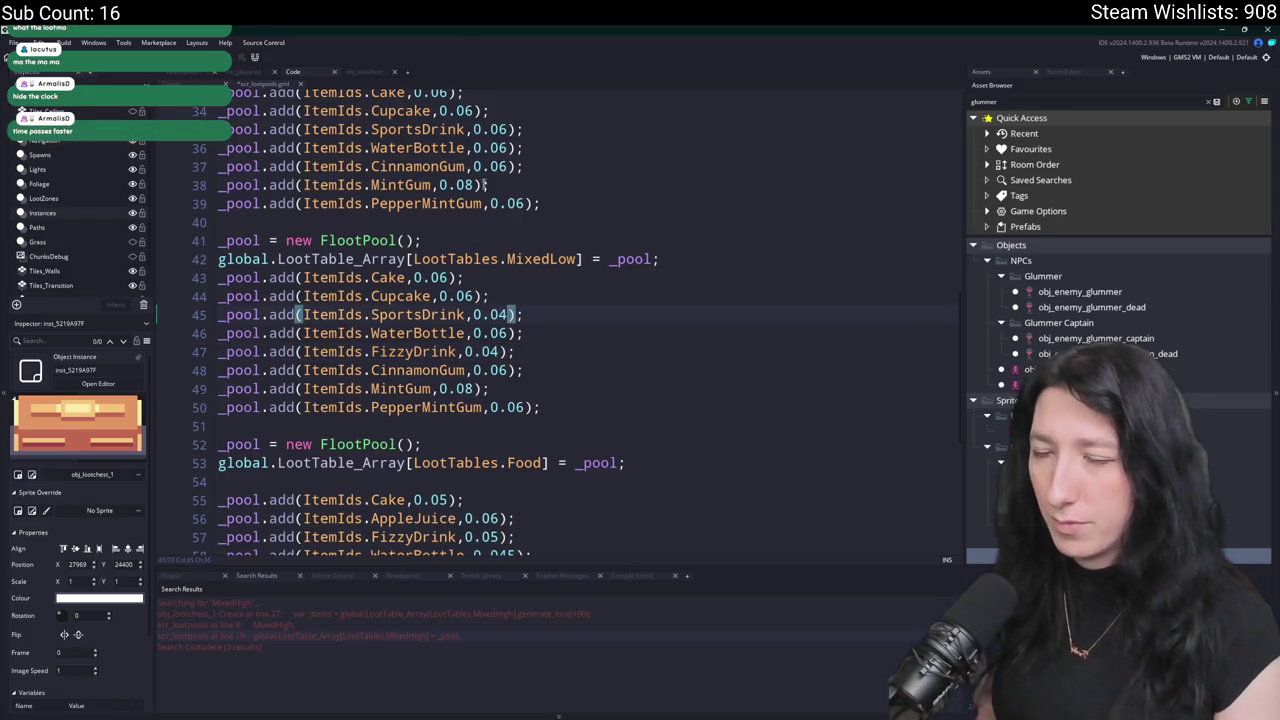
key("shift+Down")
key("ctrl+d")
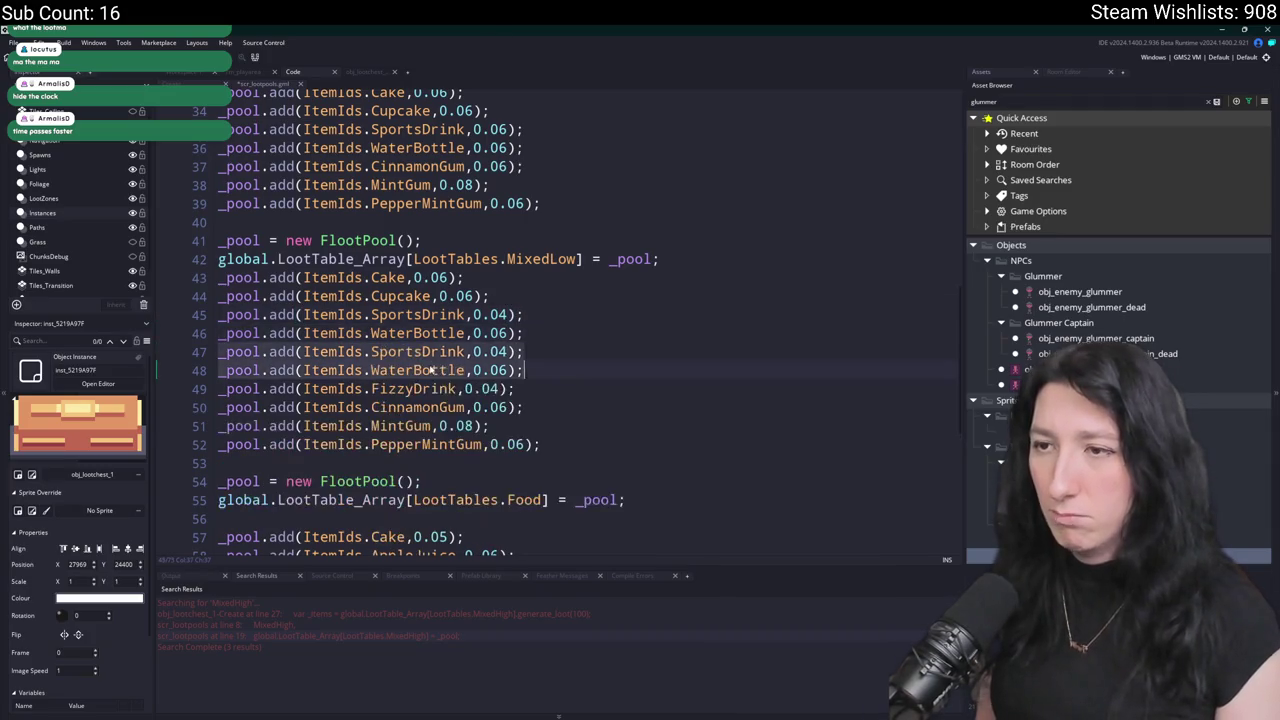
key("ctrl+z")
left_click(546, 356)
left_click_drag(518, 352, 214, 352)
key("BackSpace")
key("BackSpace")
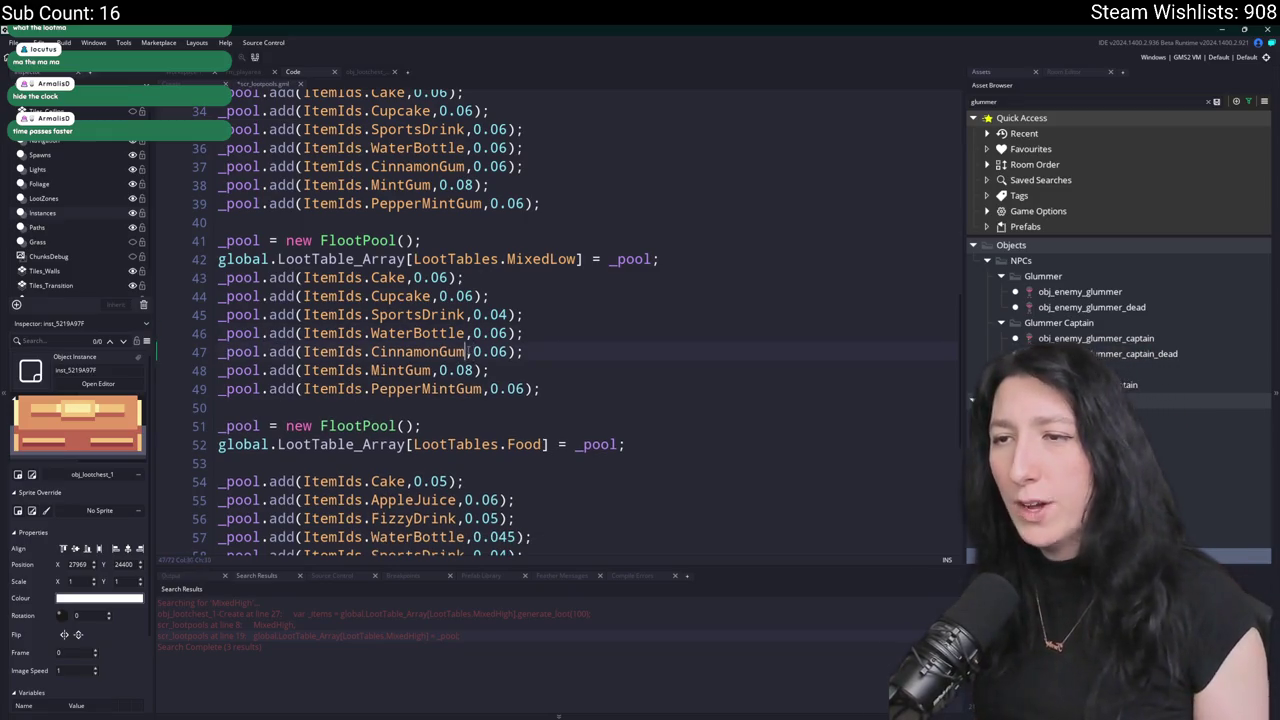
Swap CinnamonGum for MintGum, make line 48 PeaShooter at 0.02, and delete PepperMintGum.
left_click_drag(467, 351, 372, 351)
type("Min")
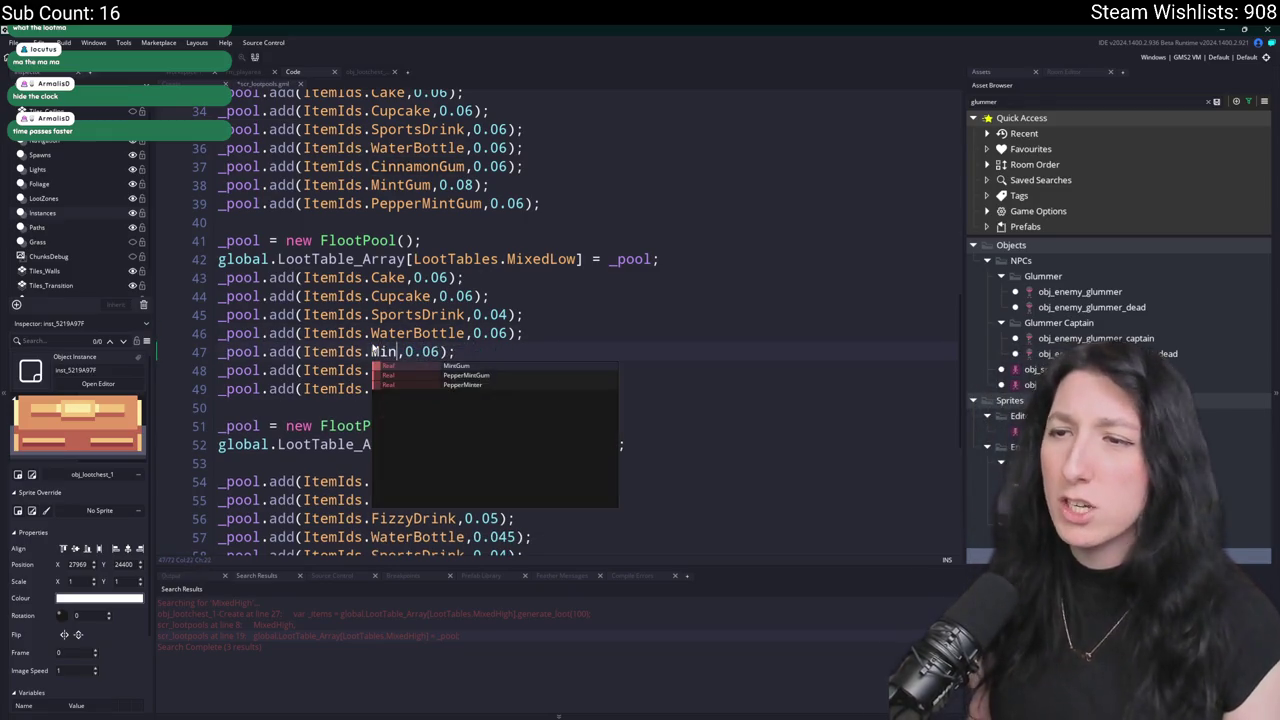
key("Return")
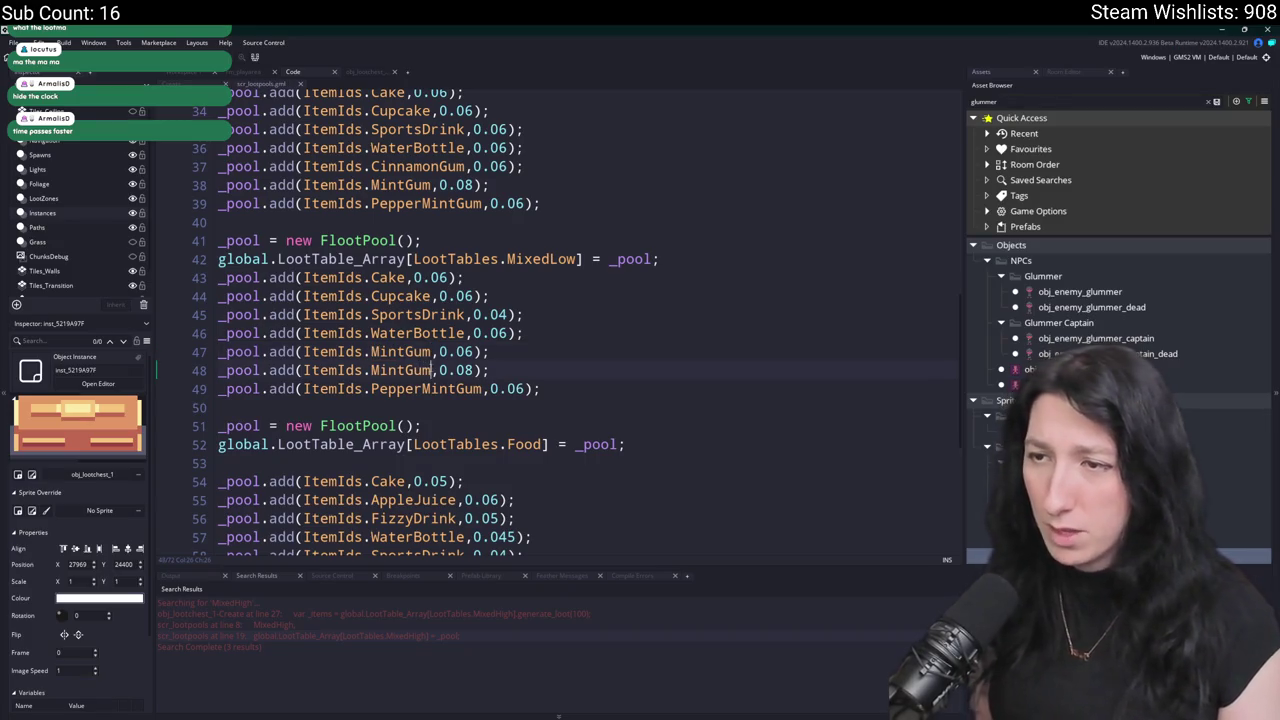
double_click(391, 370)
type("P")
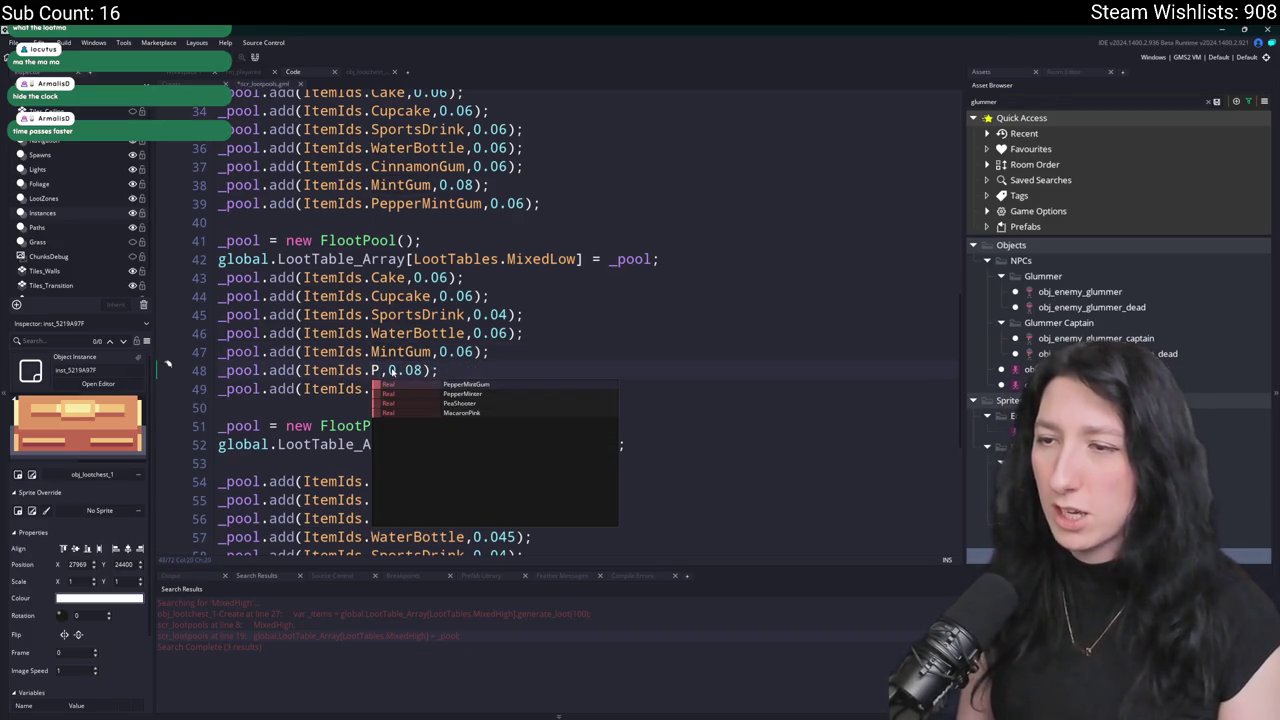
type("ea")
key("Return")
scroll(470, 366, "up", 4)
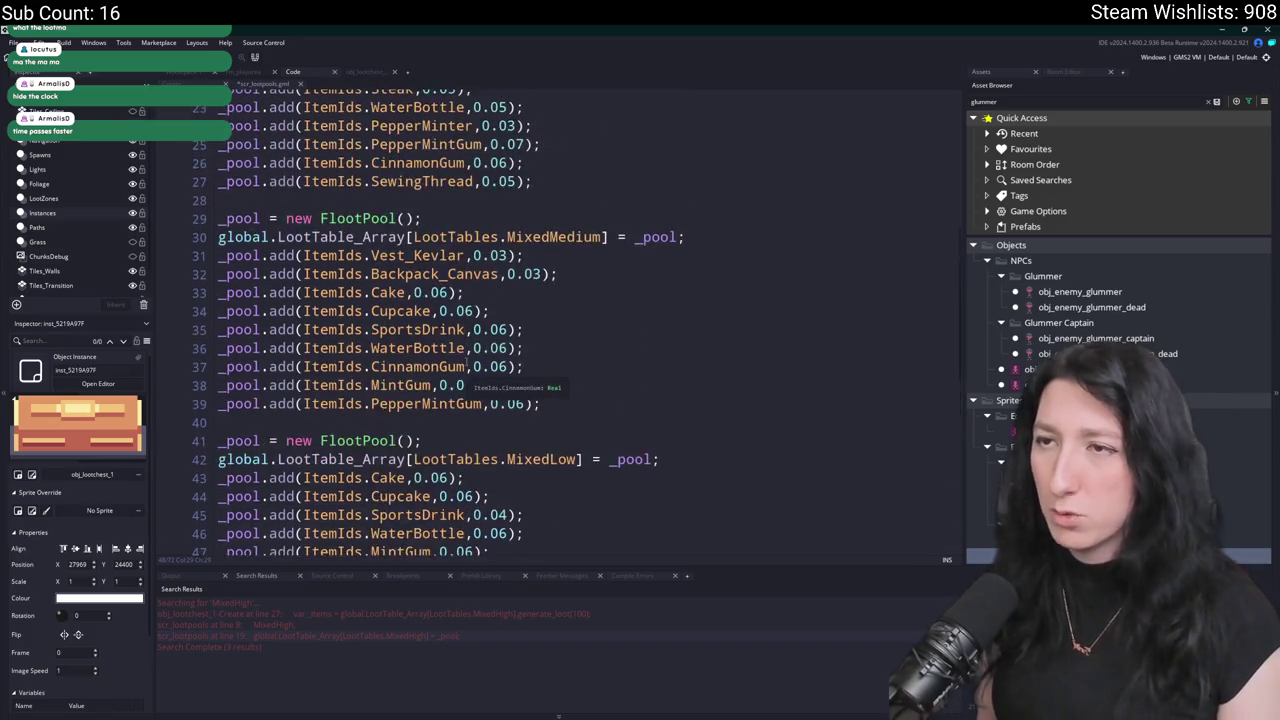
scroll(468, 366, "up", 1)
scroll(500, 225, "down", 4)
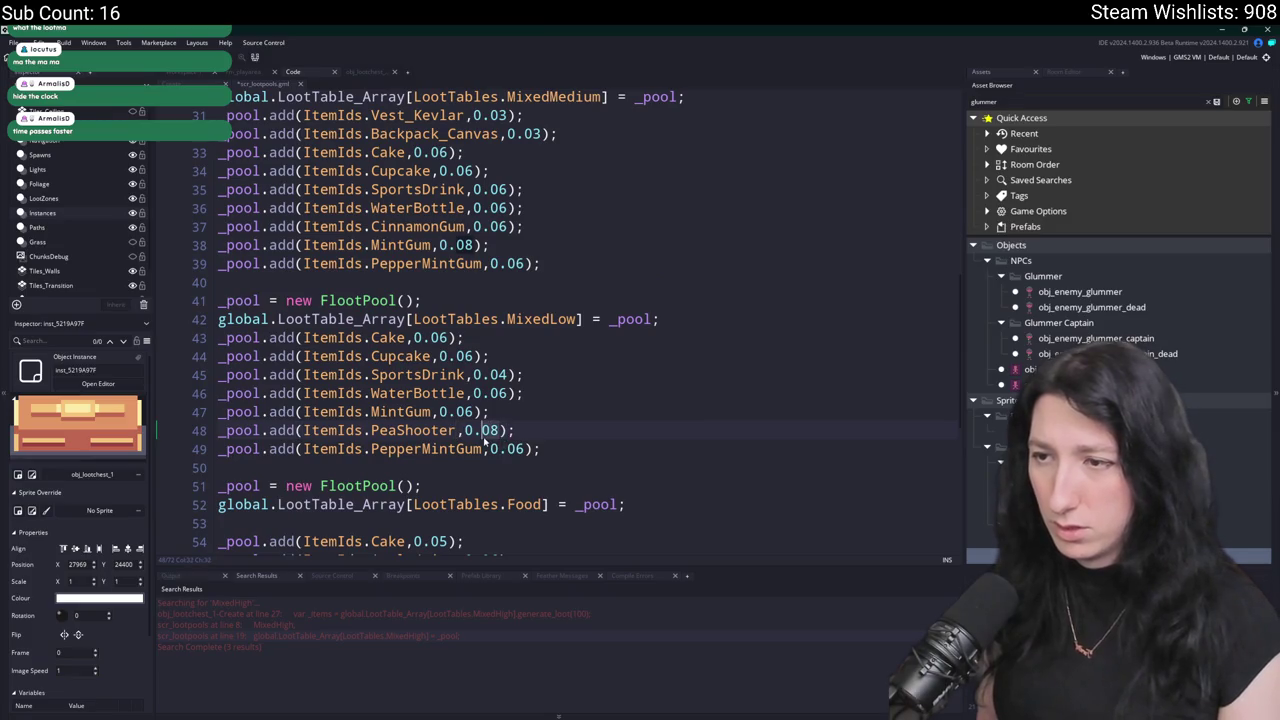
type("2")
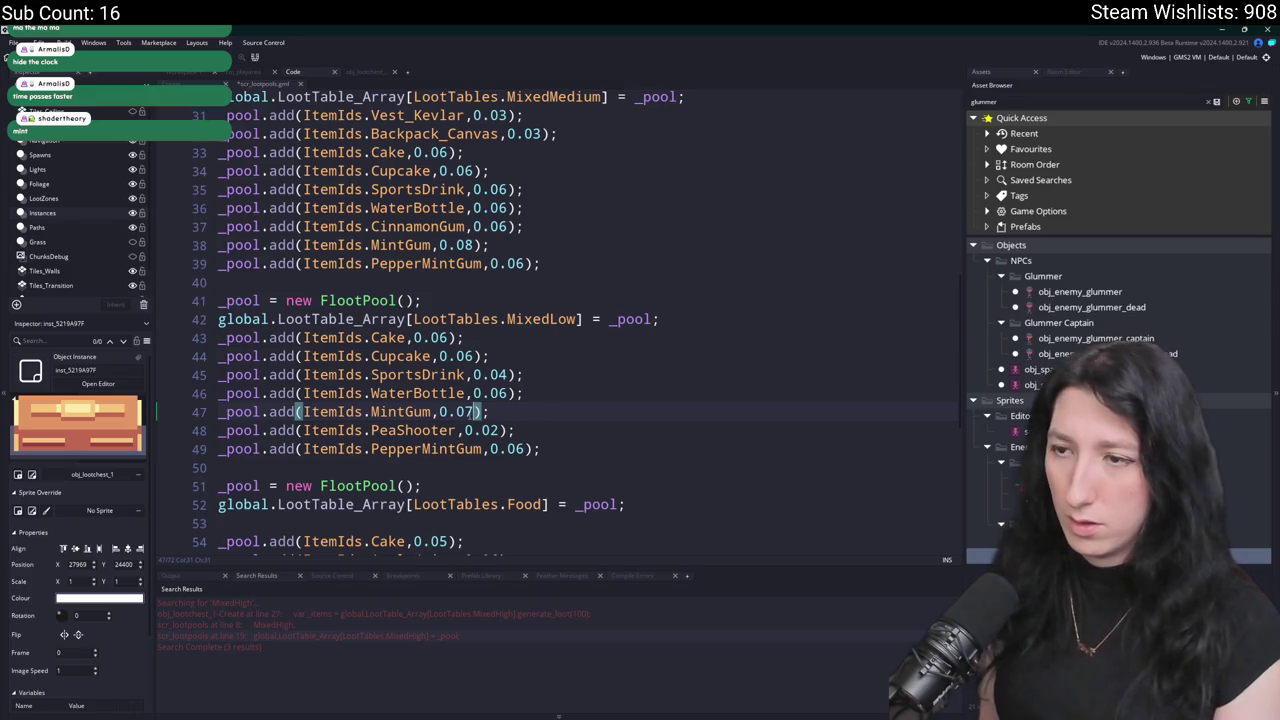
key("shift+Up")
key("BackSpace")
type("8")
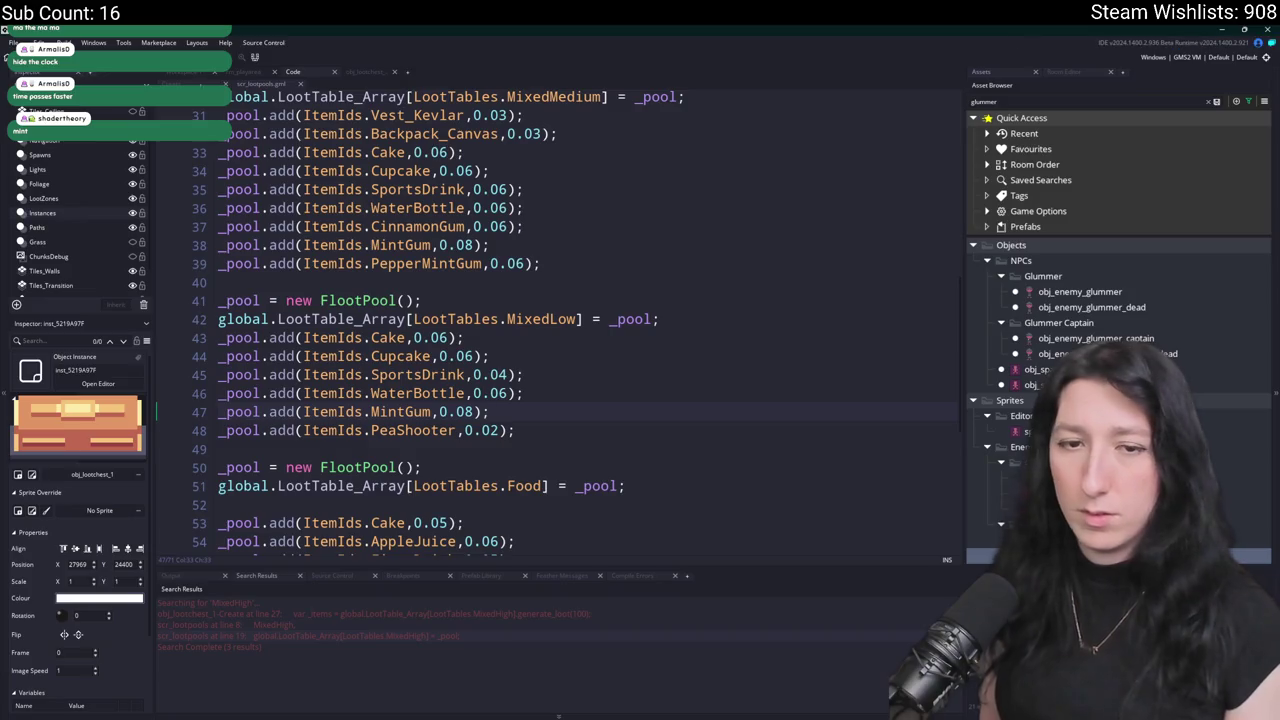
Add a Backpack_Cloth line at 0.02 by duplicating the PeaShooter line.
key("ctrl+d")
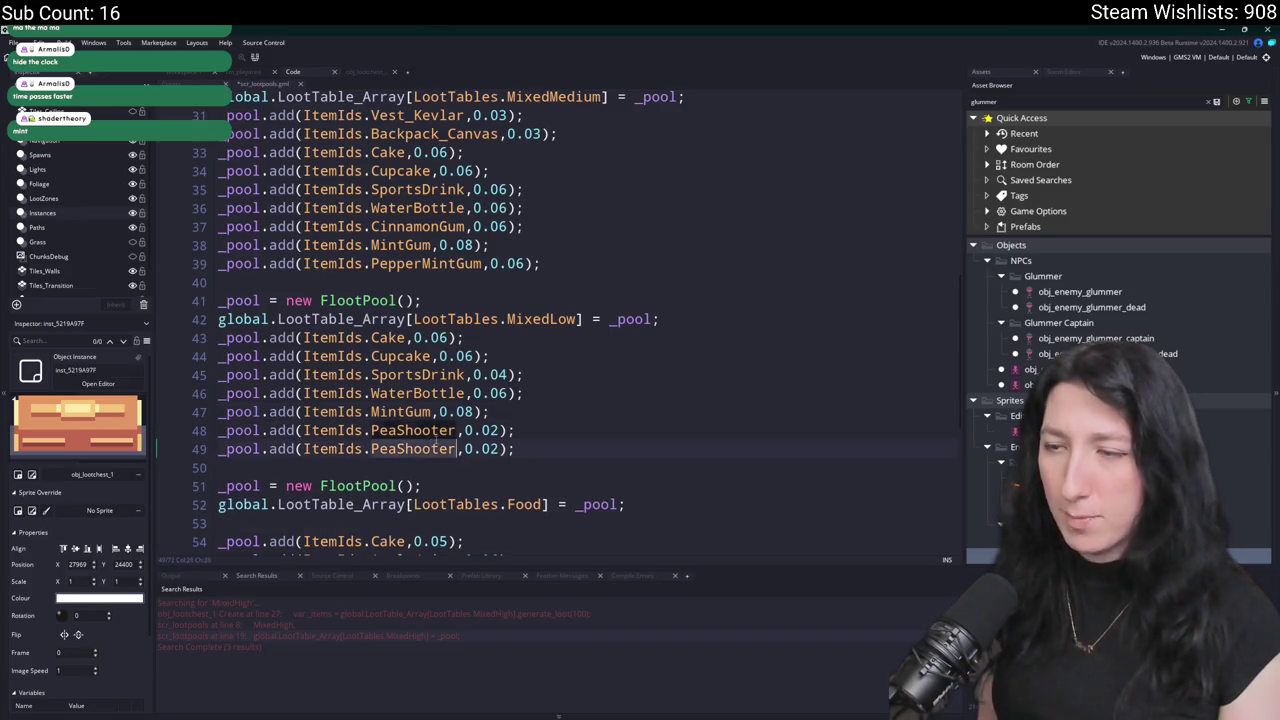
double_click(415, 449)
type("C")
key("BackSpace")
type("Clo")
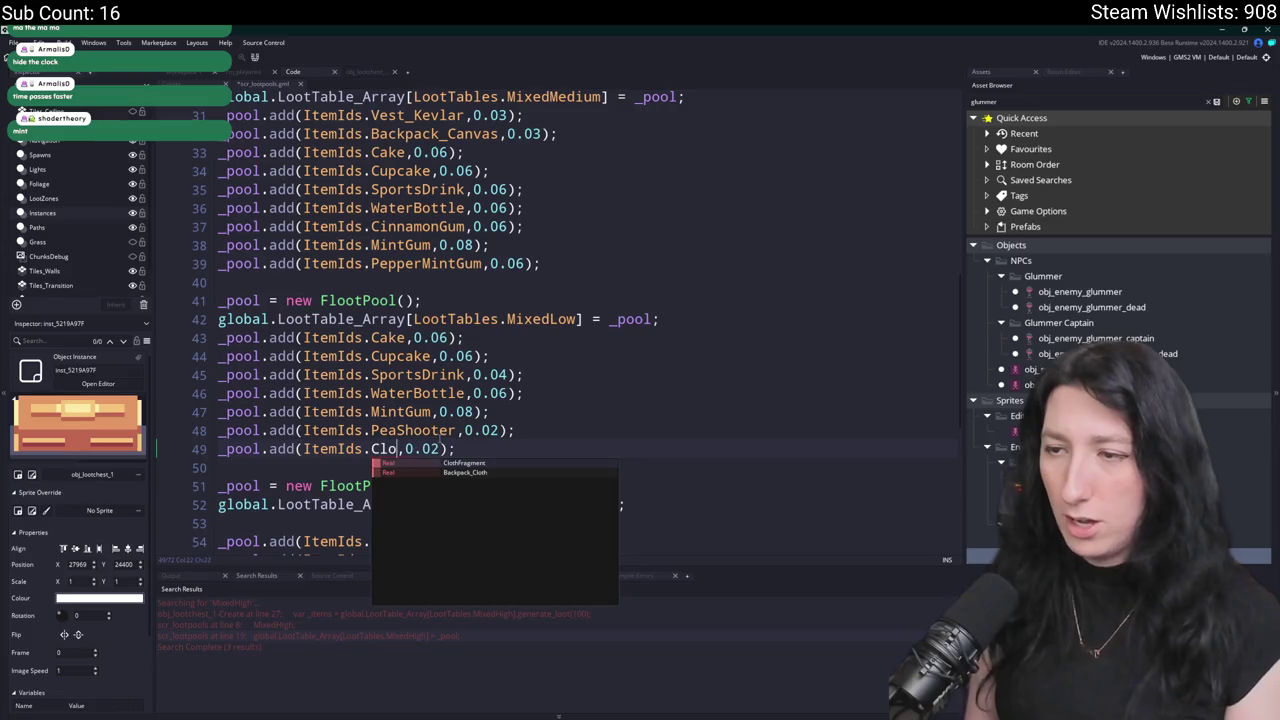
key("Down")
key("Return")
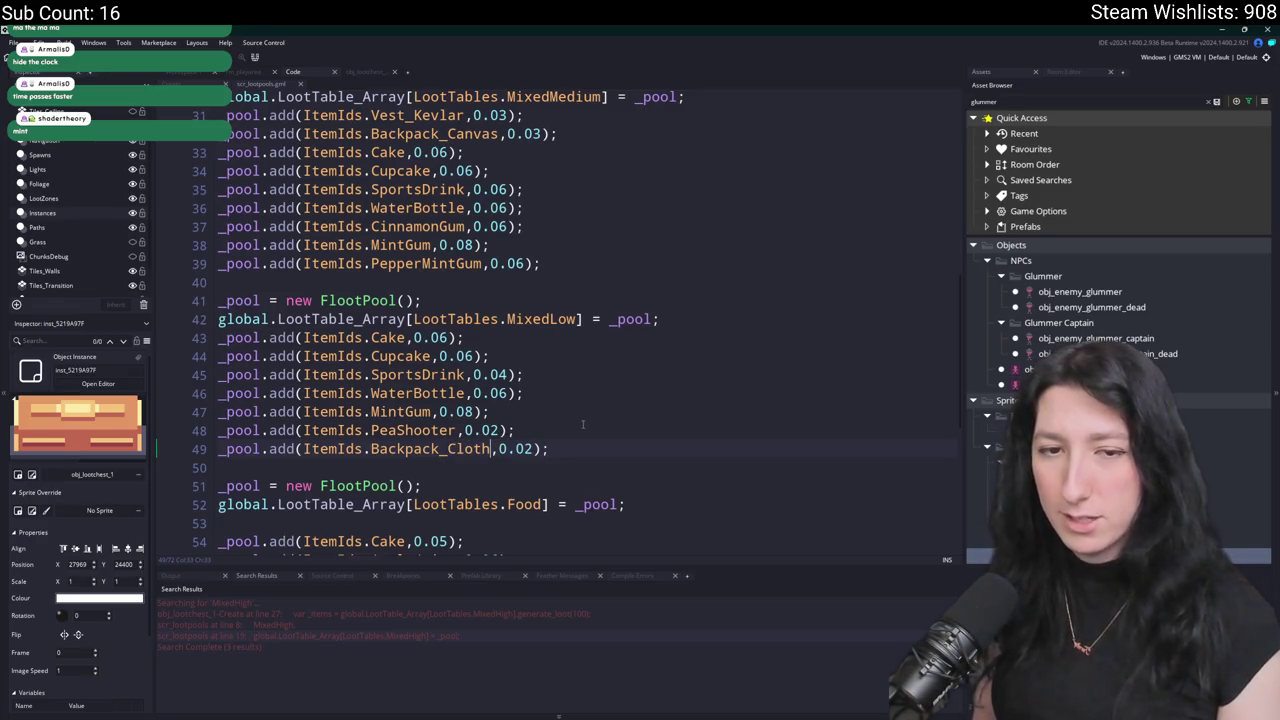
scroll(580, 430, "down", 1)
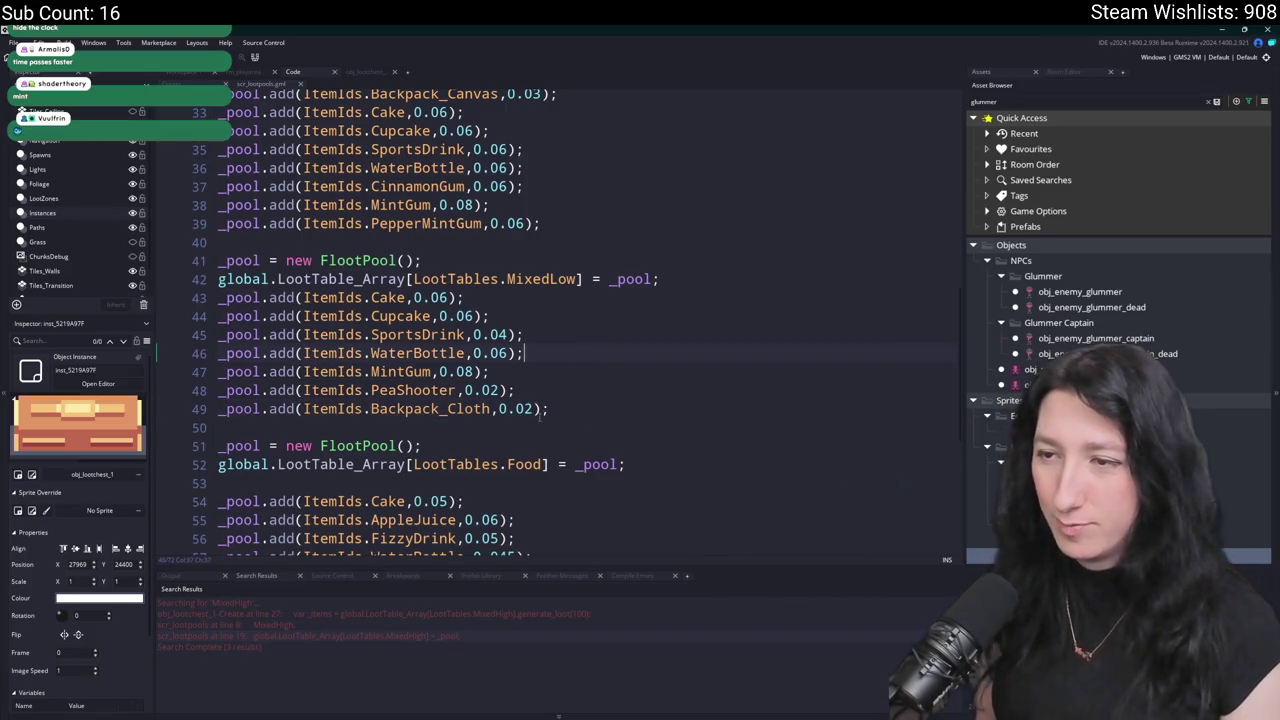
scroll(541, 418, "down", 3)
scroll(429, 227, "up", 3)
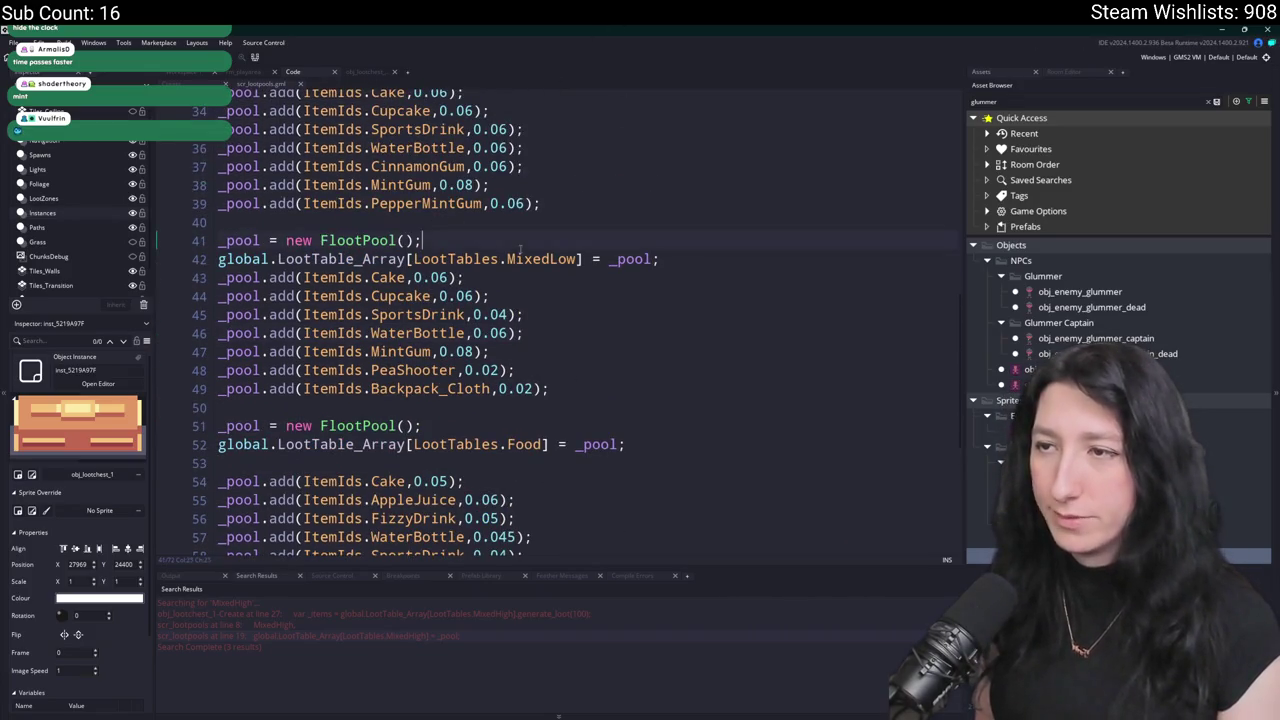
Open obj_loothole_sand_0 and review the loot call in its Create event.
left_click(246, 74)
key("ctrl+t")
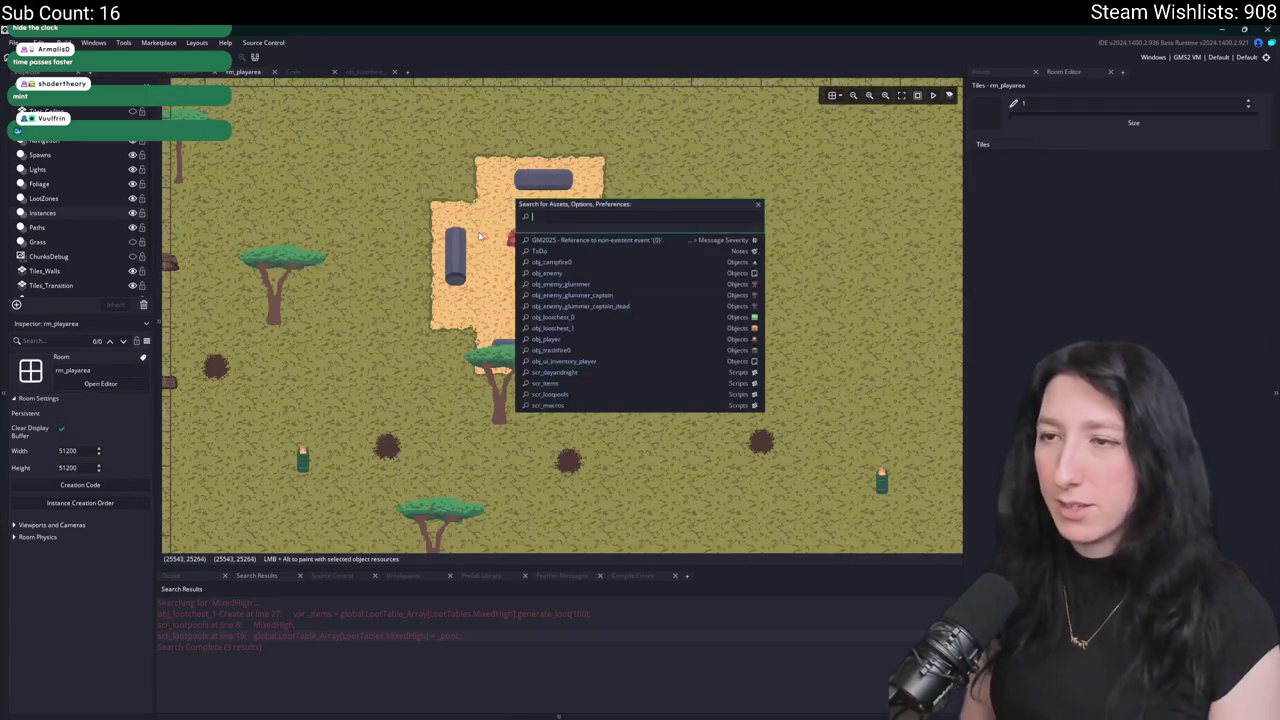
type("o")
key("BackSpace")
type("loot")
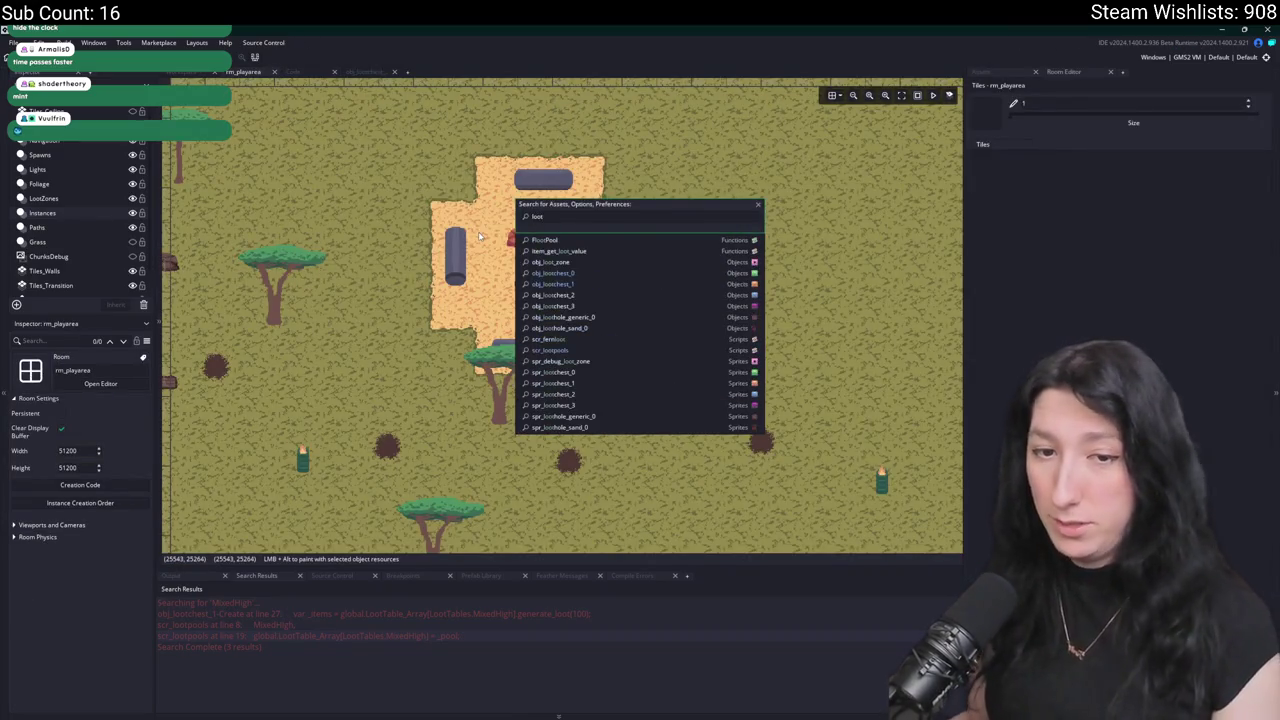
left_click(697, 328)
left_click(431, 197)
scroll(643, 313, "down", 6)
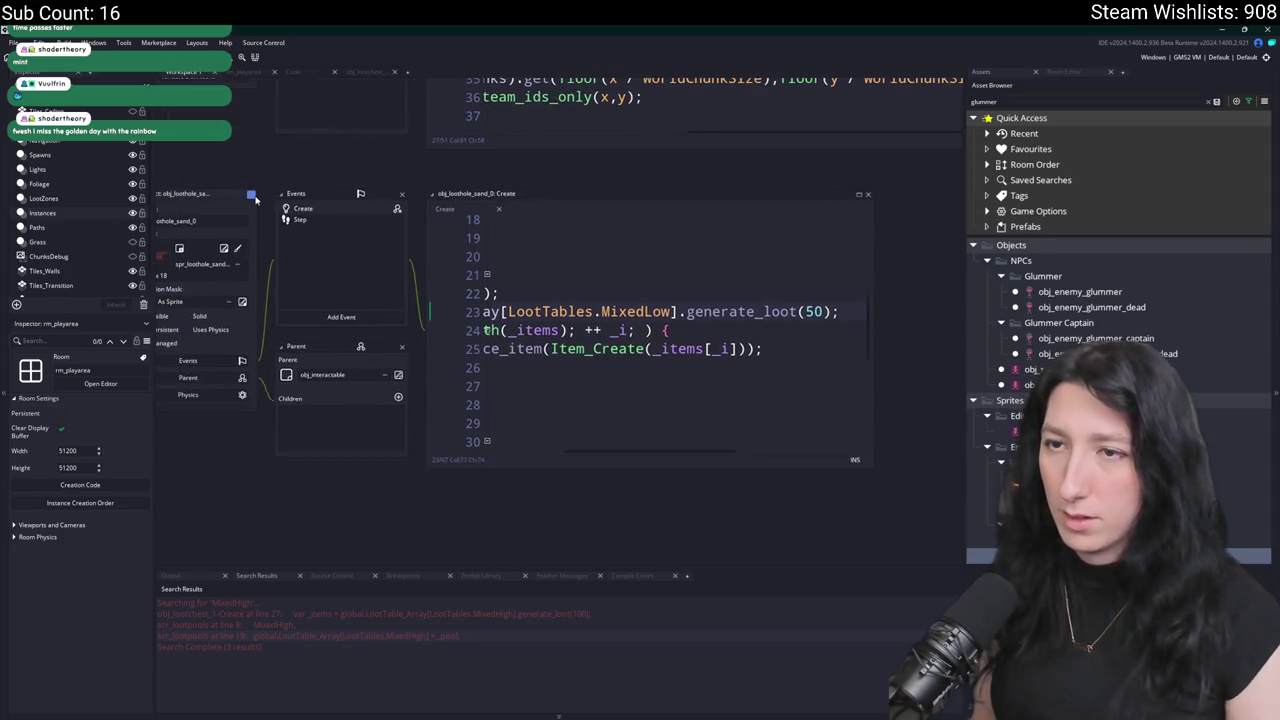
left_click(298, 173)
Open obj_loothole_generic_0 and inspect the generate_loot call on line 23.
key("ctrl+t")
type("loothol")
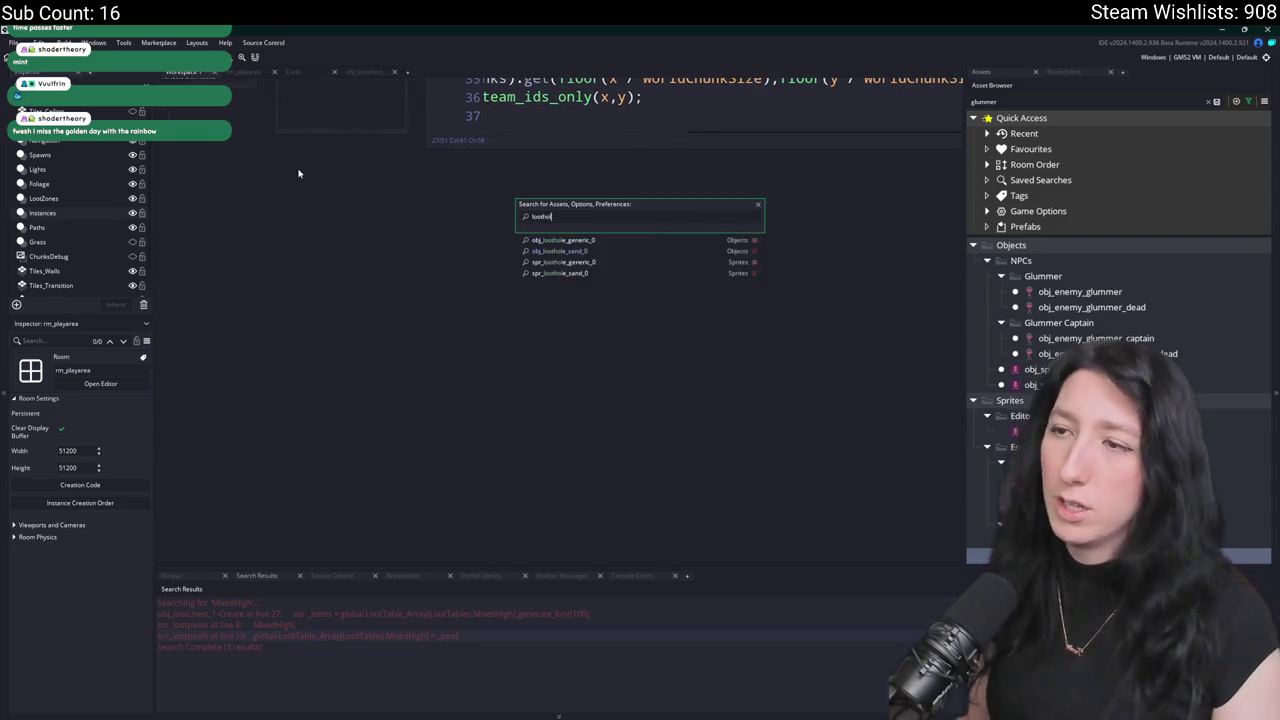
left_click(714, 240)
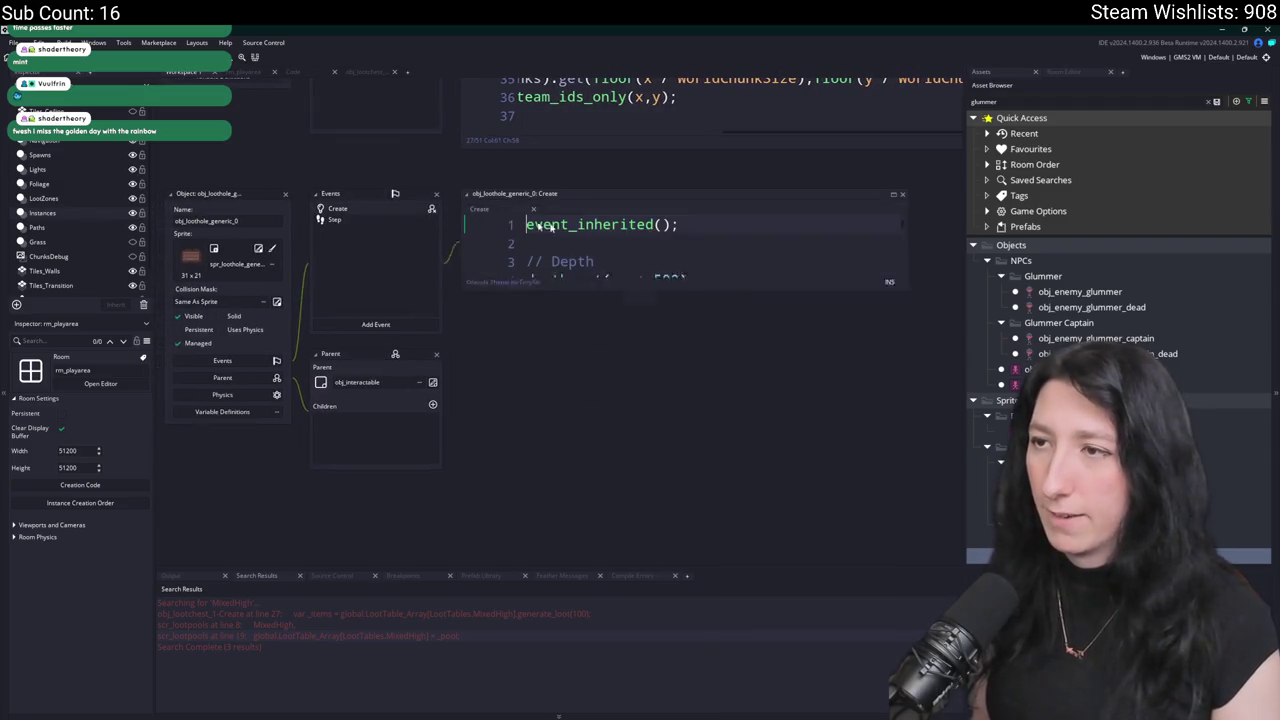
scroll(745, 366, "down", 5)
left_click(745, 371)
key("End")
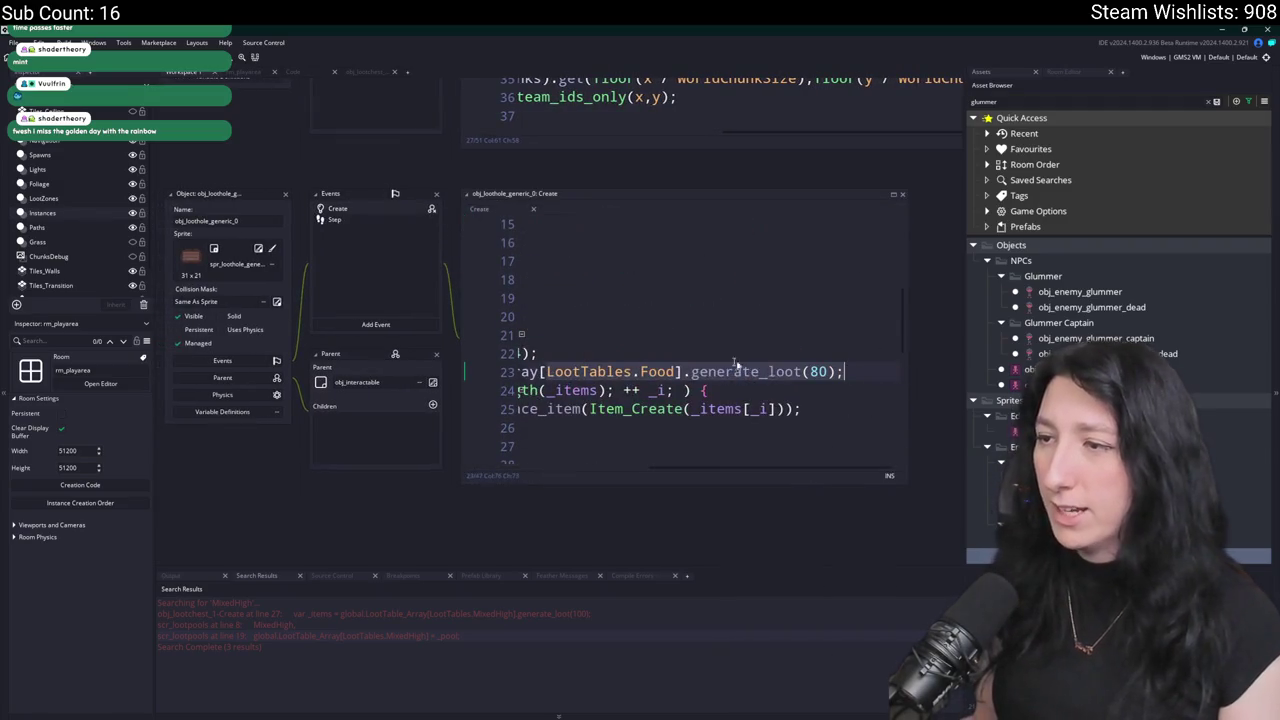
left_click(286, 194)
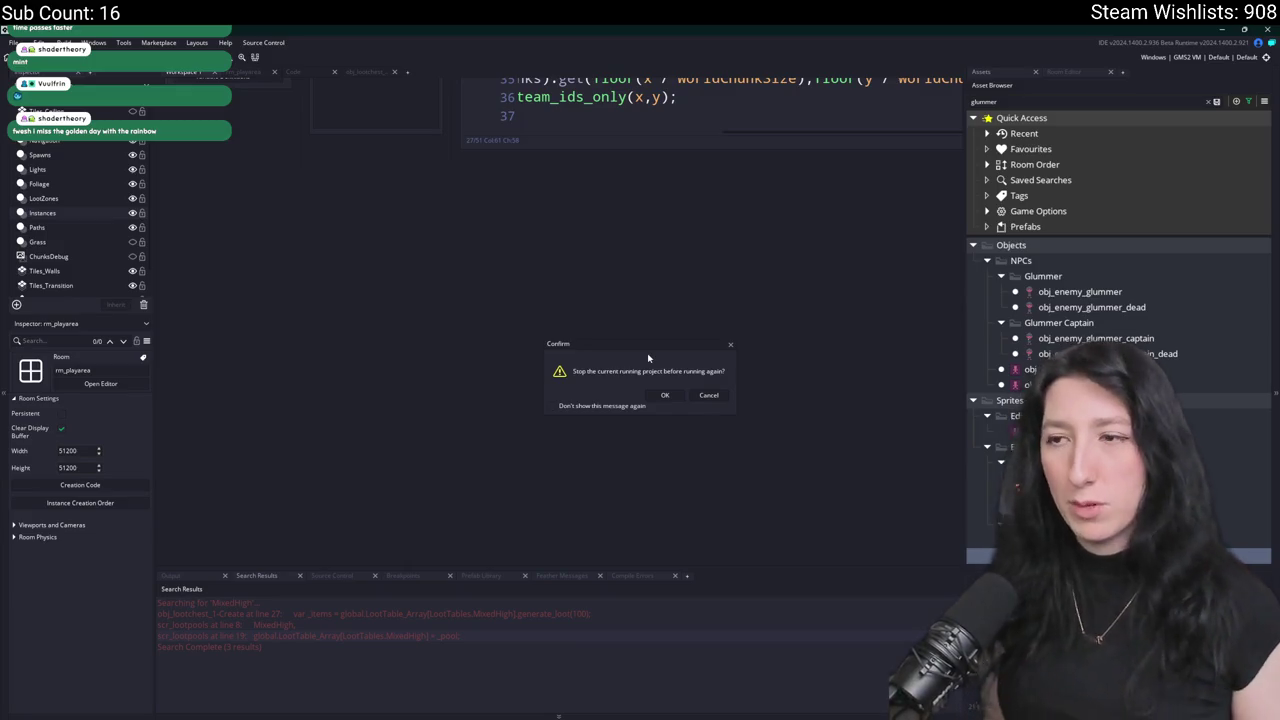
Rerun the game, create a lobby, and take the gum, Mint Gum and cake from a chest.
left_click(667, 394)
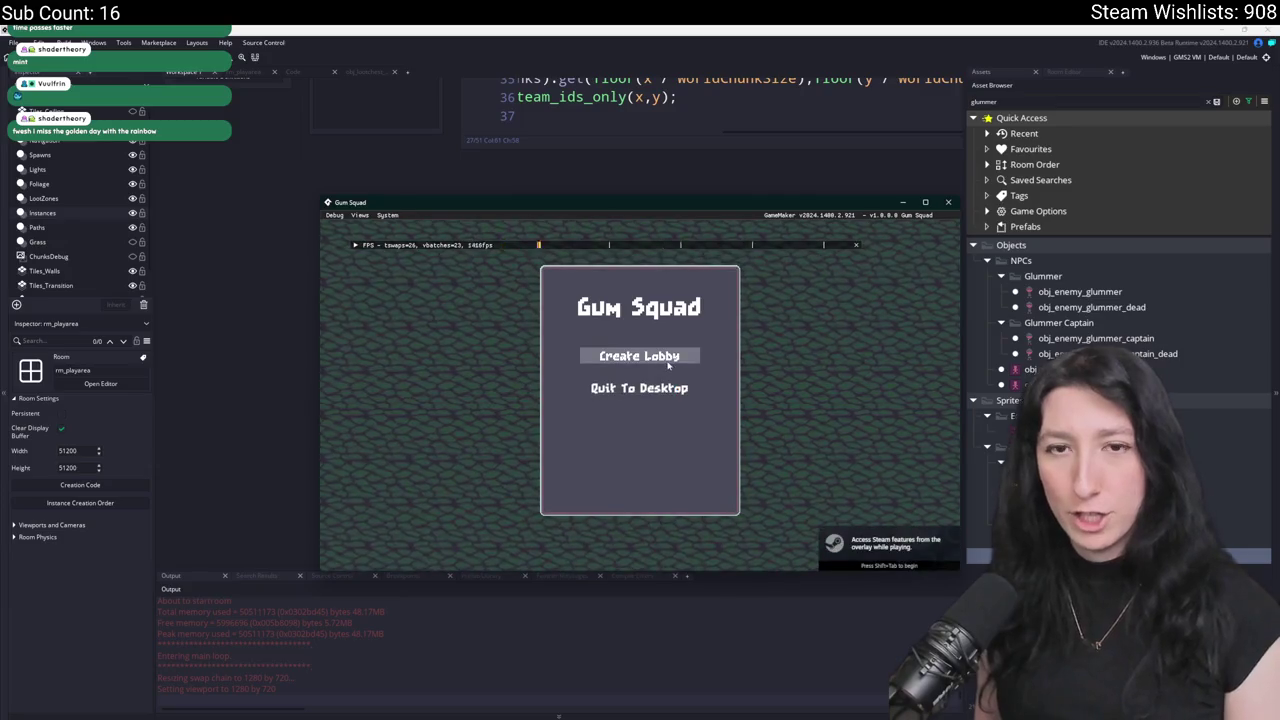
left_click(667, 365)
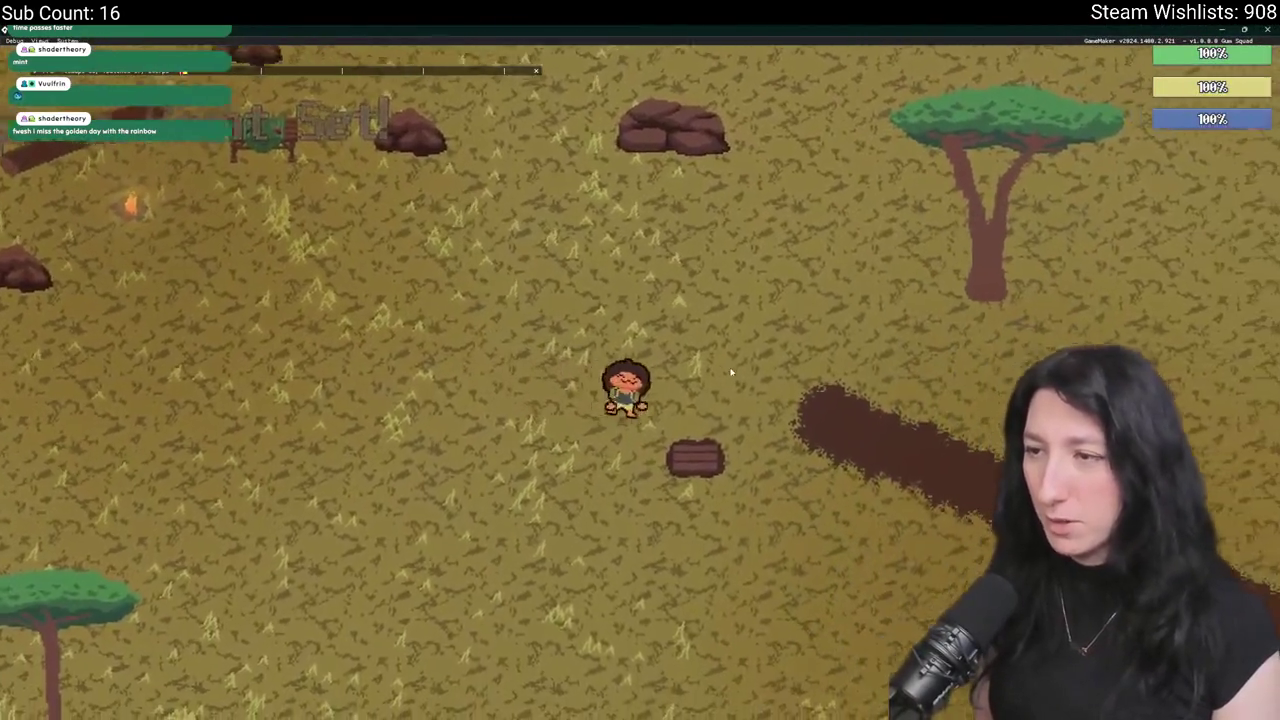
key("Tab")
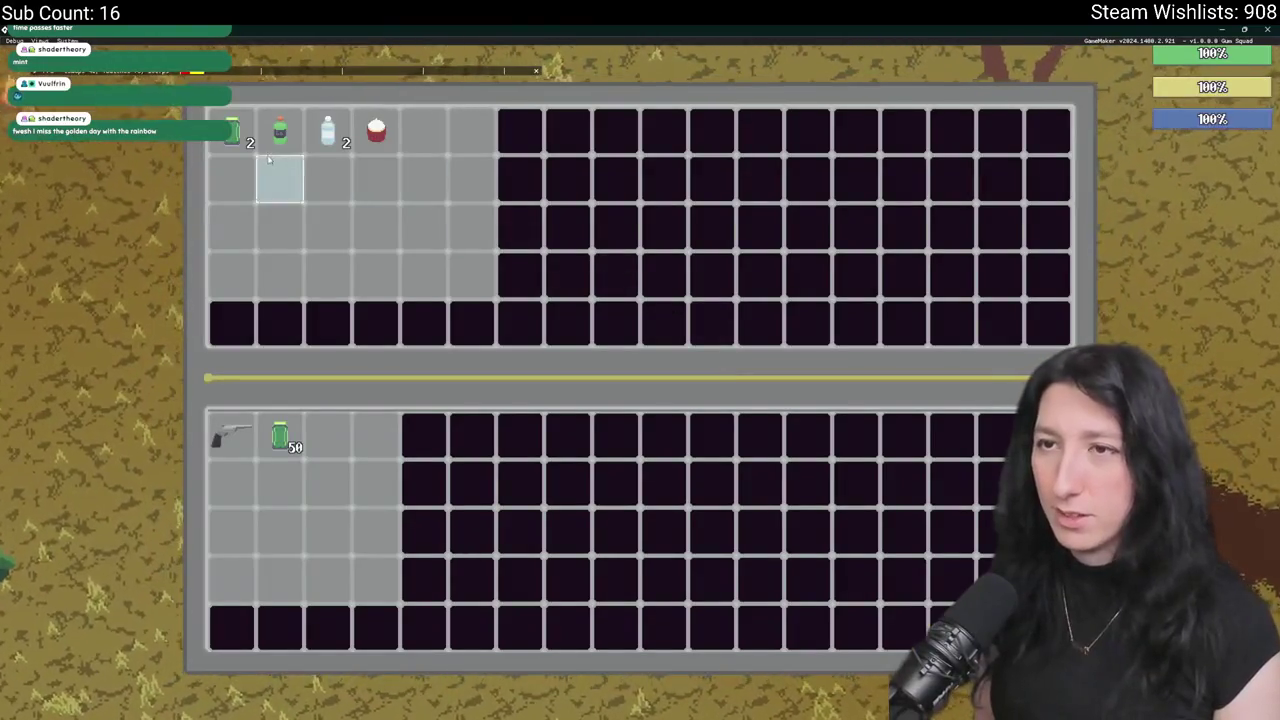
left_click(232, 135, "shift")
left_click(278, 145, "shift")
left_click(362, 140, "shift")
key("Tab")
key("Tab")
key("Tab")
Walk to the sandy clearing, check its loot container, walk left, then switch windows.
key("d")
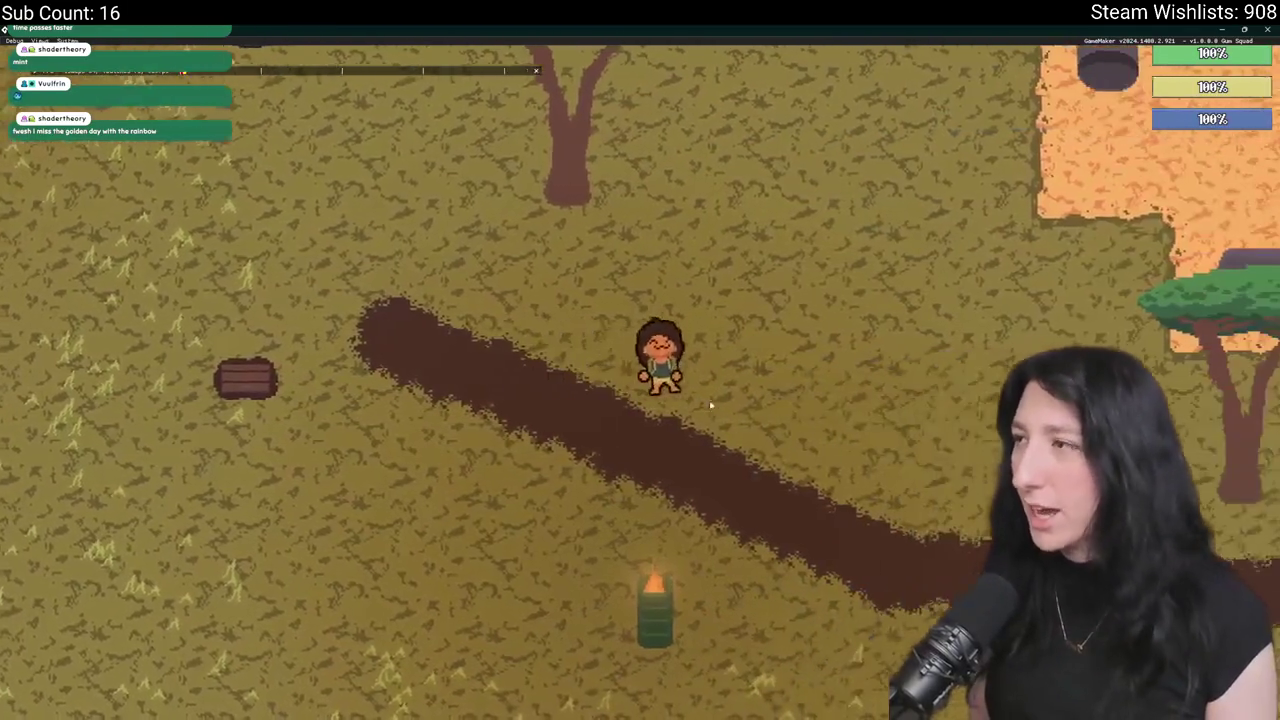
key("w")
key("Tab")
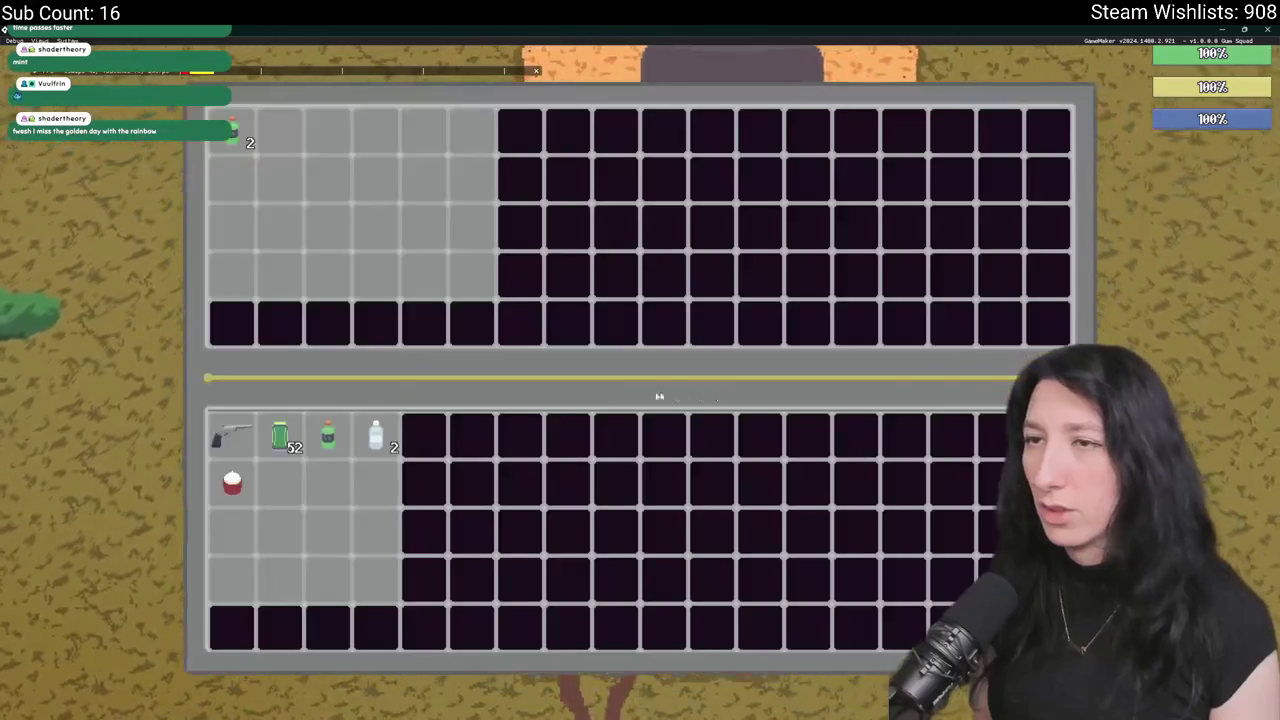
key("Tab")
key("Tab")
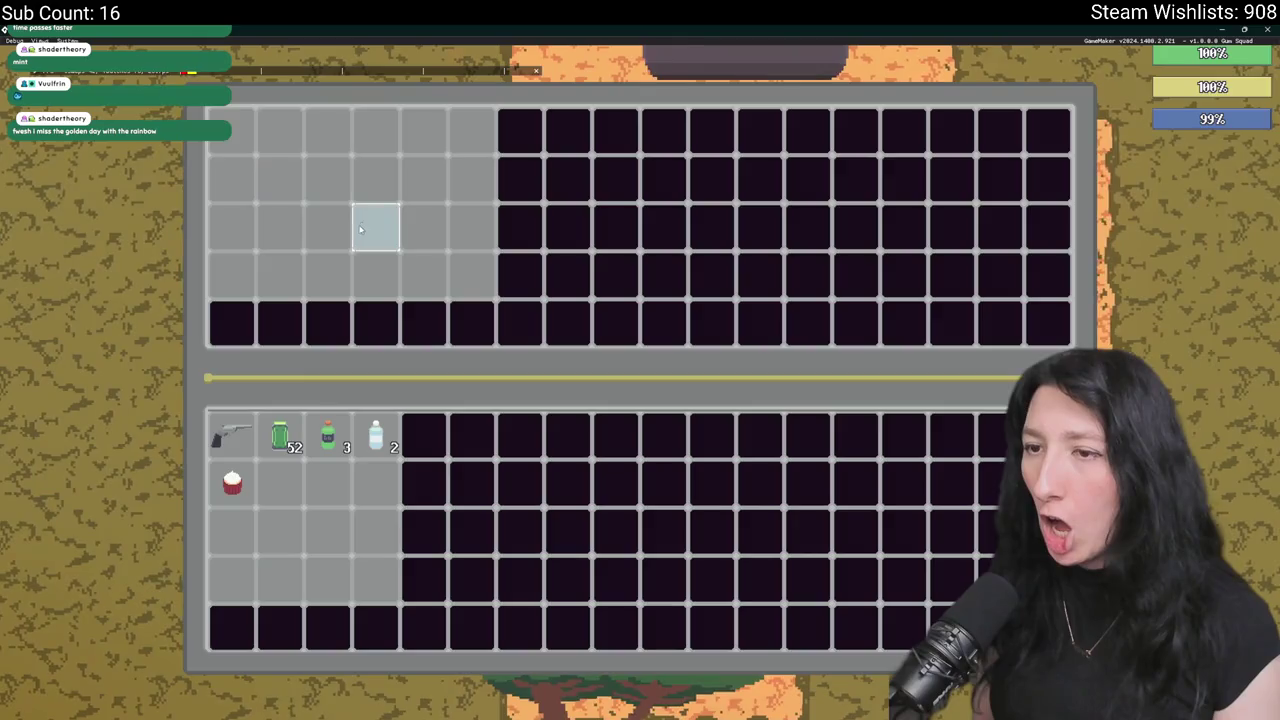
key("Tab")
key("a")
key("alt+Tab")
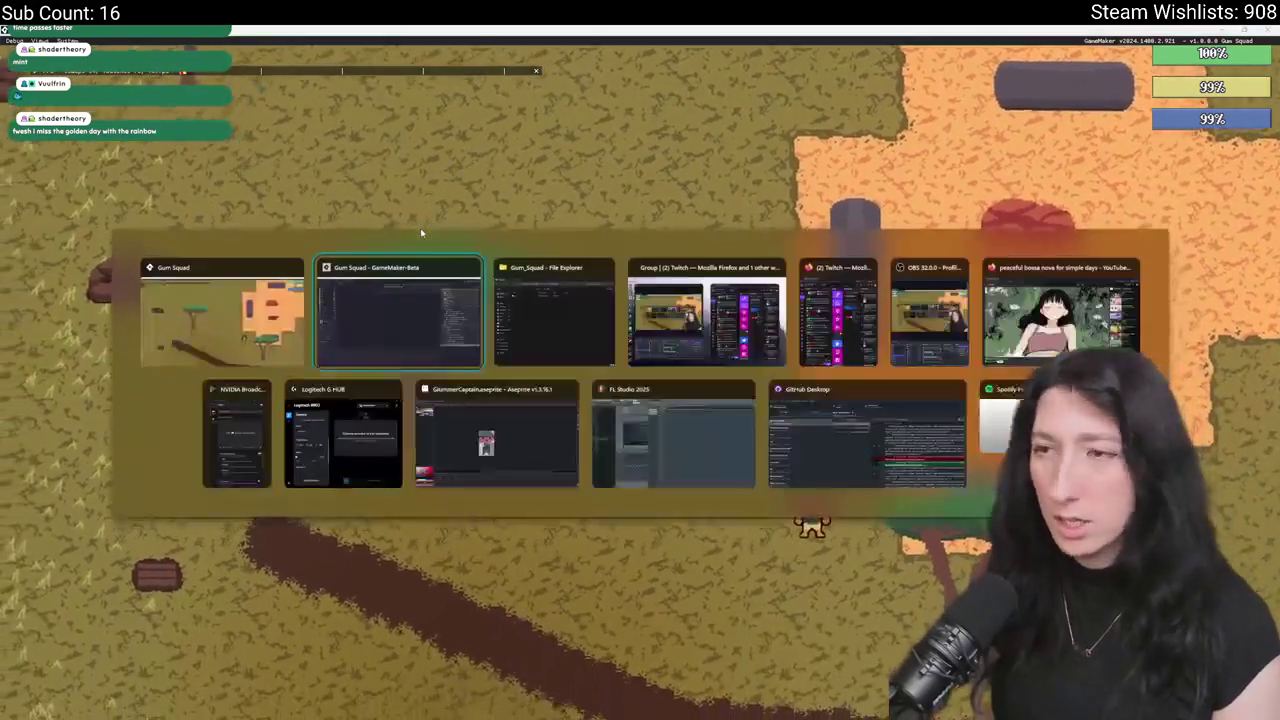
Add '-Quick swap deletes left-over quantity item' as ToDo line 4, then reveal the game window.
key("ctrl+t")
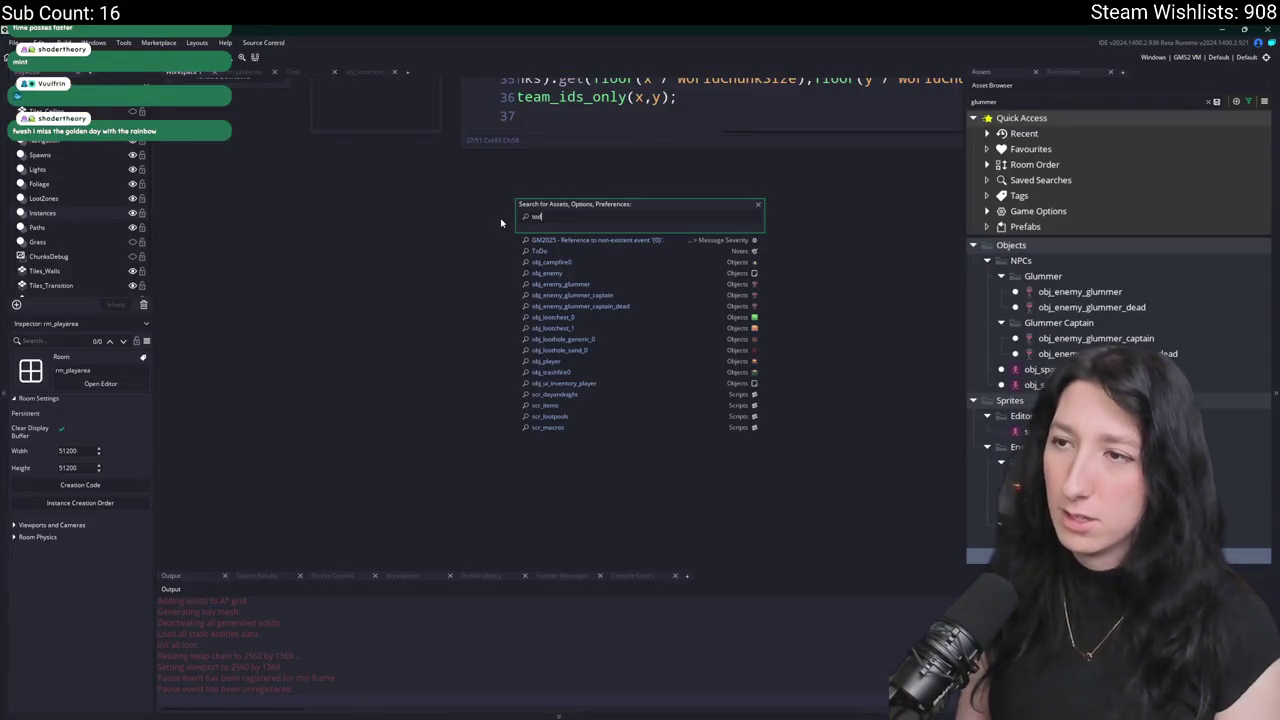
type("o")
key("Return")
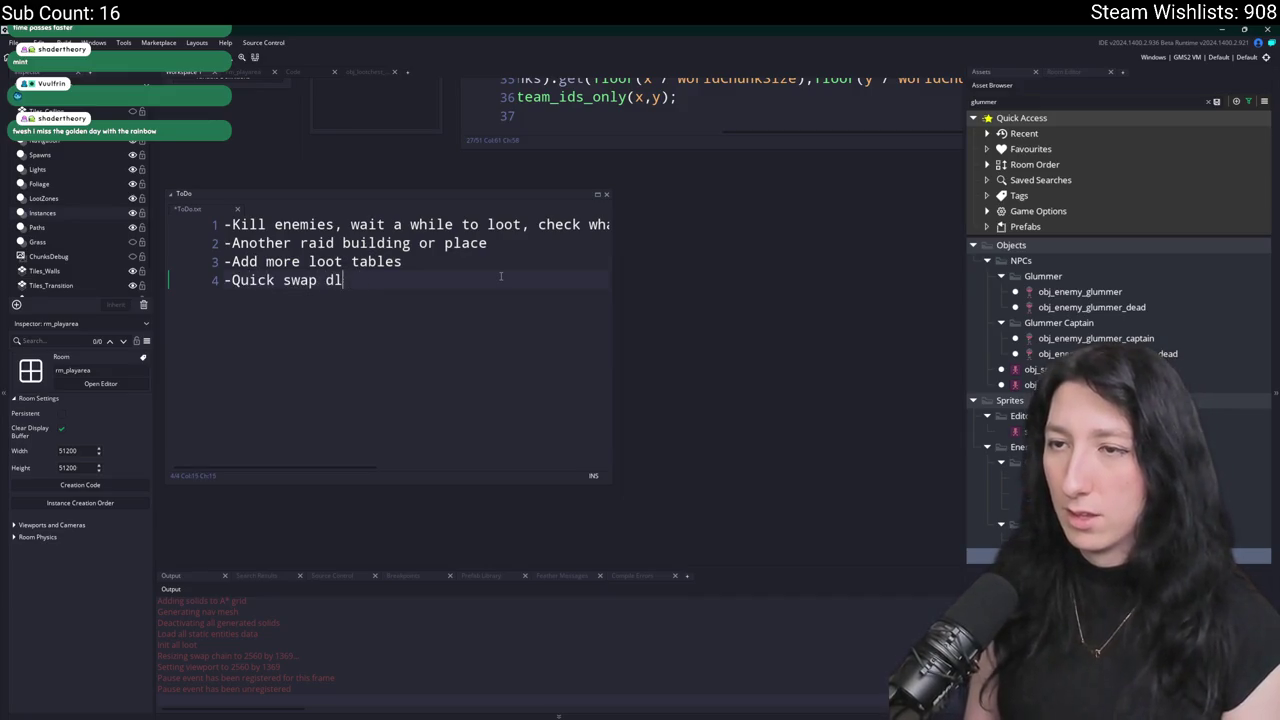
type("eletes left-over quant")
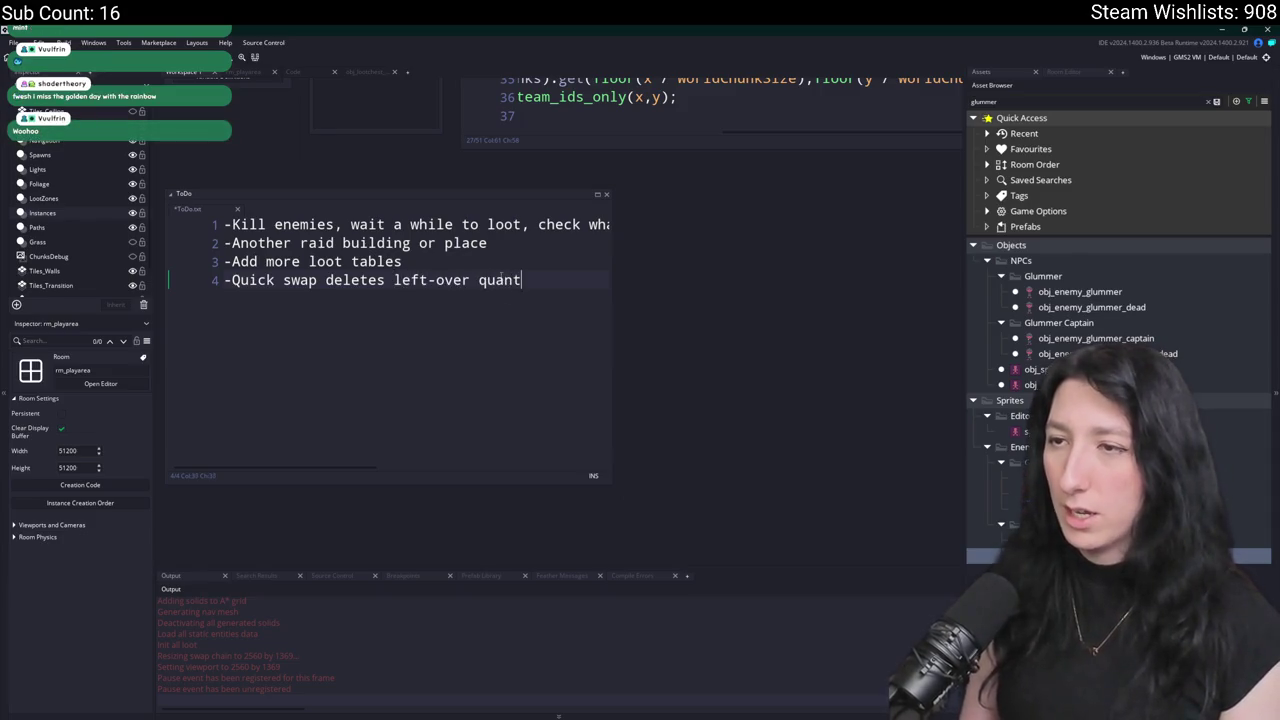
type("ity t")
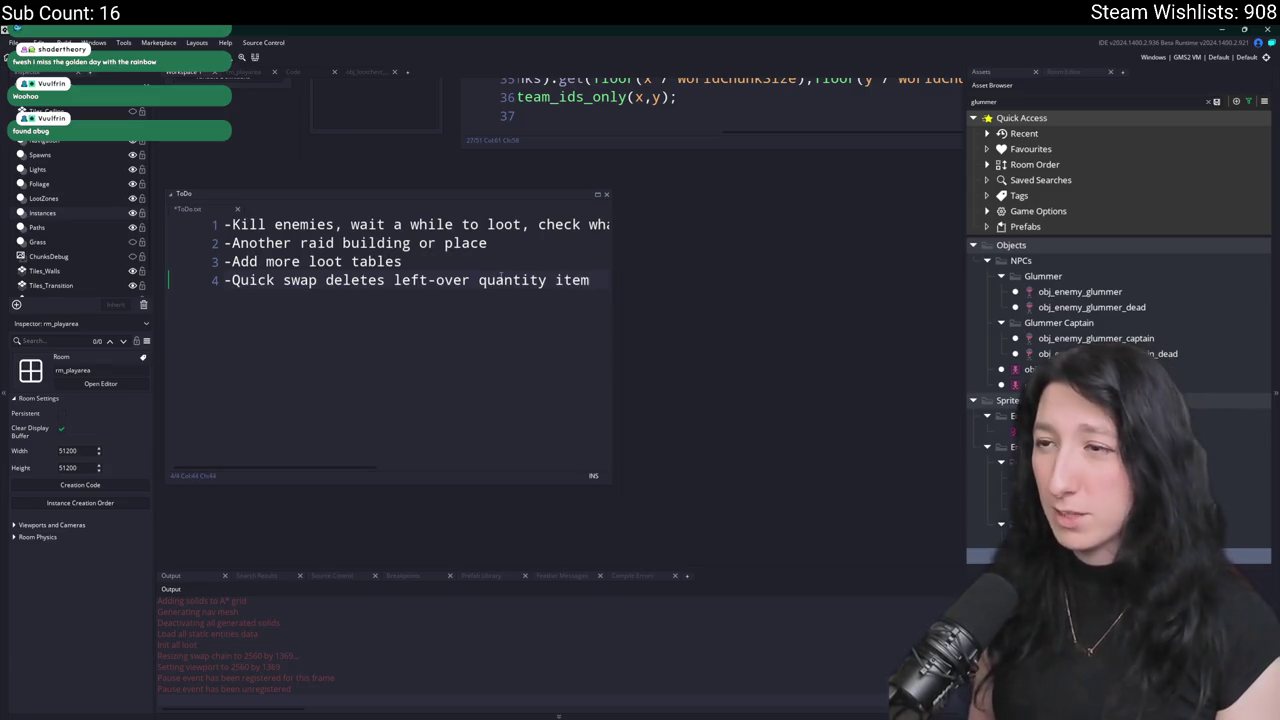
key("super+ctrl+s")
left_click_drag(586, 30, 586, 449)
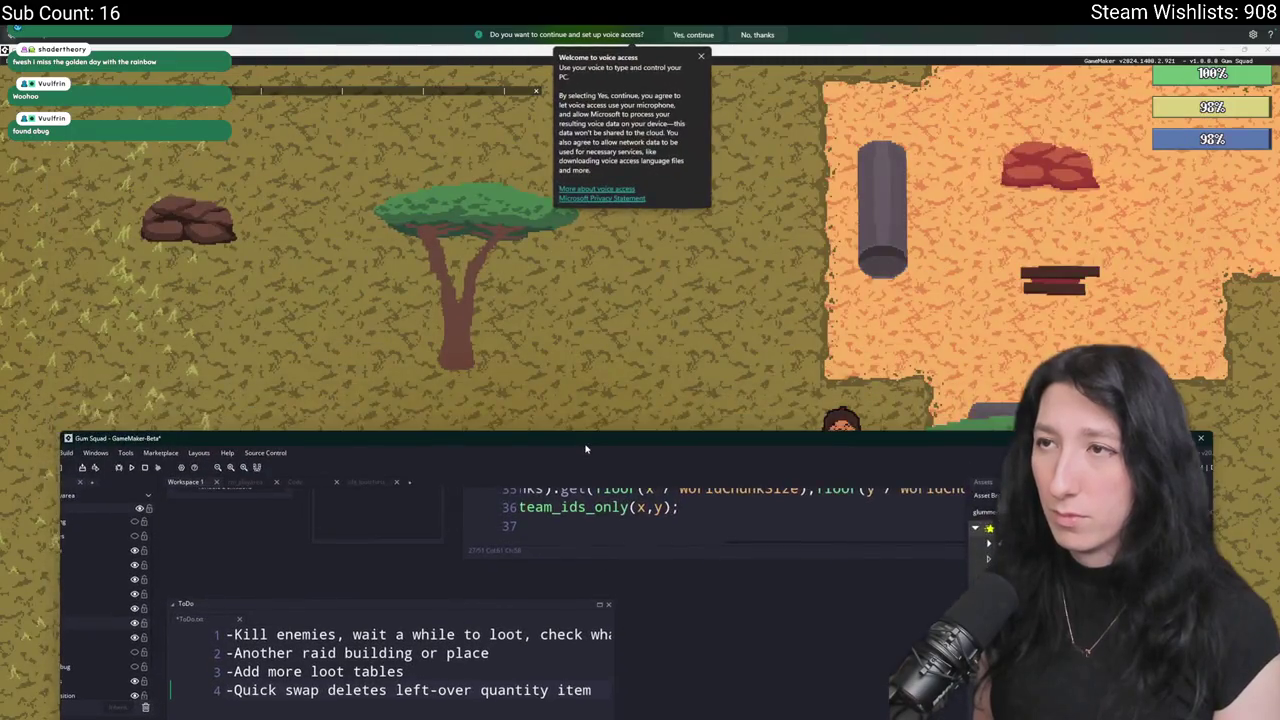
Dismiss the voice access prompt, return to the running game and glance at the inventory.
left_click(757, 34)
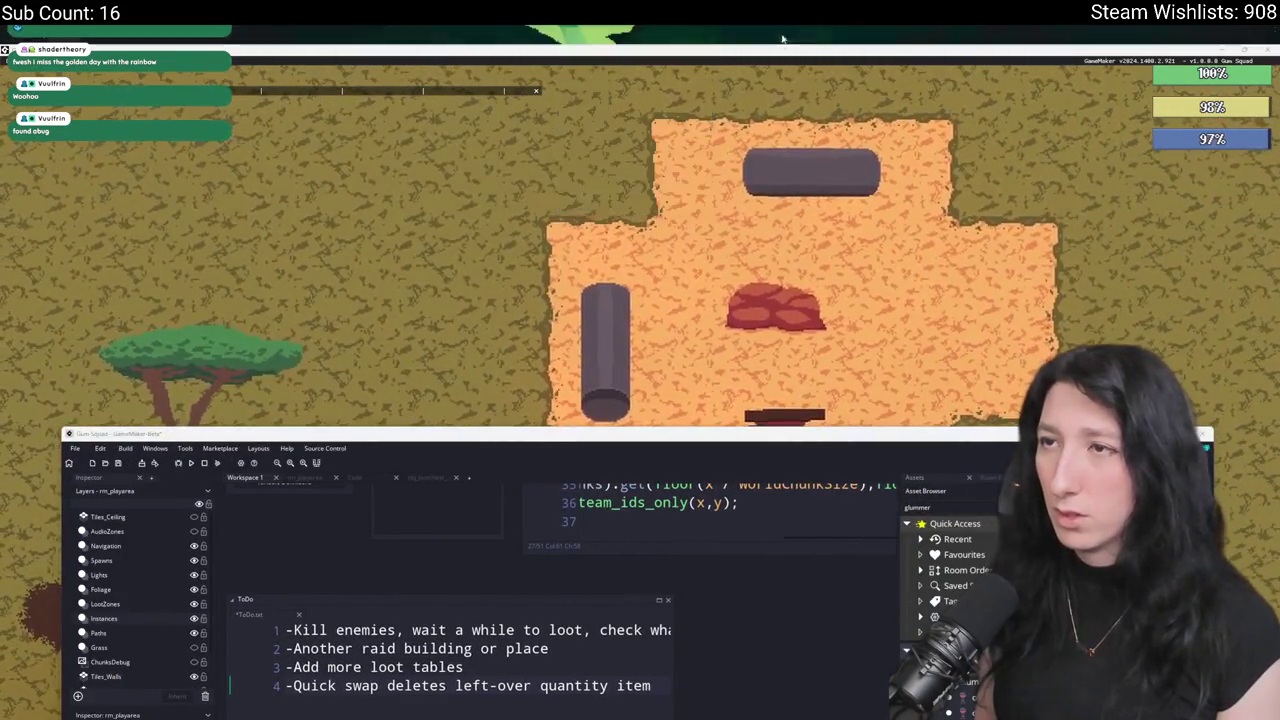
left_click(784, 37)
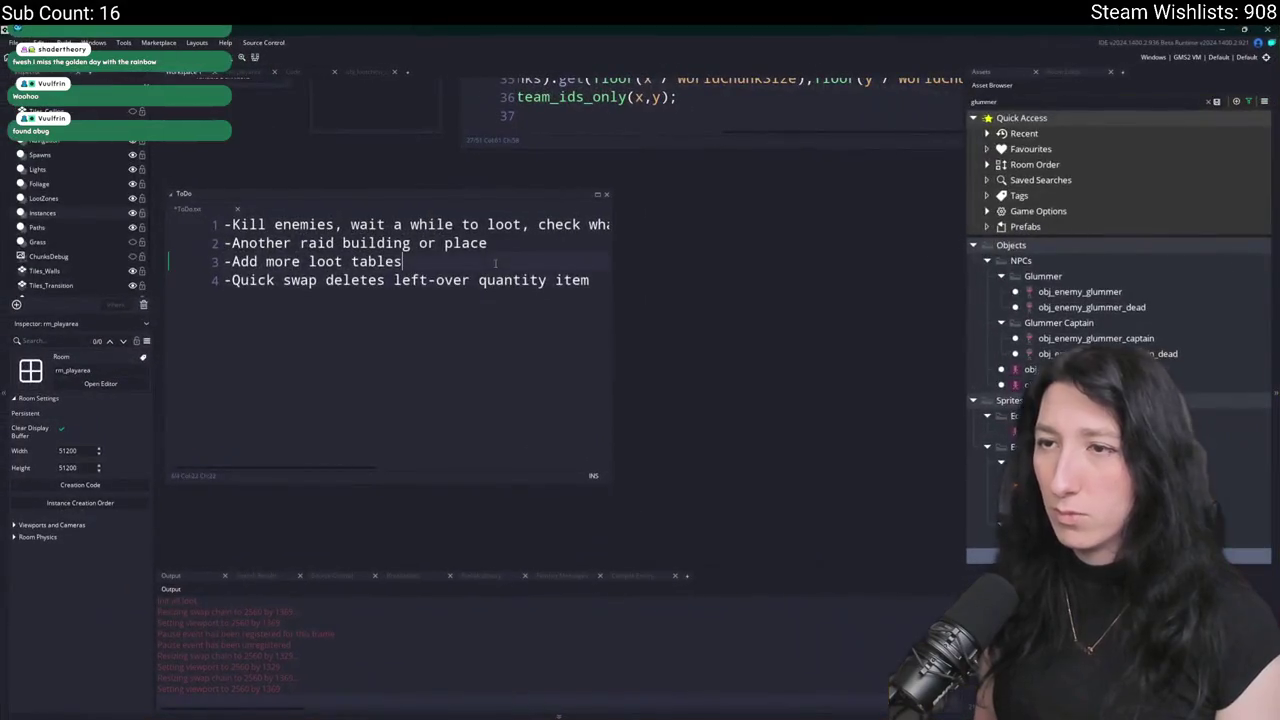
key("alt+Tab")
key("d")
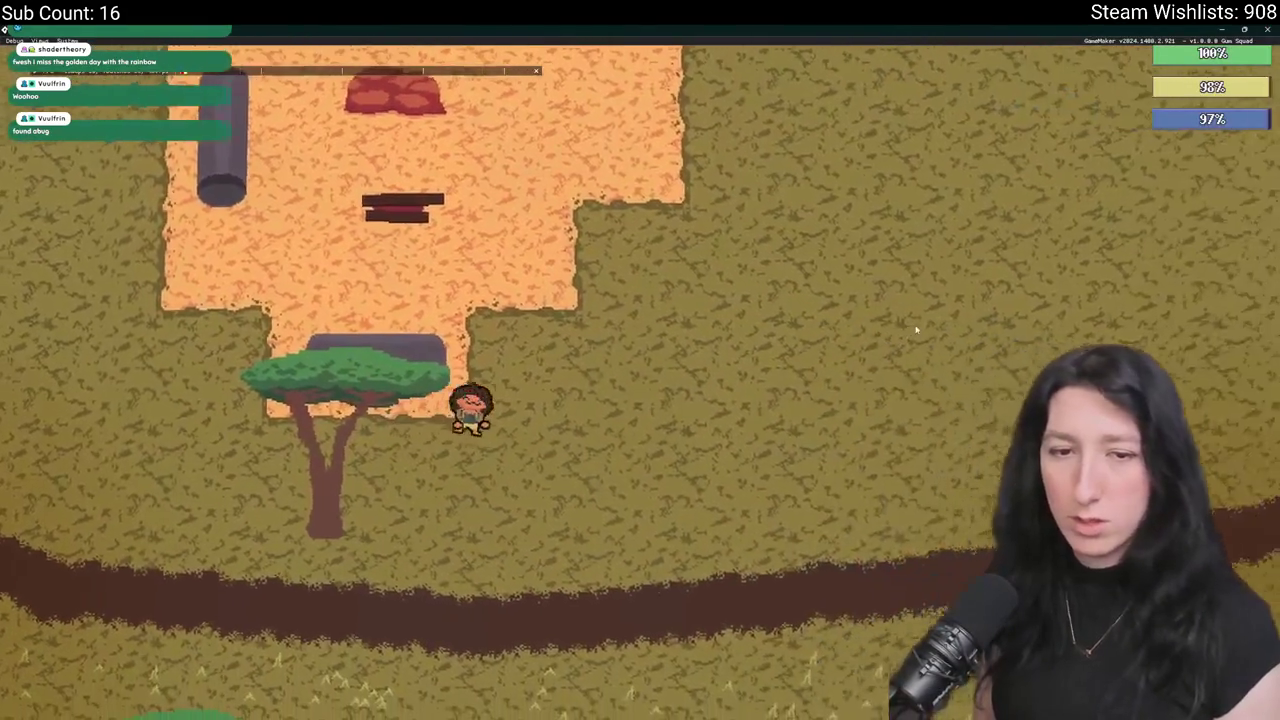
key("Tab")
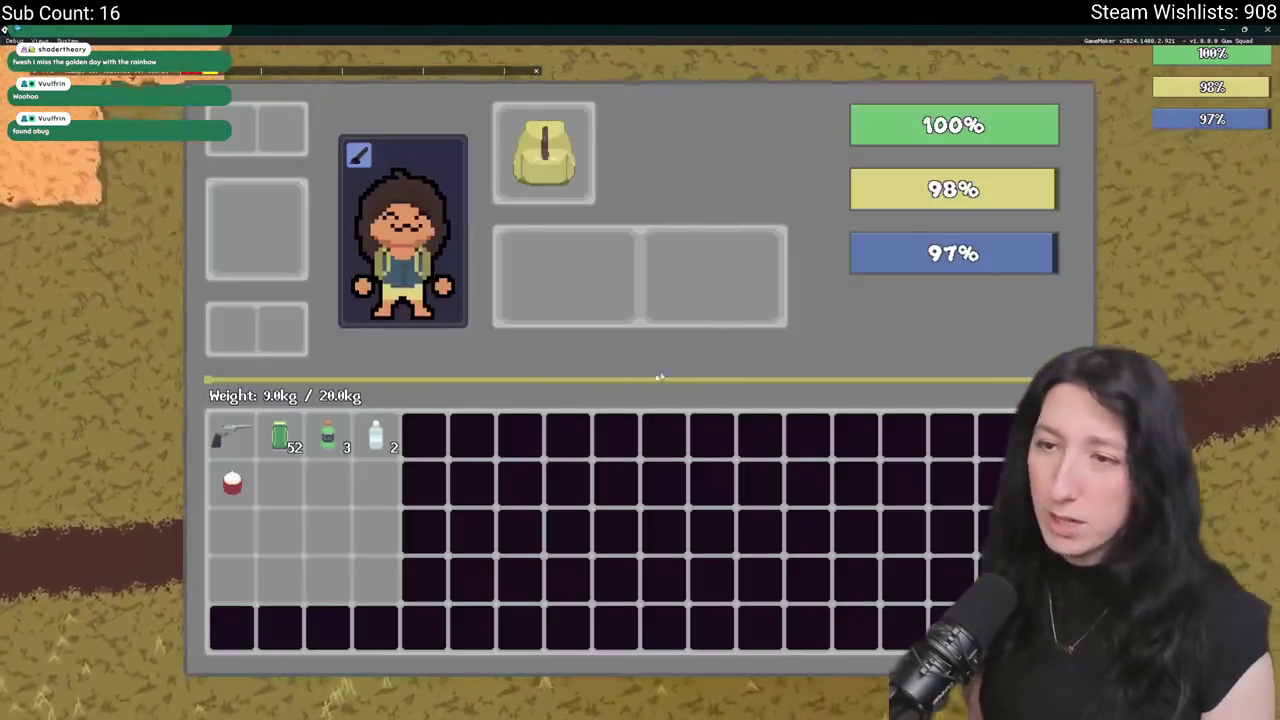
key("Tab")
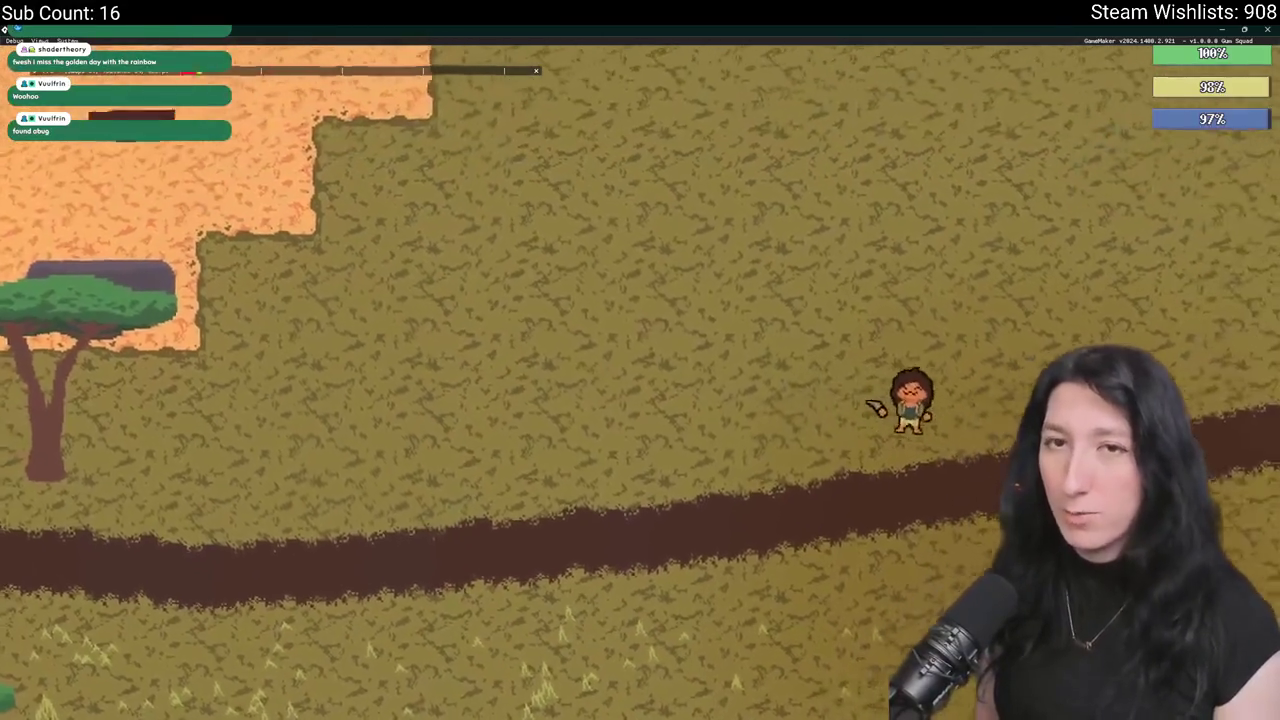
Walk along the dirt path and up through the brick building's corridor into the next room.
key("a")
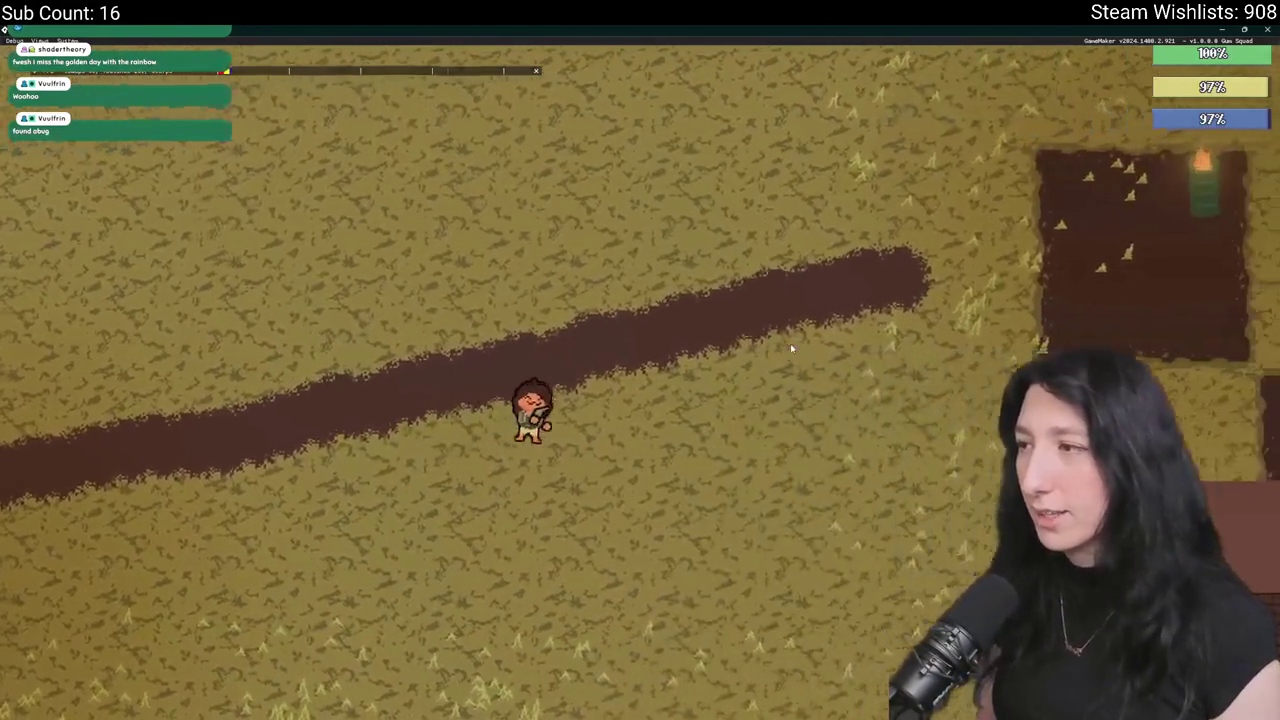
key("d")
key("w")
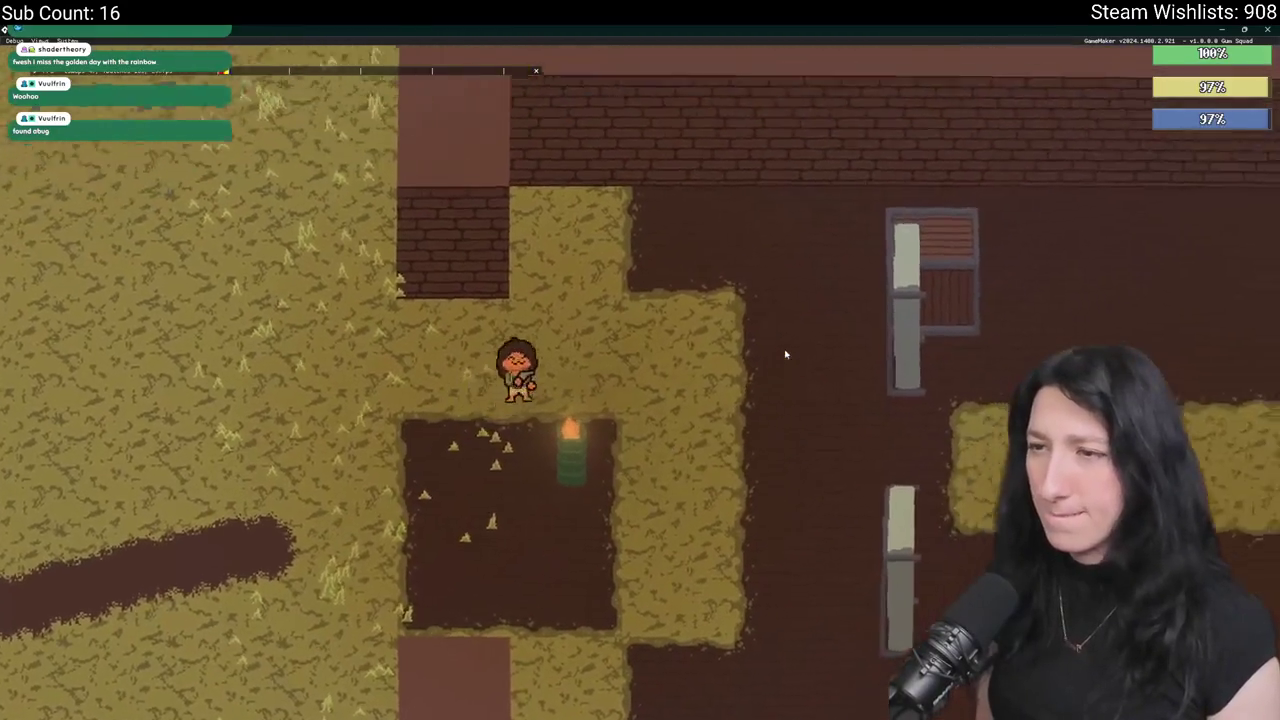
key("d")
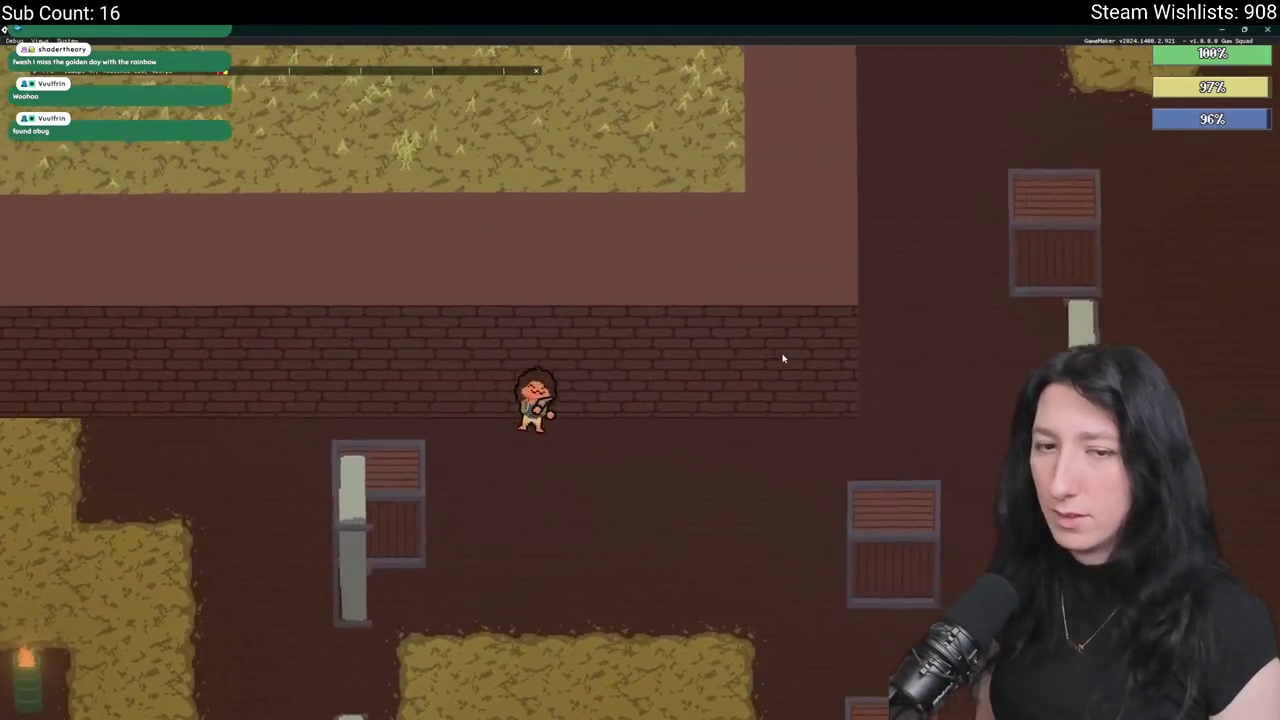
key("w")
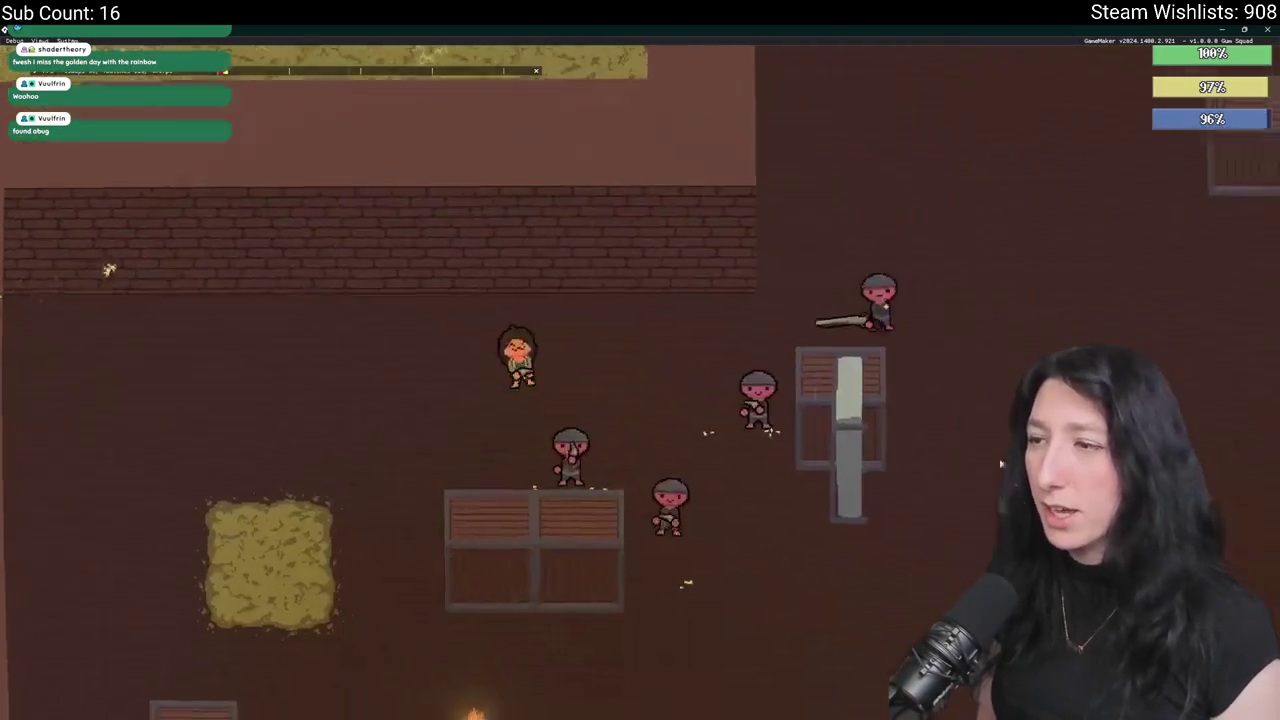
key("w")
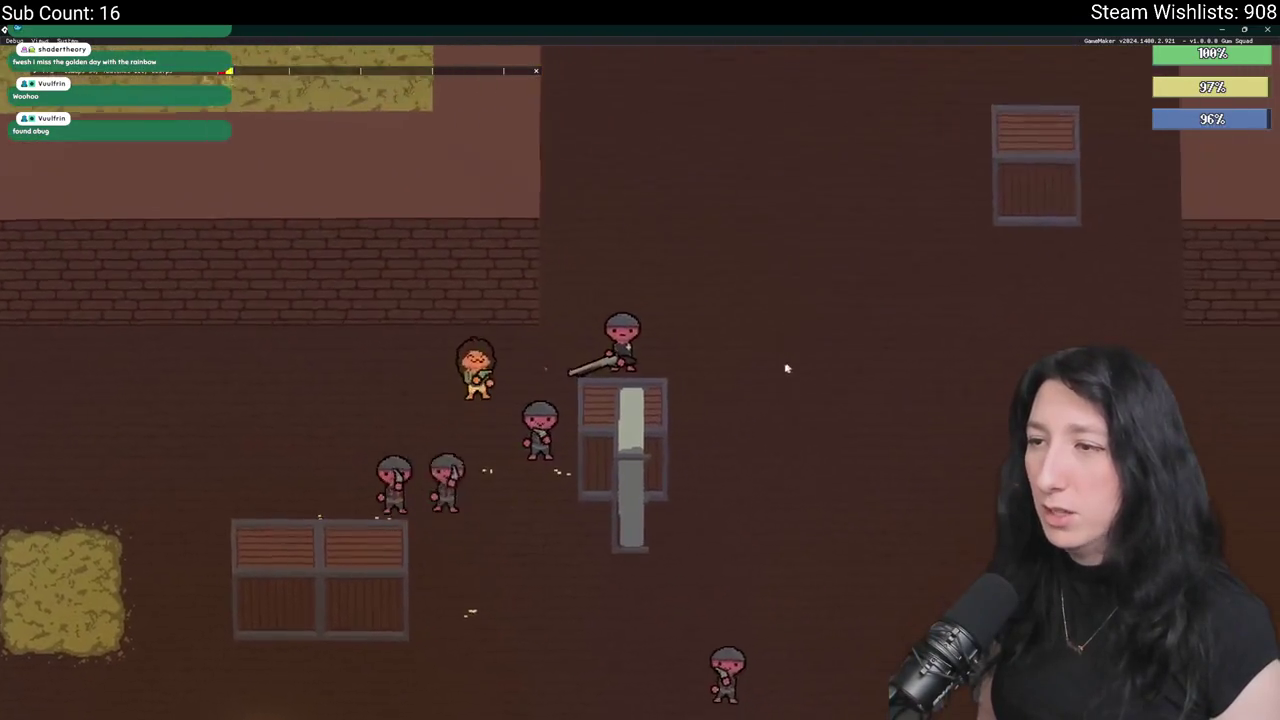
key("w")
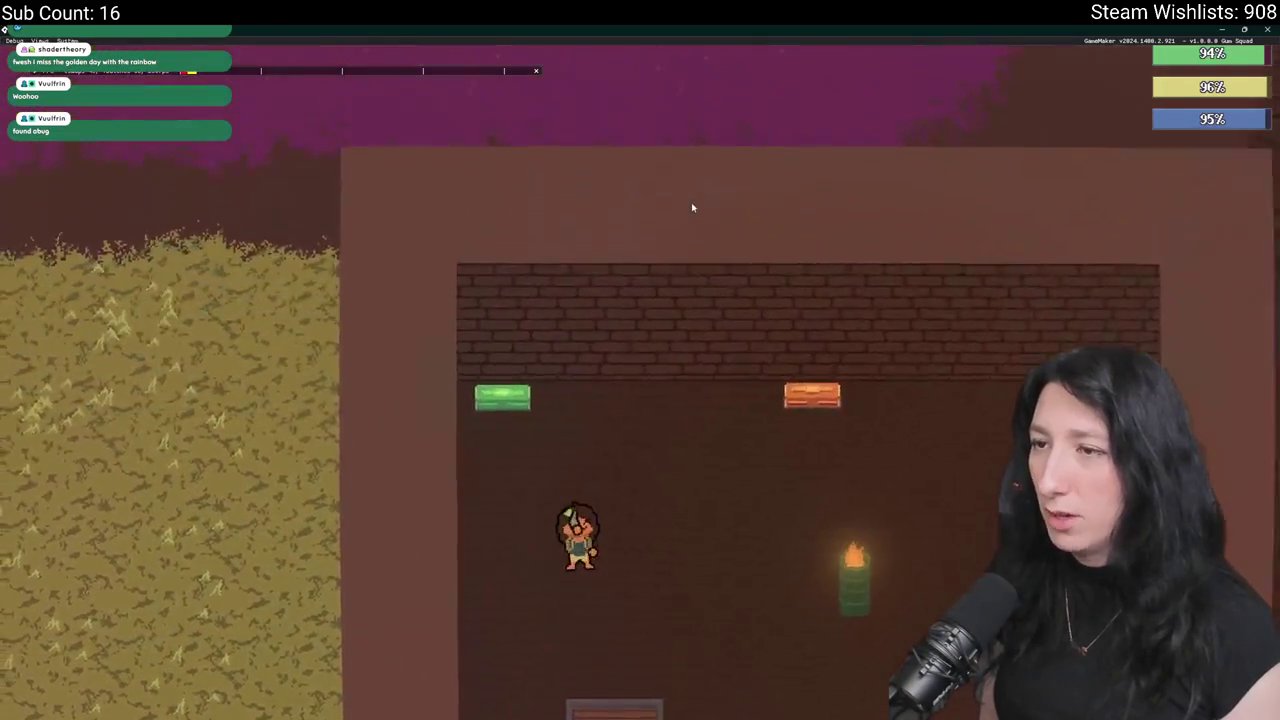
Open a container, step past the crate and check the backpack in the inventory.
key("e")
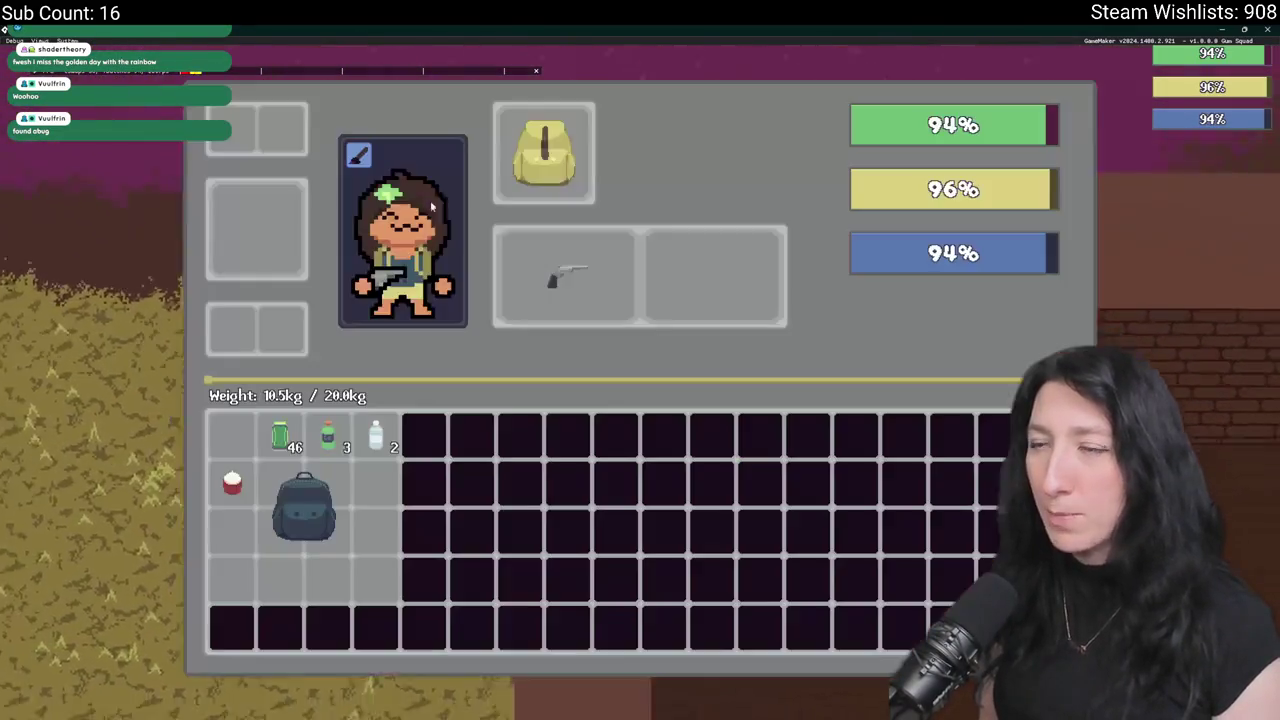
key("e")
key("Escape")
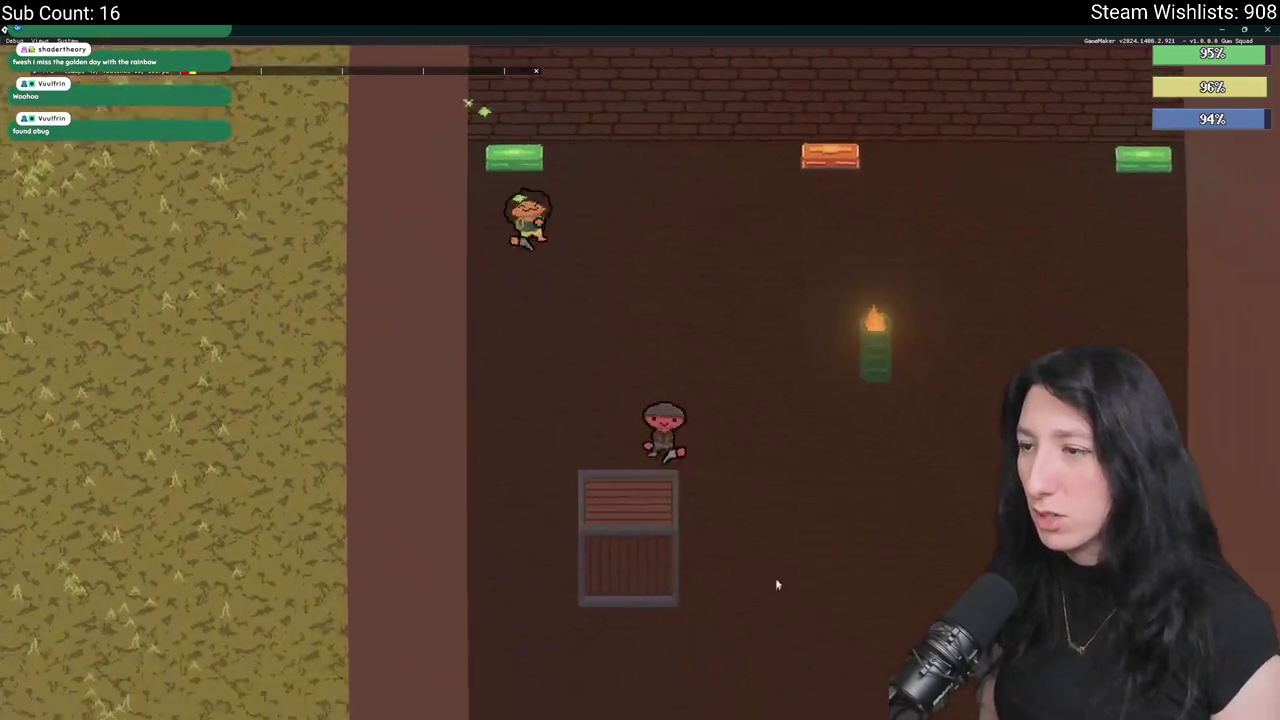
key("d")
key("s")
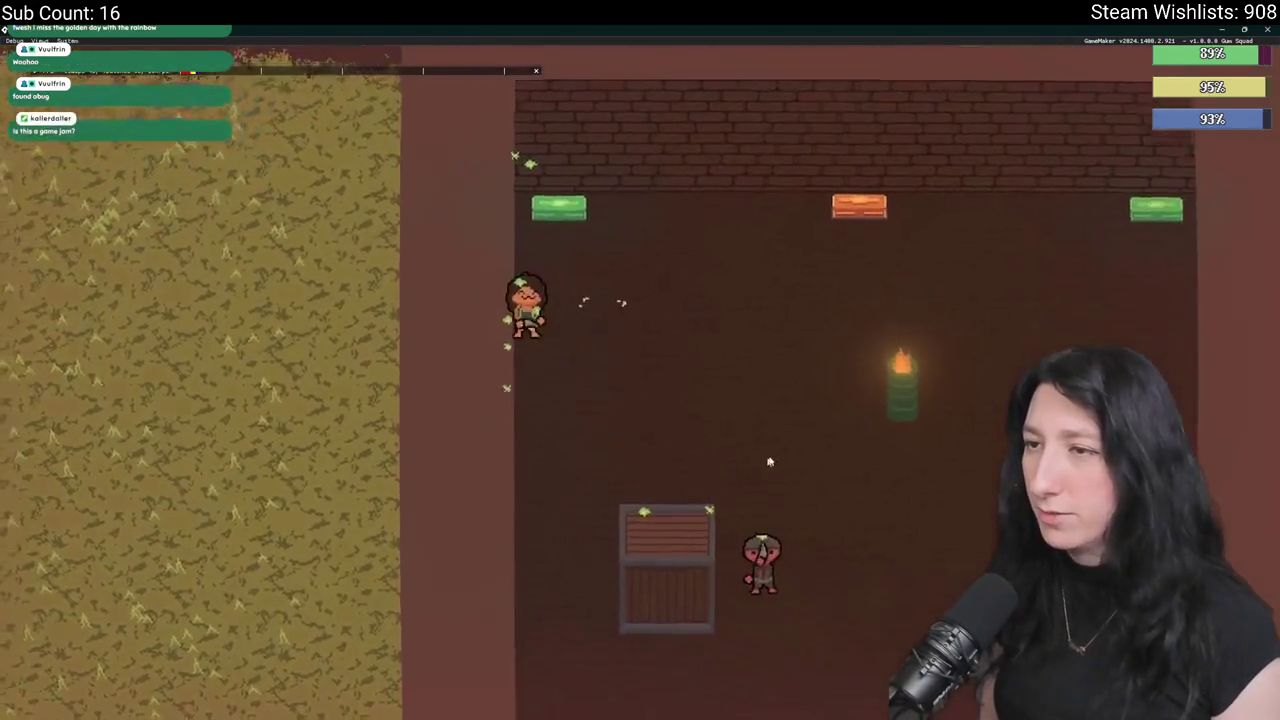
key("s")
key("d")
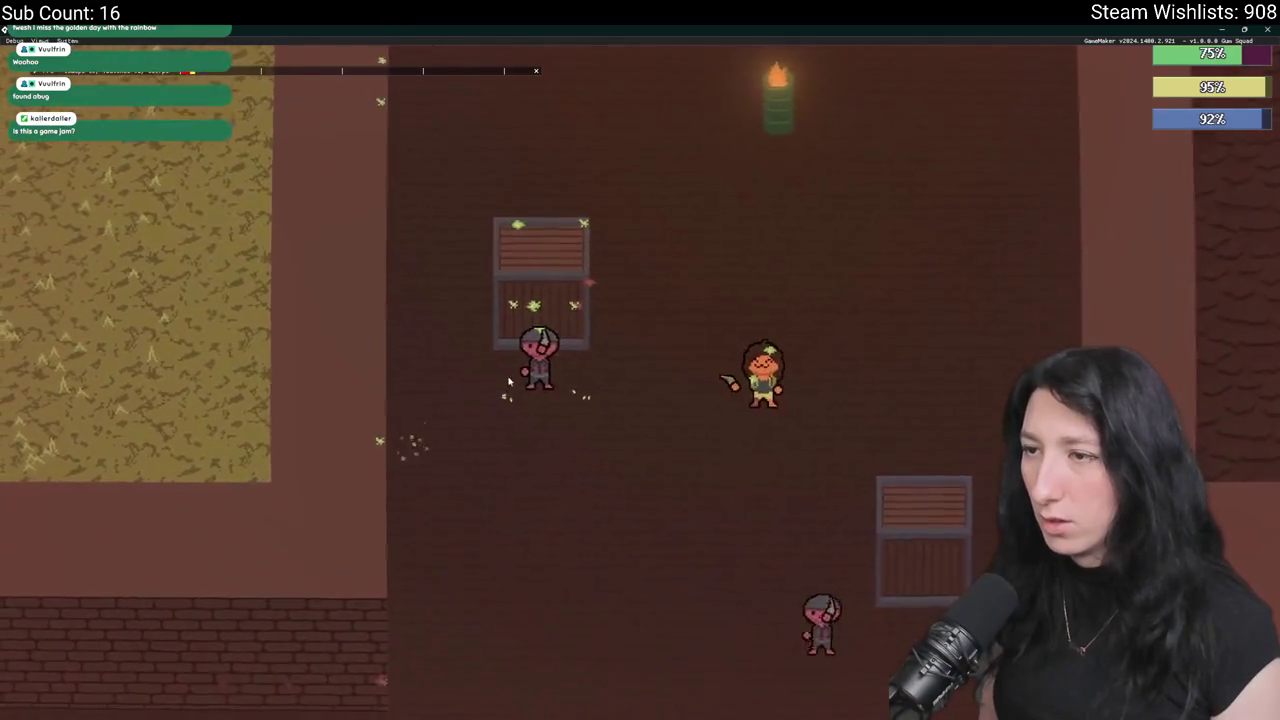
key("e")
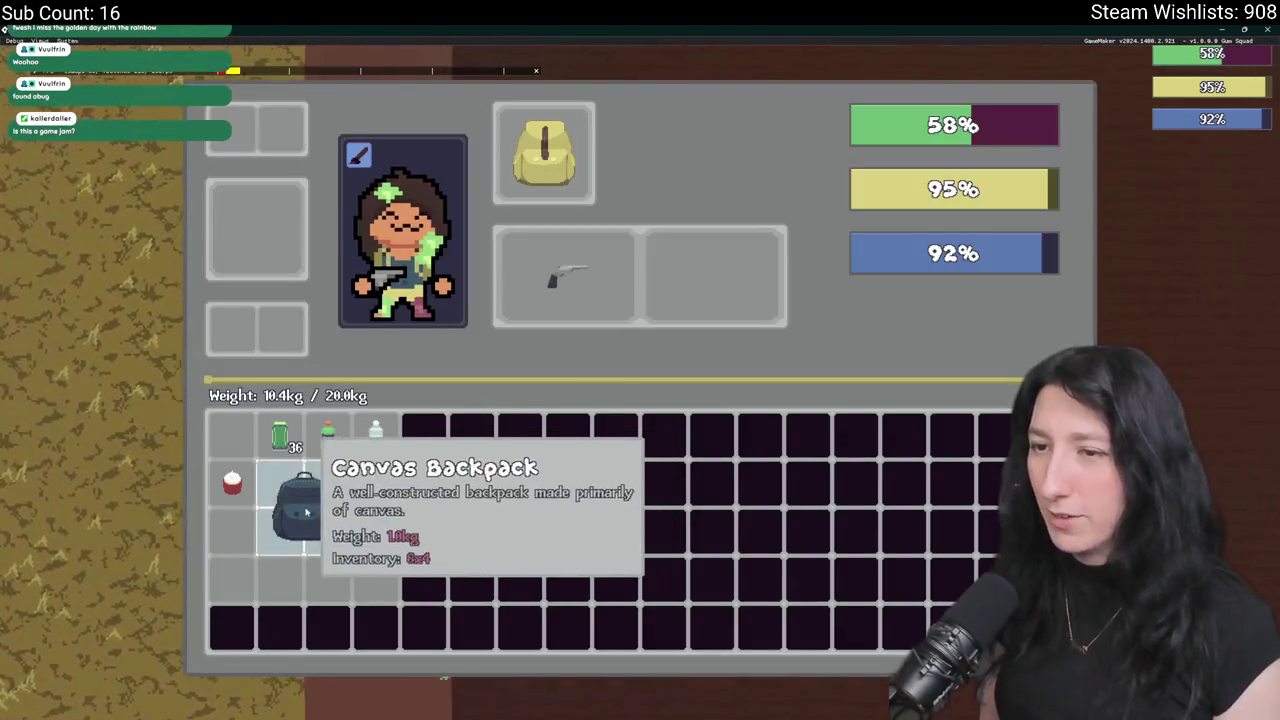
key("Escape")
Take the Kevlar Vest from the chest into the bag.
key("e")
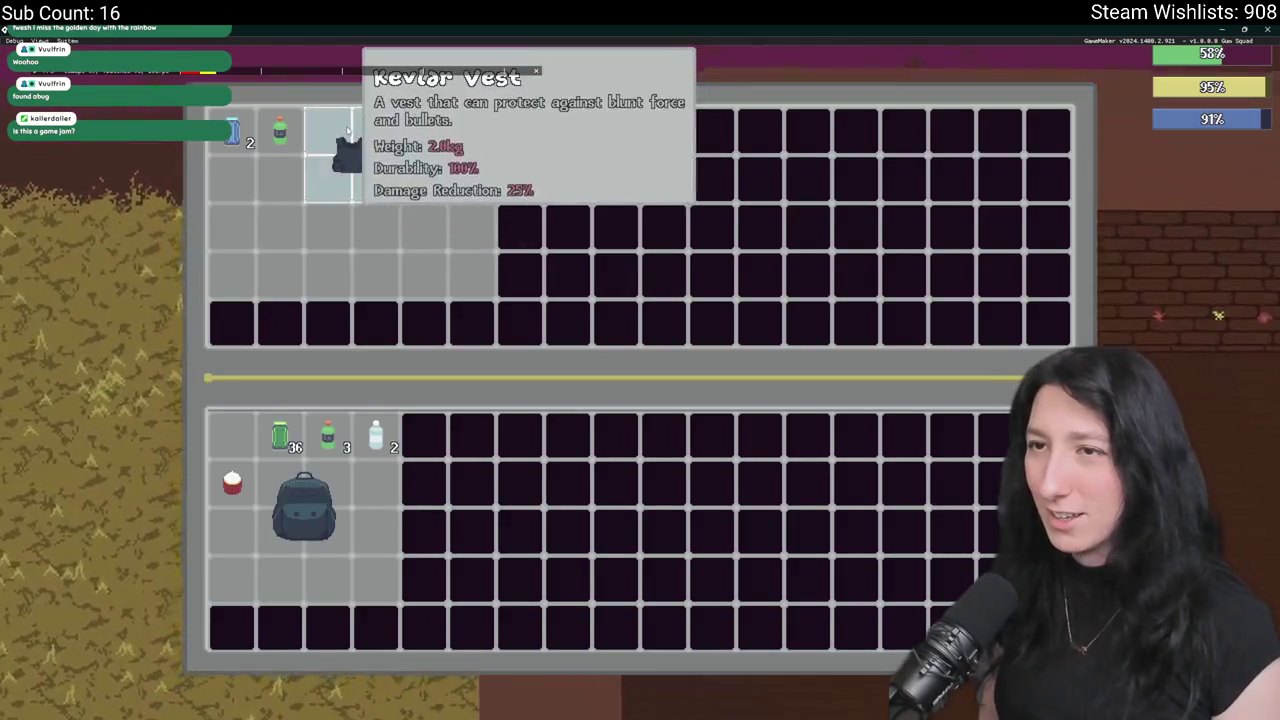
key("Tab")
key("Escape")
key("e")
left_click_drag(286, 508, 260, 561)
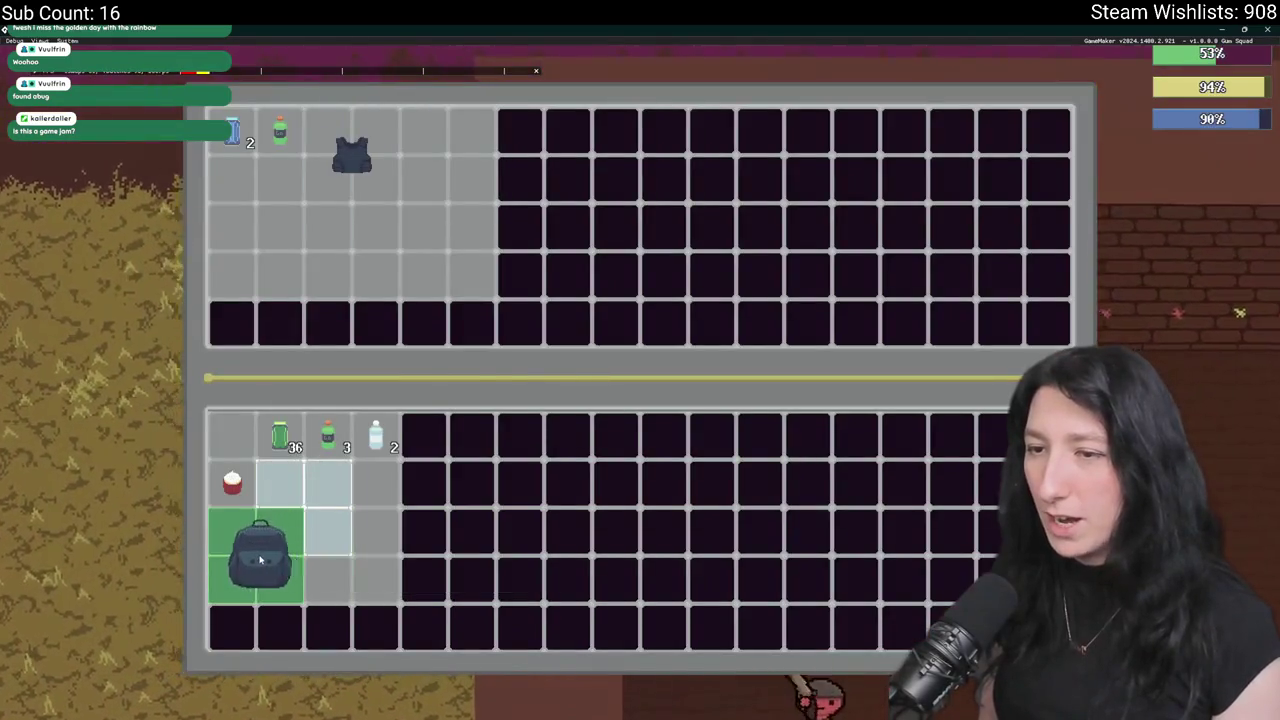
key("Escape")
key("e")
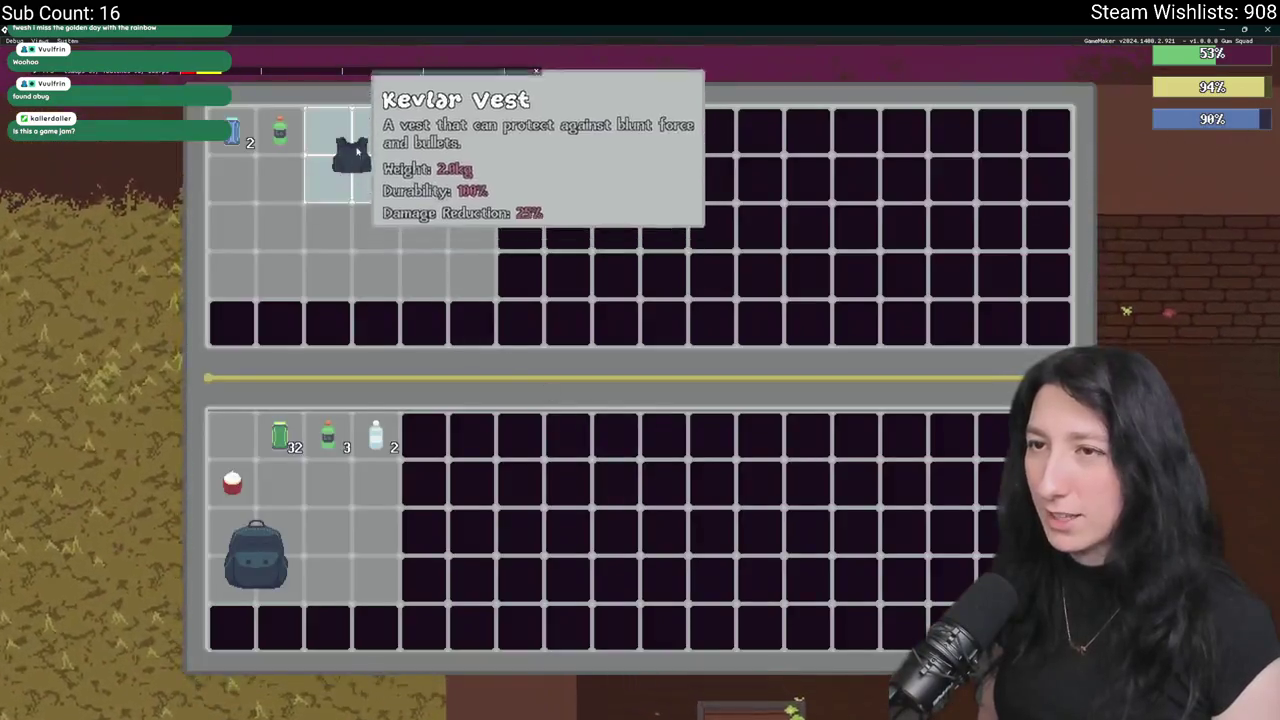
left_click(357, 150, "shift")
key("Tab")
key("Escape")
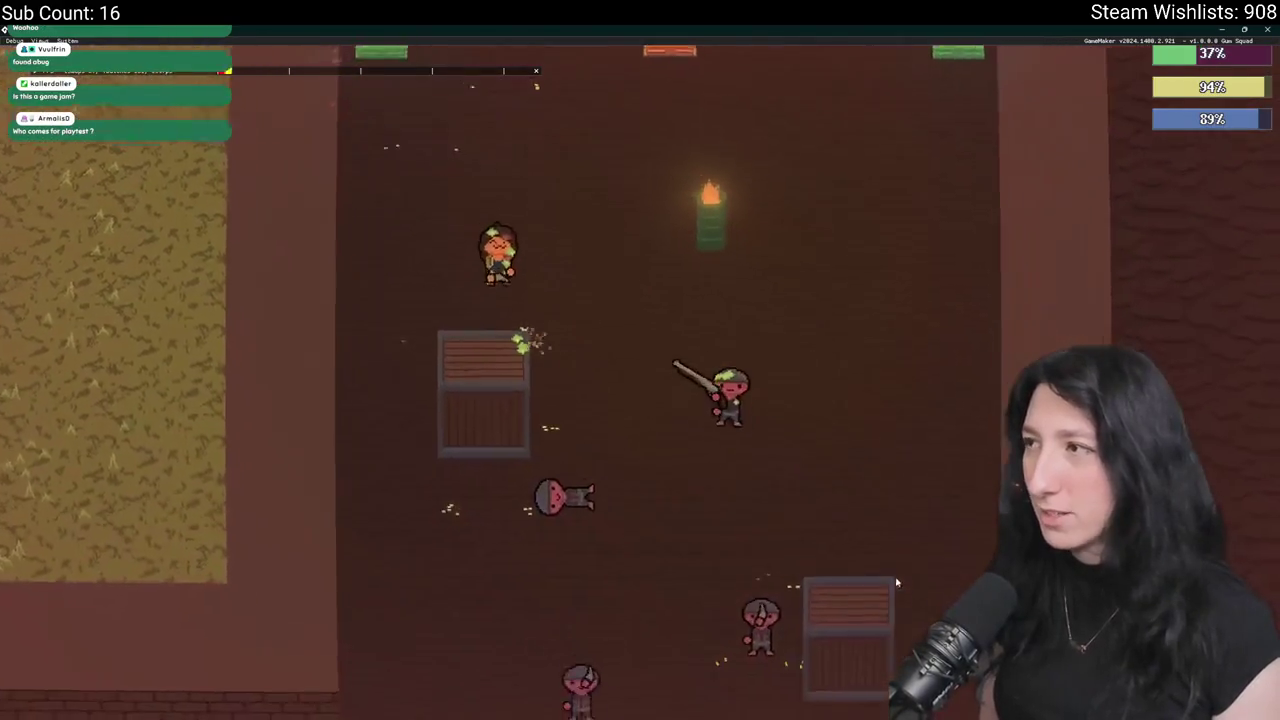
Walk left and down through the level, then turn right toward the next area.
key("a")
key("s")
key("s")
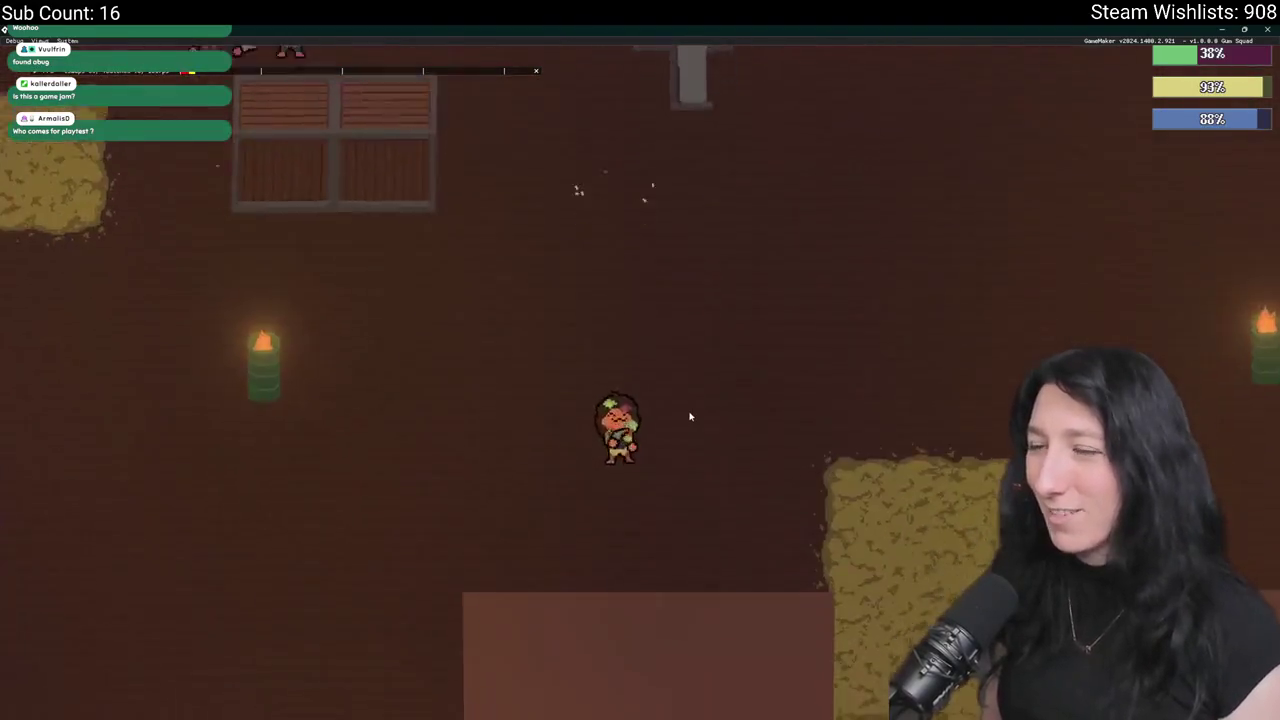
key("s")
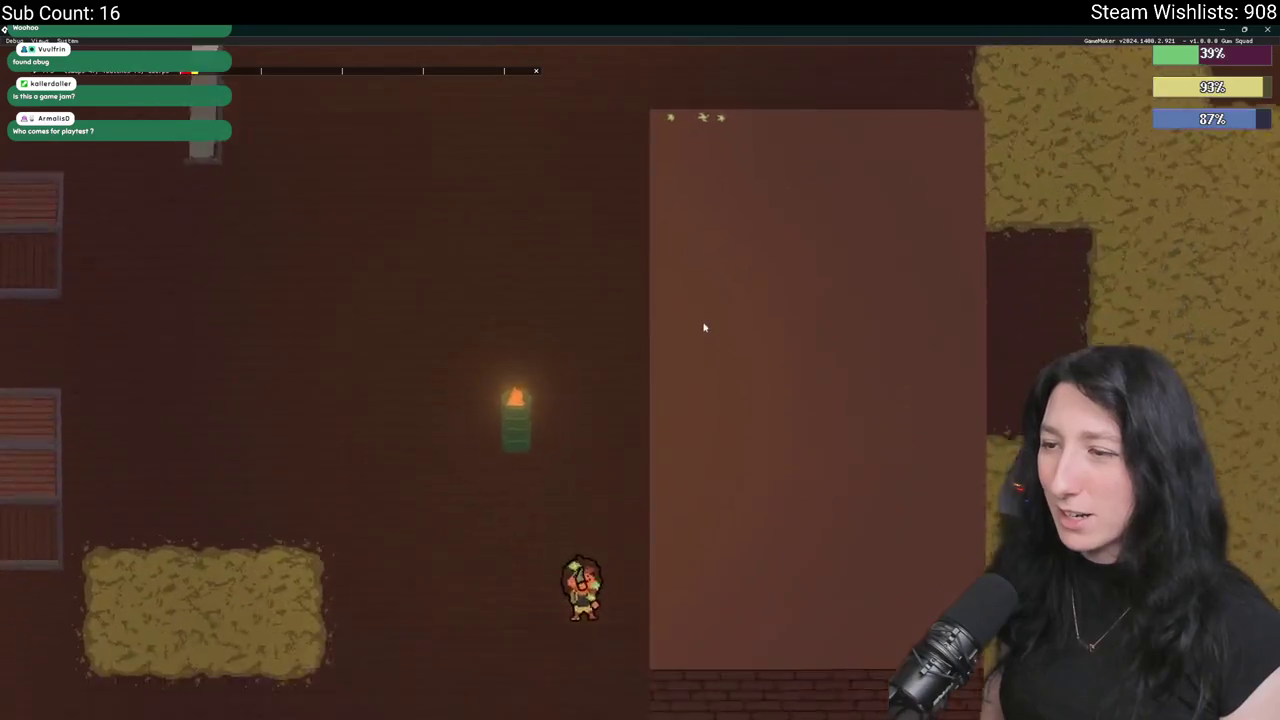
key("s")
key("d")
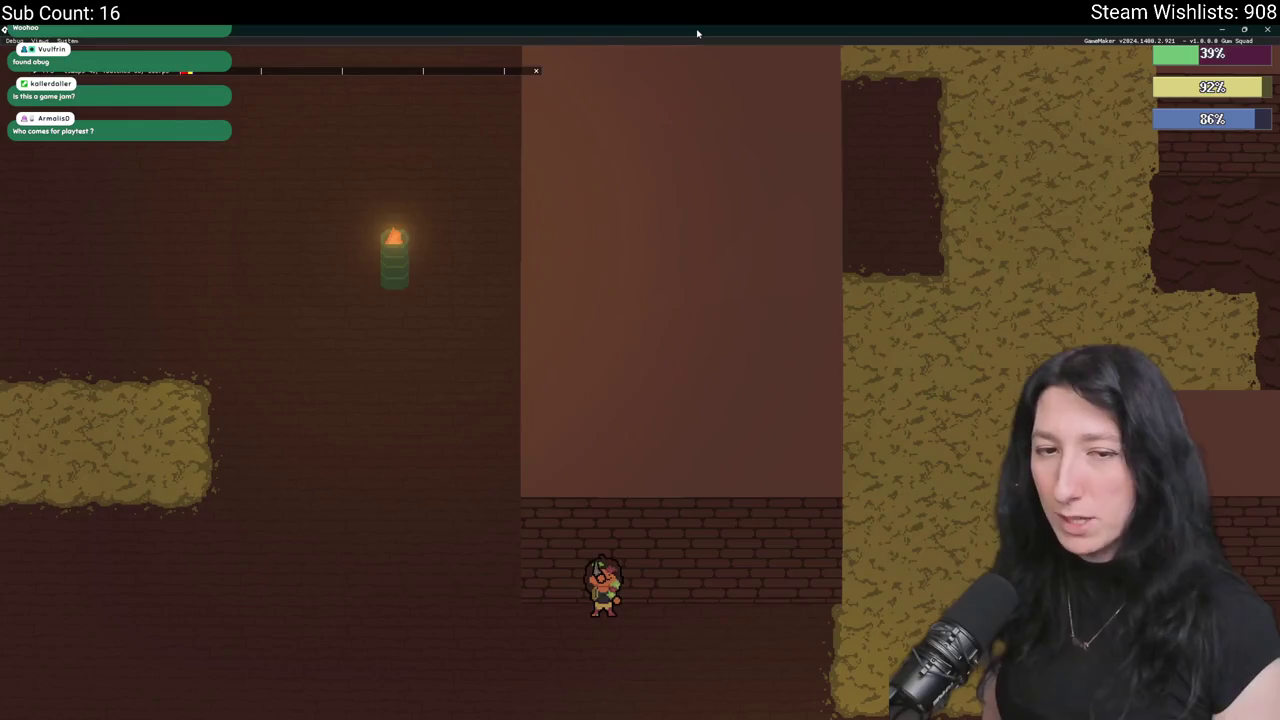
key("a")
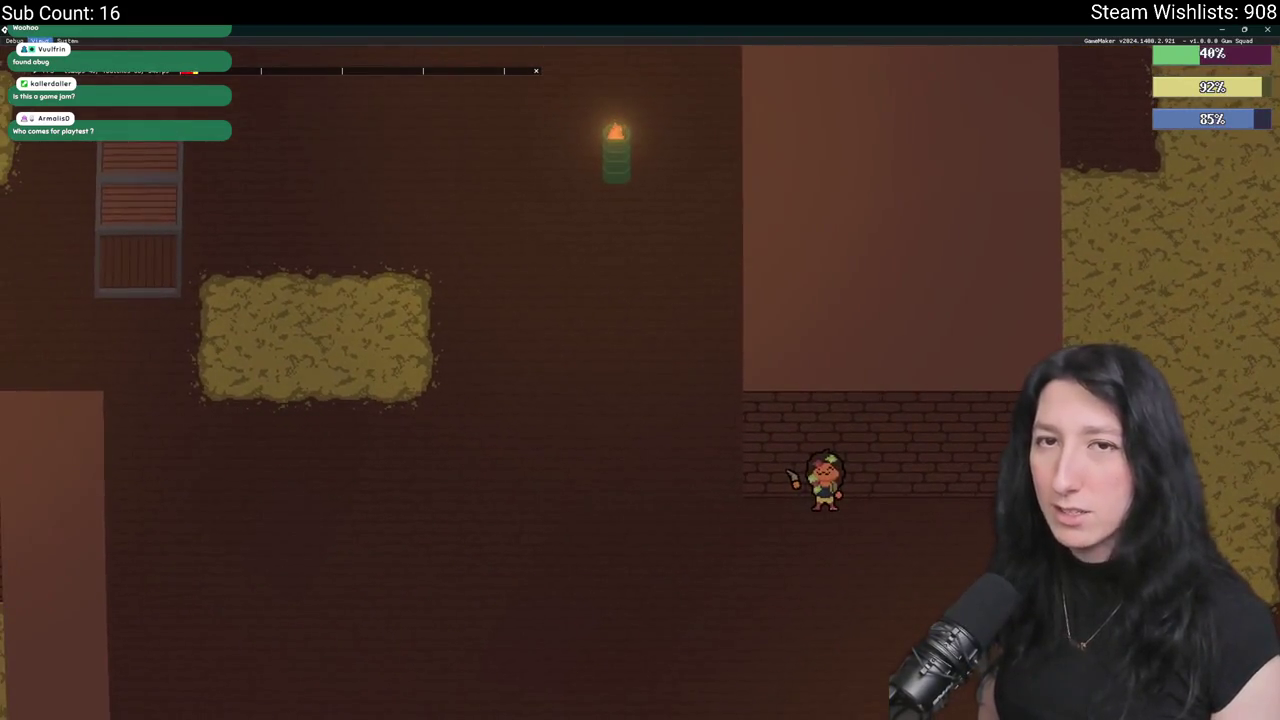
Walk right and up through the dirt corridor into the brick room.
key("d")
key("w")
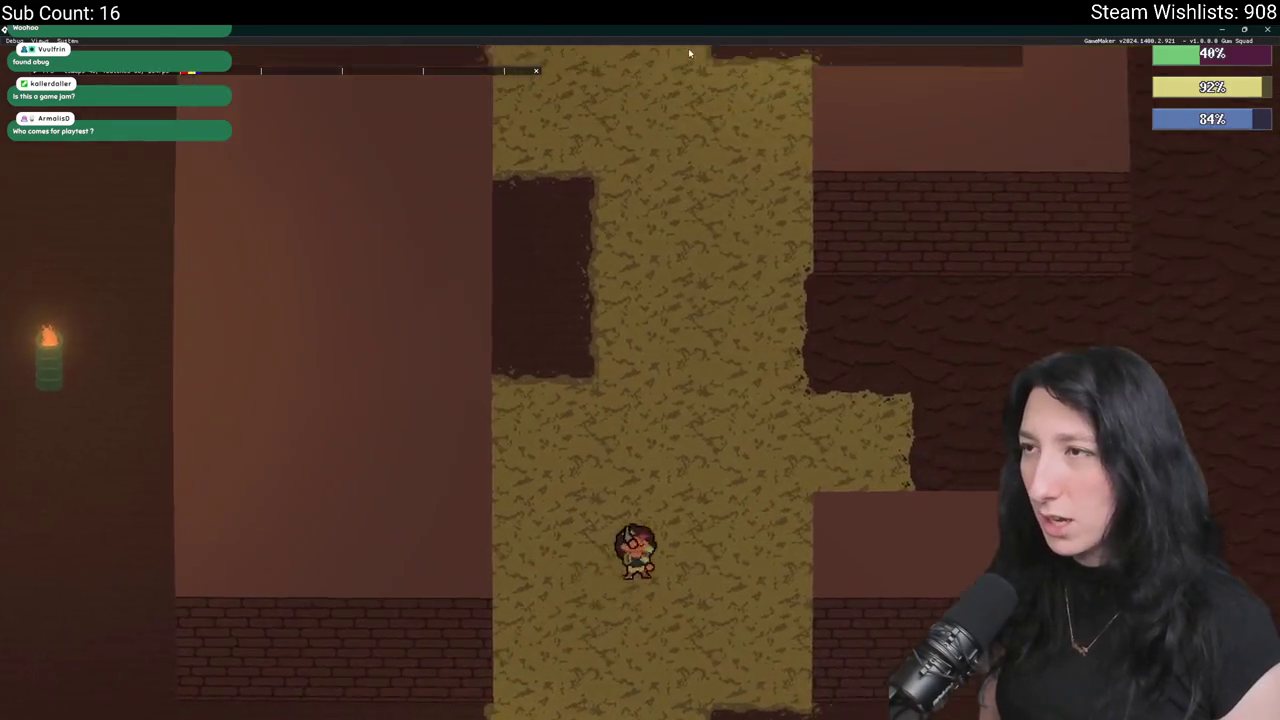
key("w")
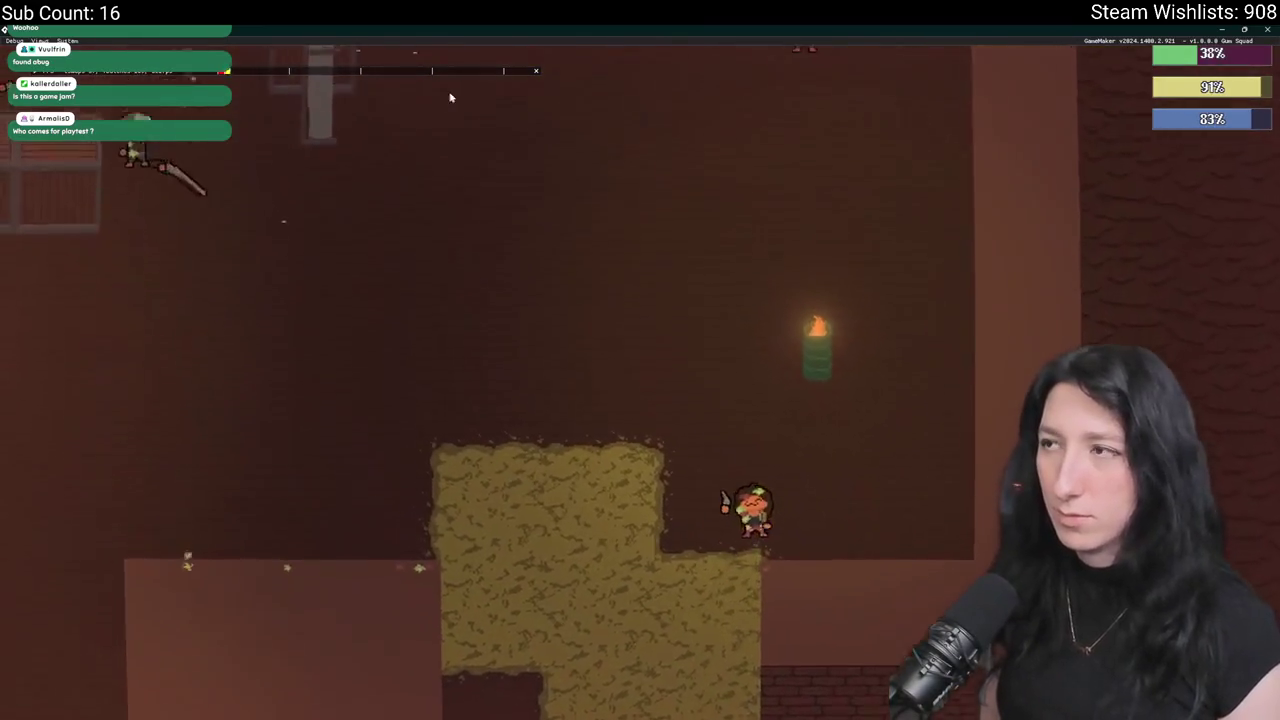
key("w")
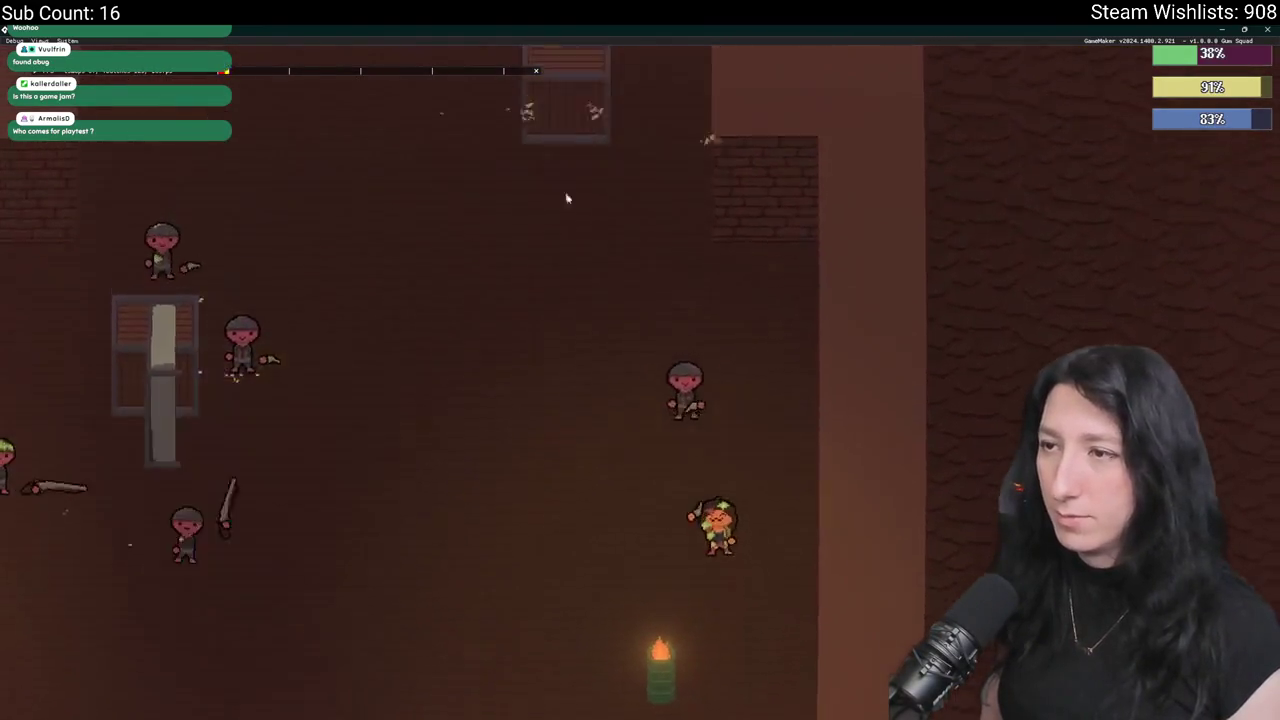
key("w")
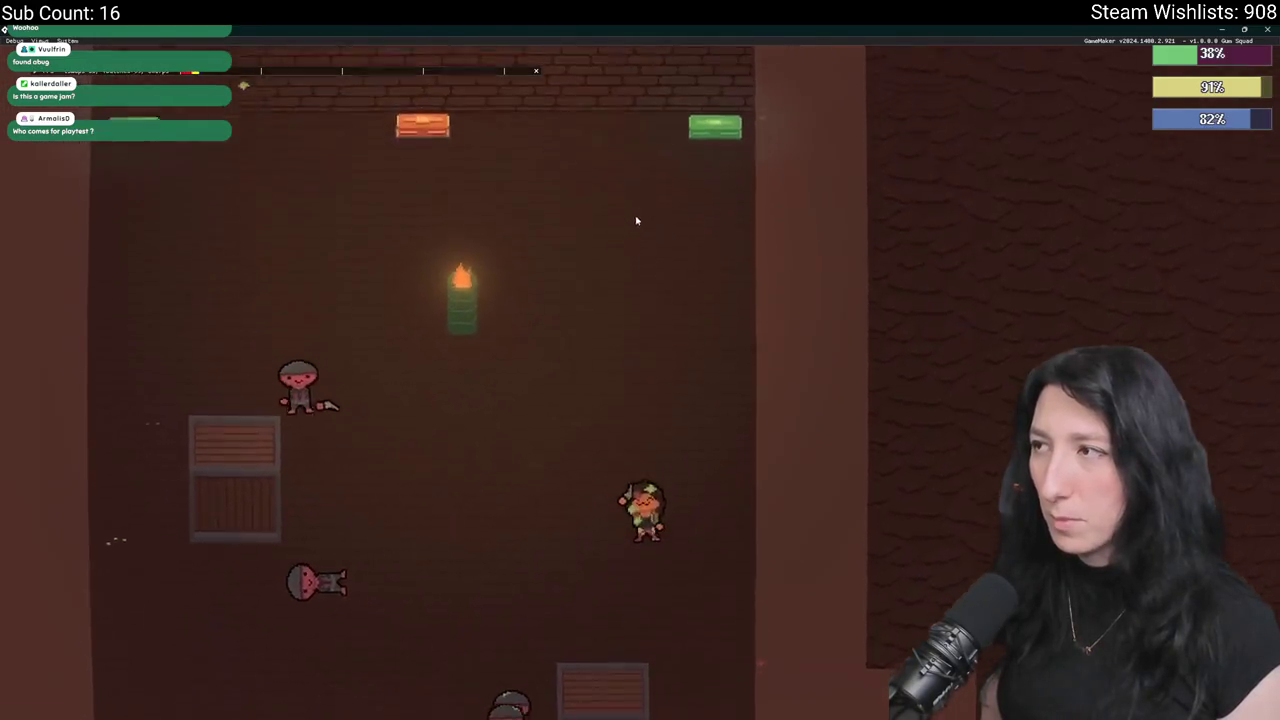
Take the Gumenforced Vest from the chest, wear it, and discard the Kevlar Vest.
key("e")
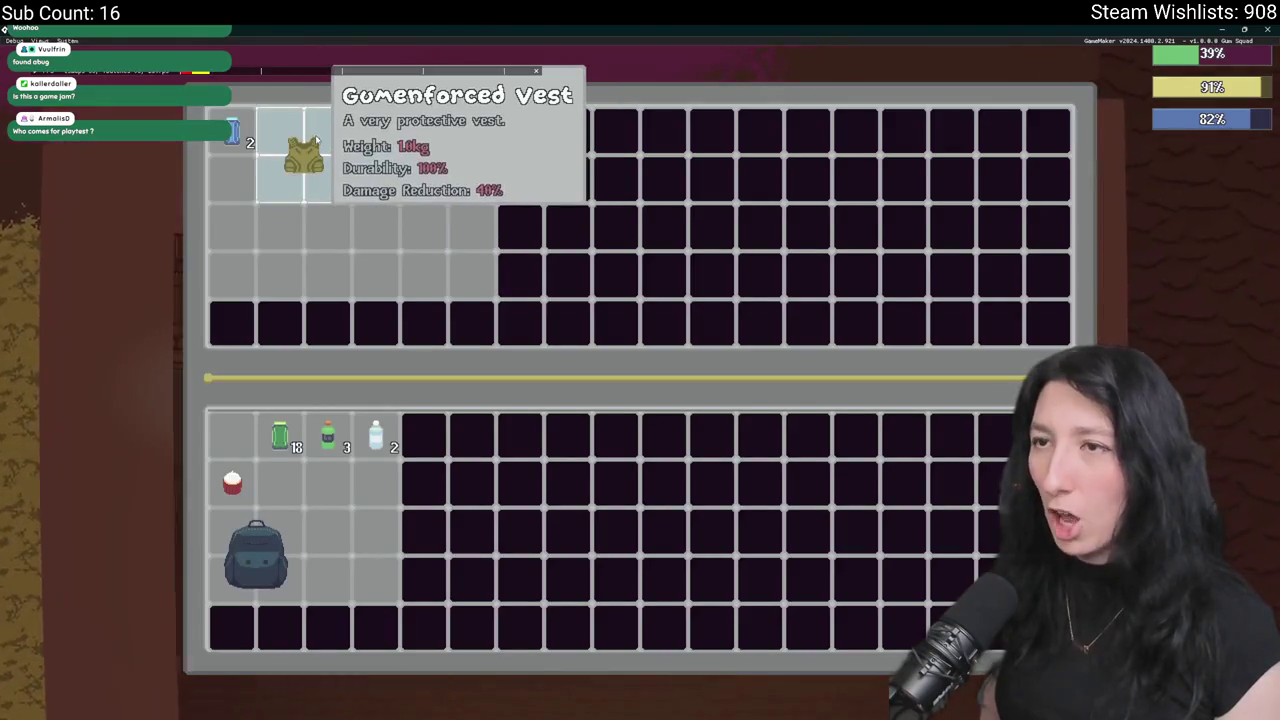
left_click(300, 157, "shift")
key("Tab")
mouse_move(352, 508)
left_mouse_down()
mouse_move(712, 278)
mouse_move(335, 278)
mouse_move(257, 230)
left_mouse_up()
left_click(268, 254, "shift")
mouse_move(385, 497)
left_mouse_down()
mouse_move(370, 440)
mouse_move(385, 705)
left_mouse_up()
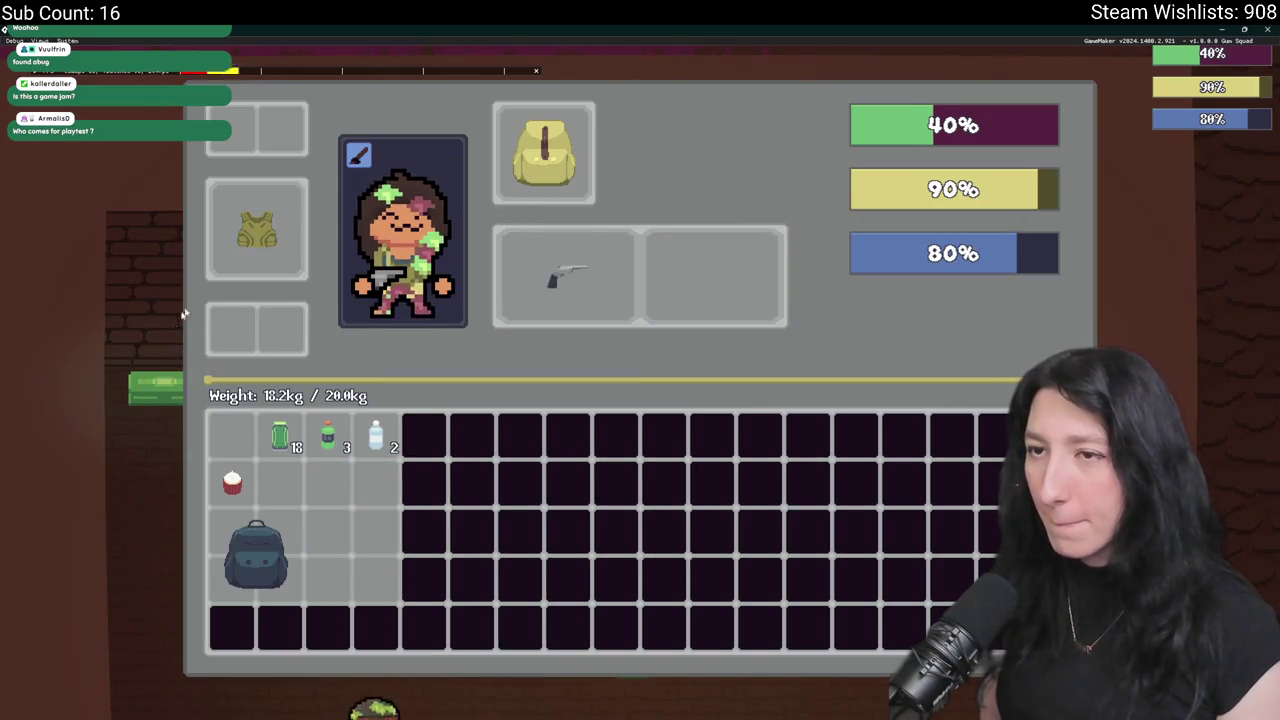
Open the green crate and the neighbouring crates to check their loot.
key("Tab")
key("d")
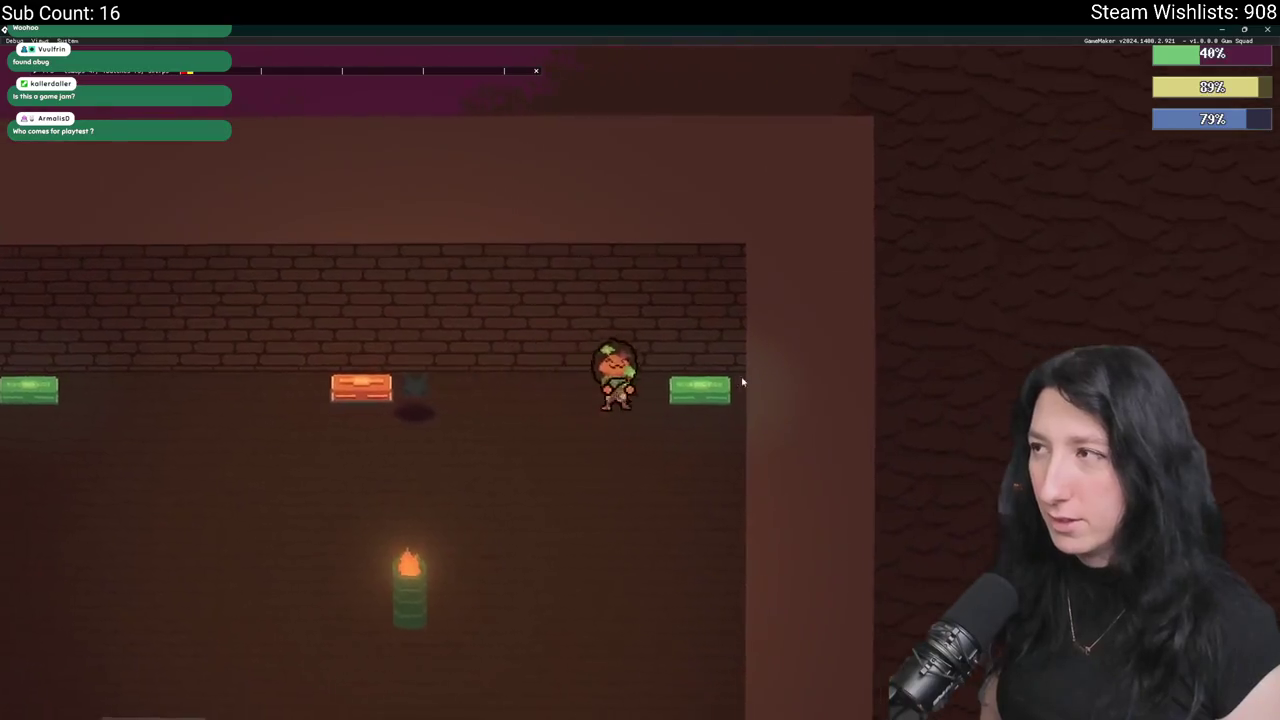
key("e")
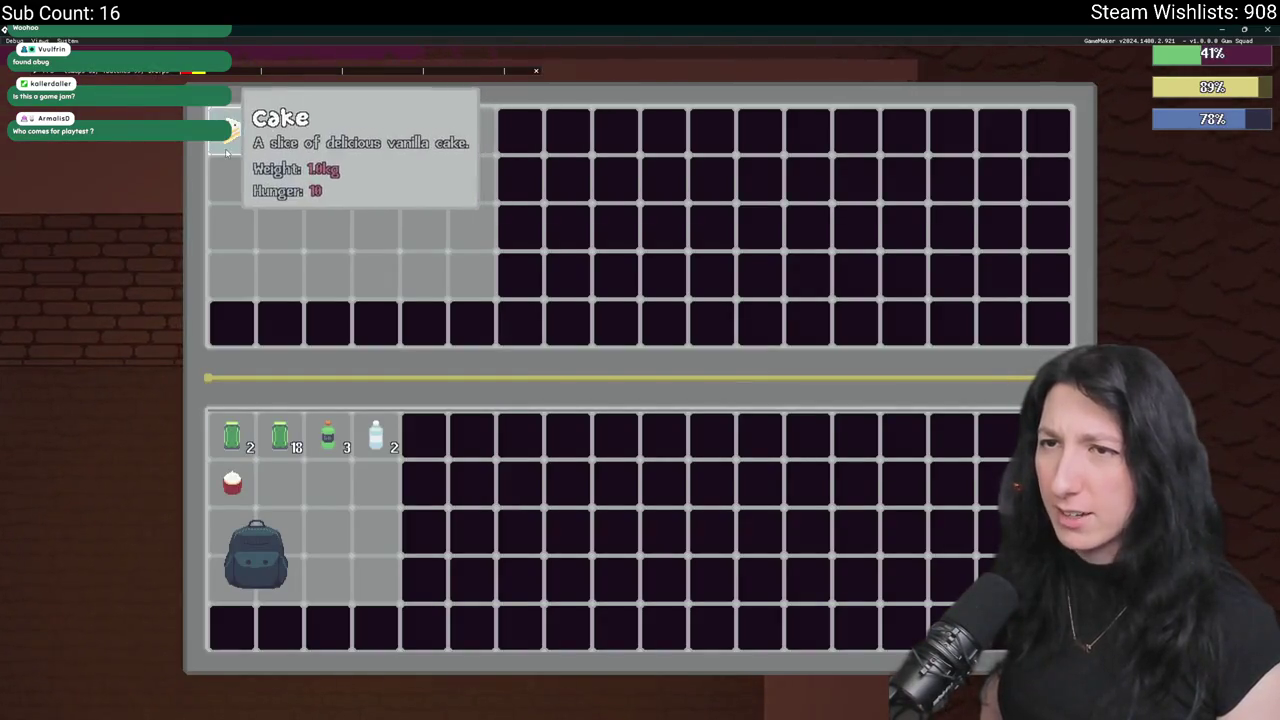
key("e")
key("a")
key("e")
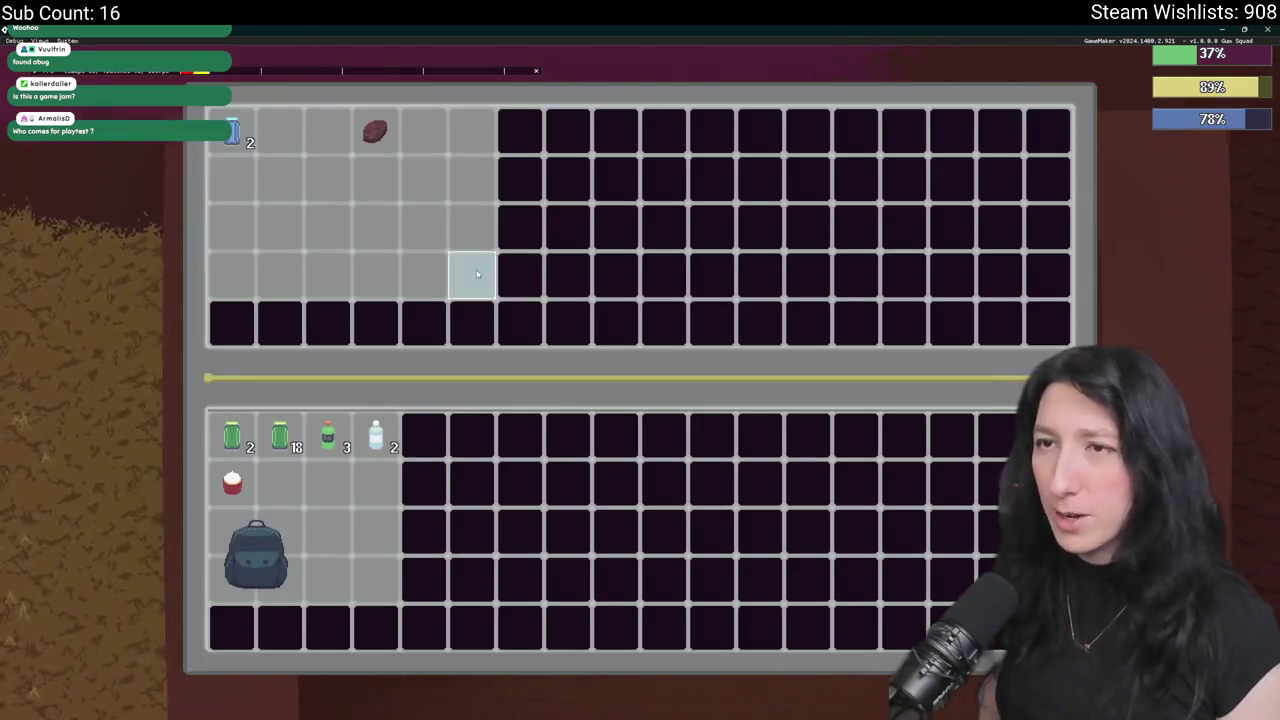
key("e")
key("a")
key("e")
key("e")
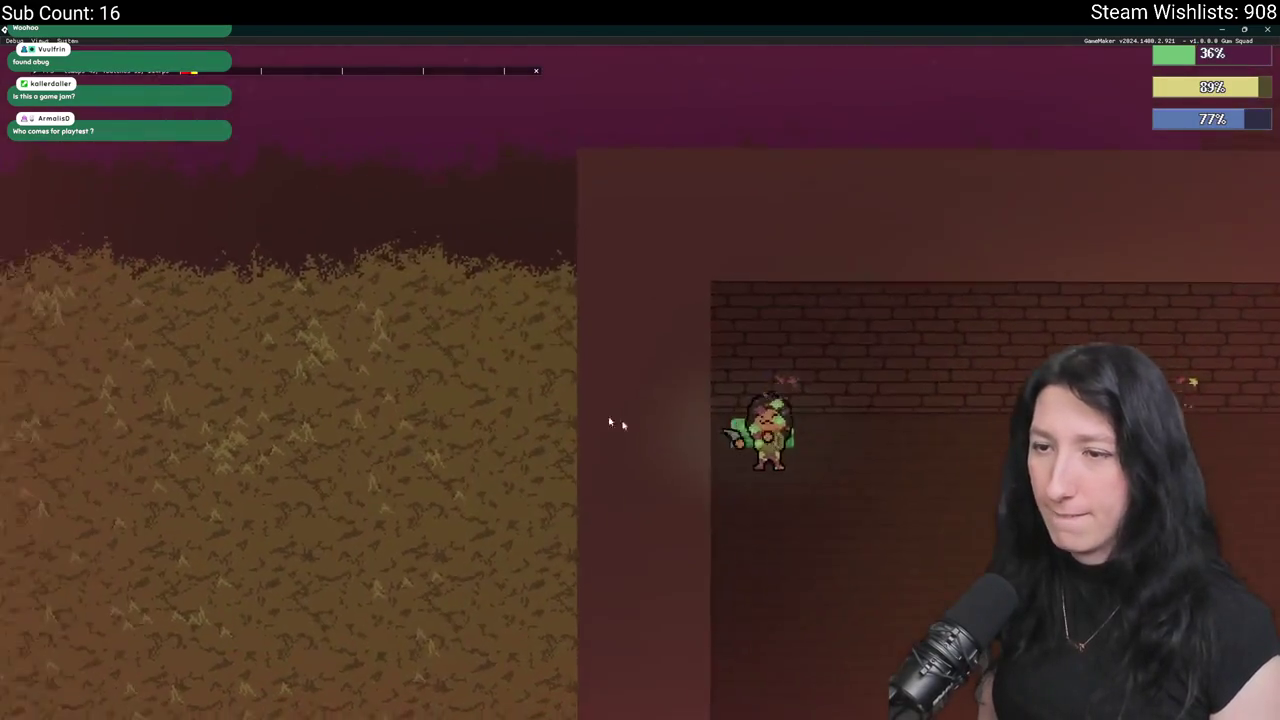
Fight the nearby enemy, walk past the crates, and close the game window.
key("s")
key("s")
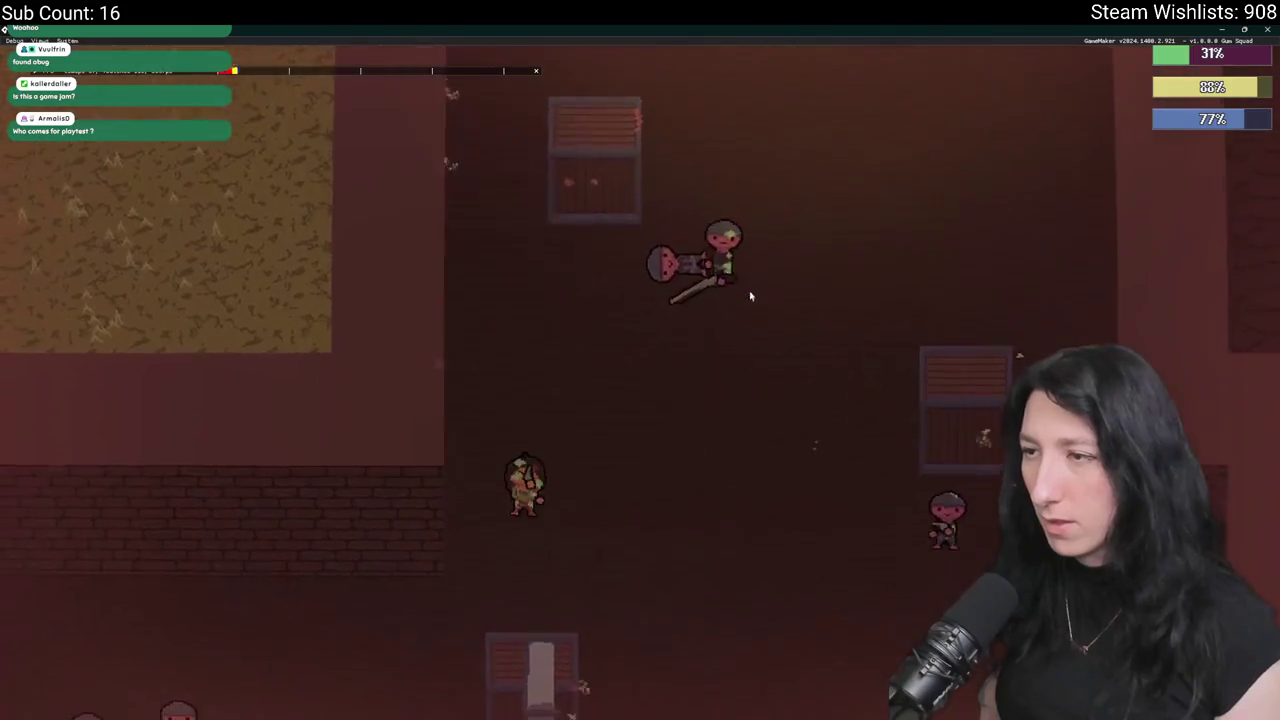
key("s")
key("a")
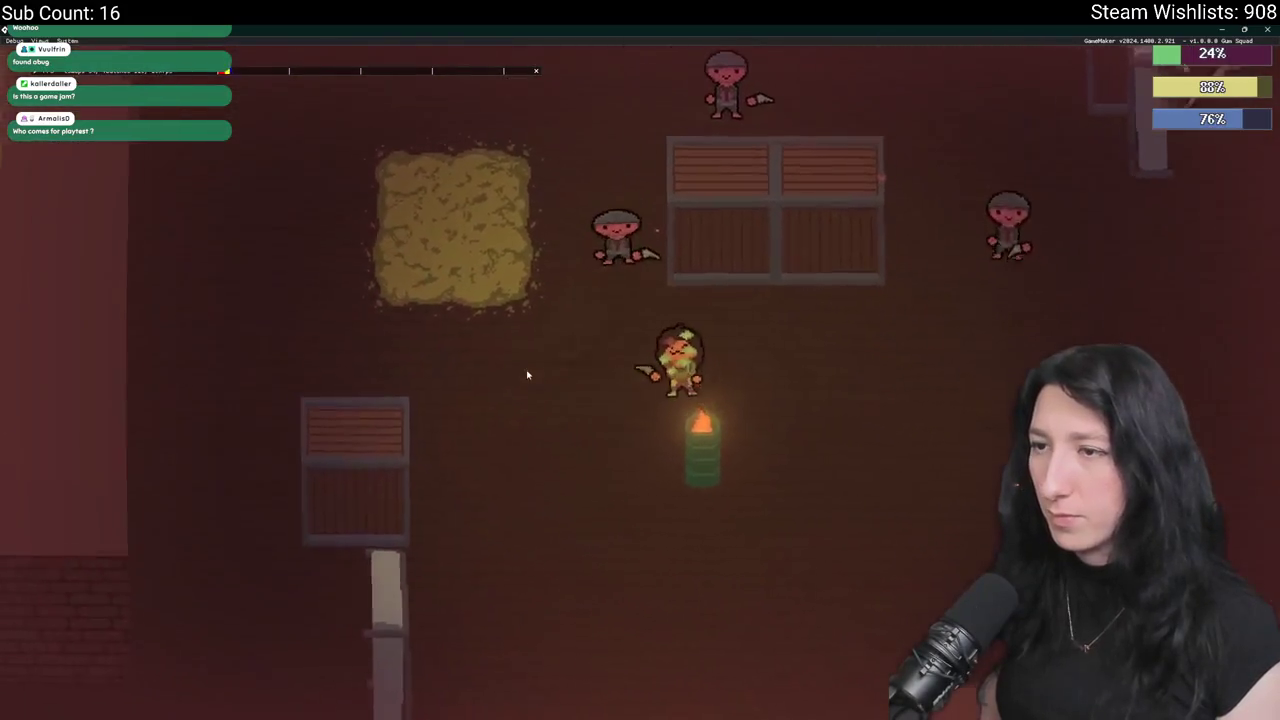
key("w")
key("a")
key("s")
key("a")
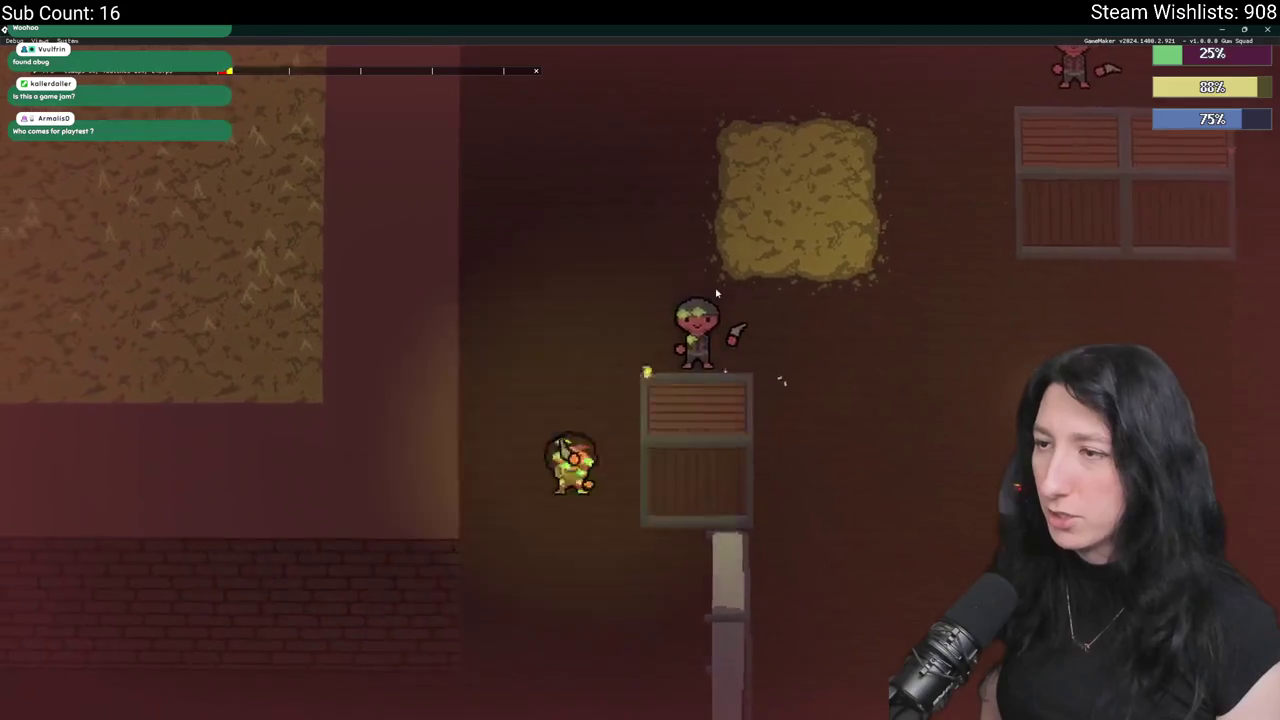
key("s")
key("a")
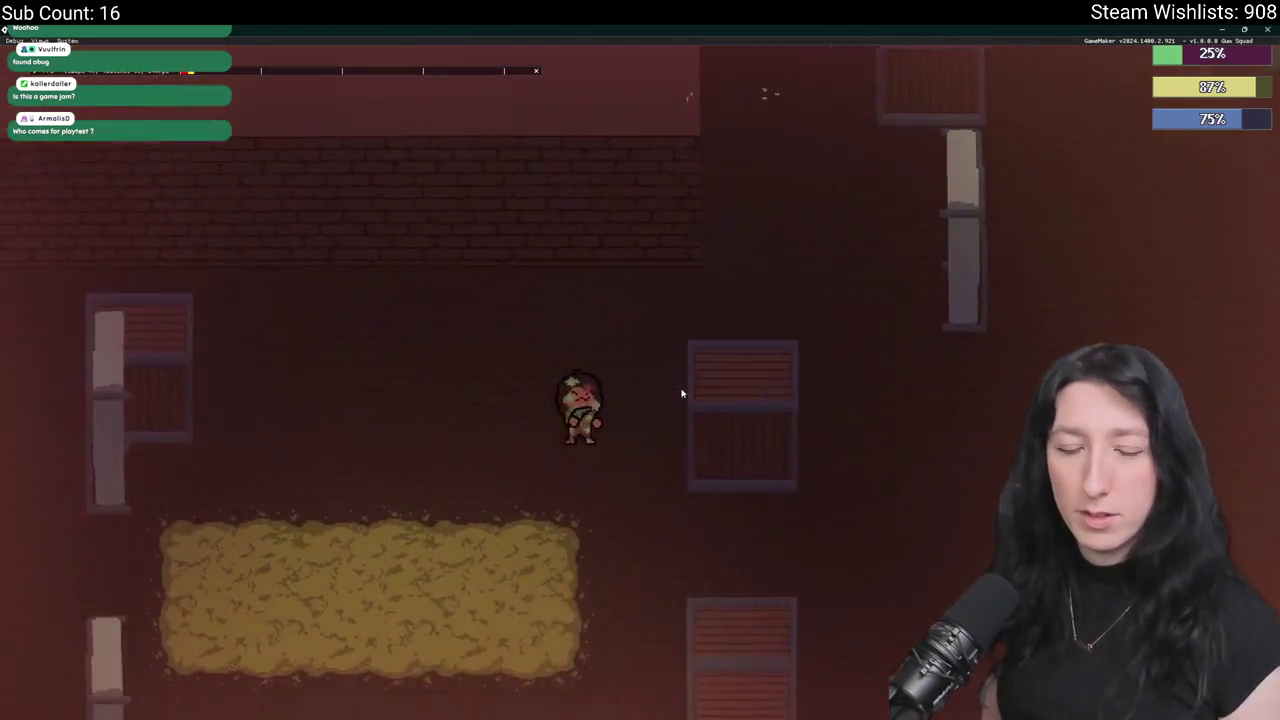
key("d")
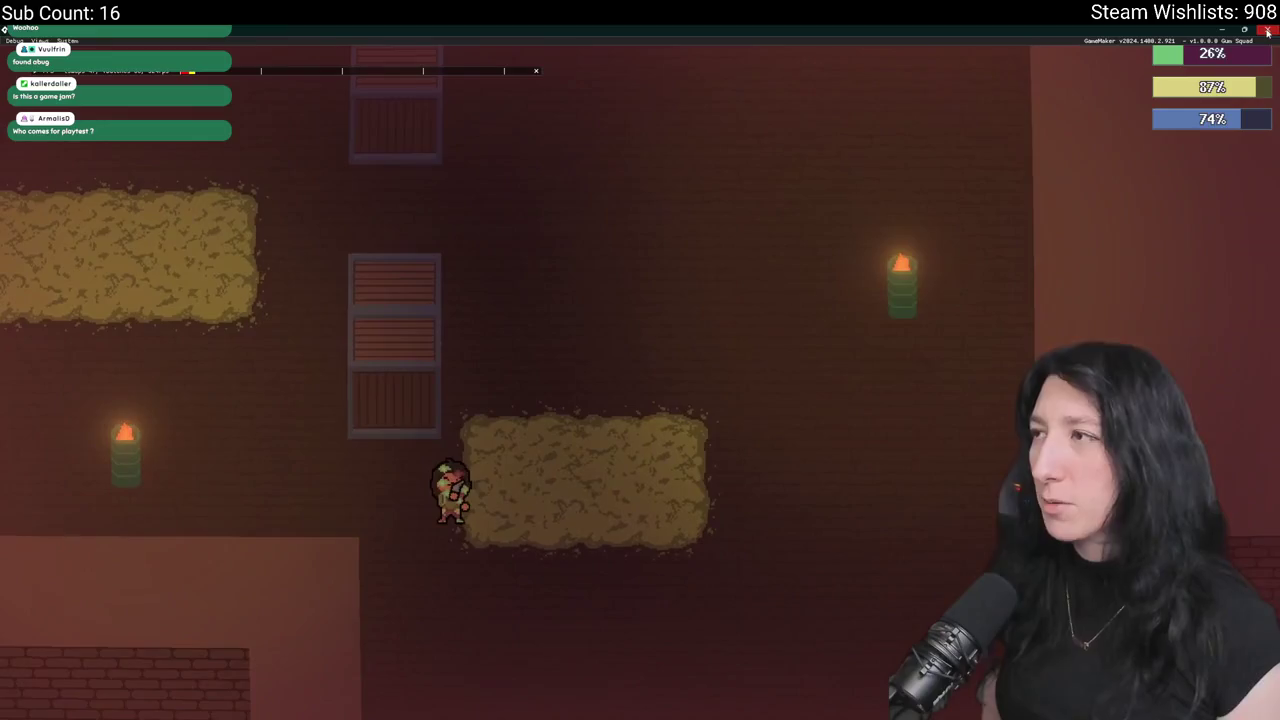
left_click(1267, 29)
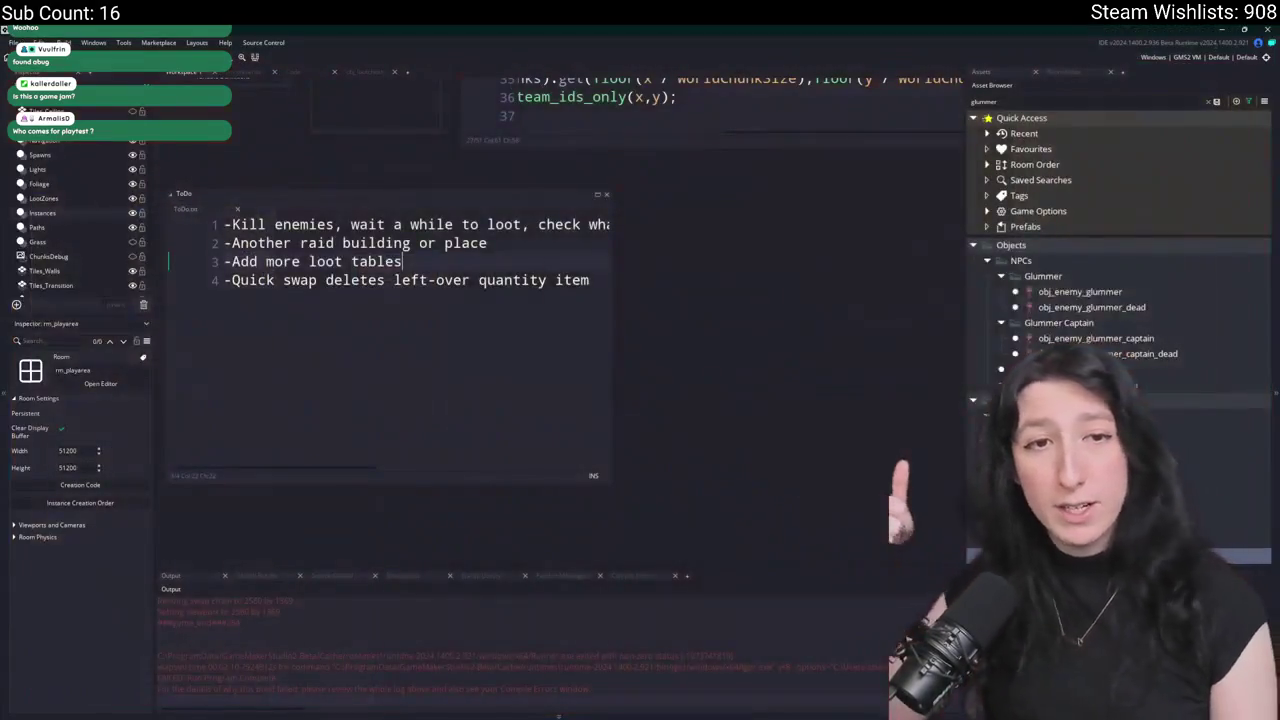
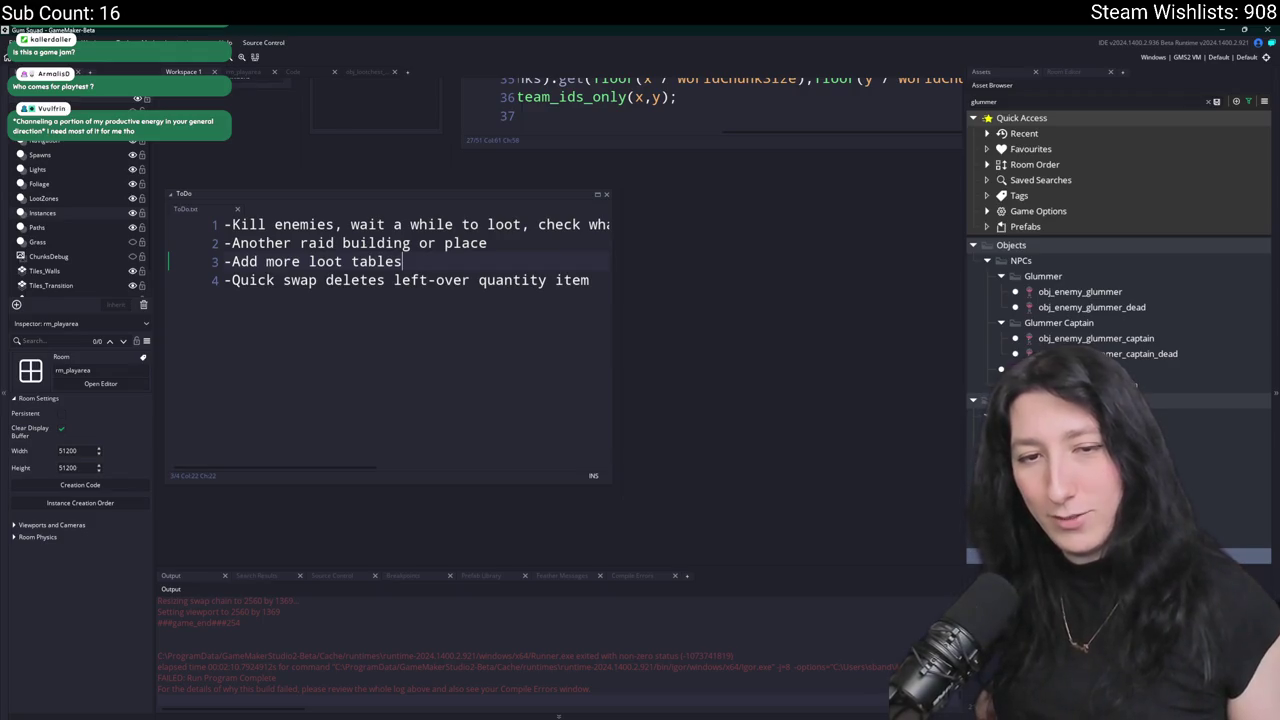
Open the ui_inventory_mouse_hover_pressed_swap function through the Ctrl+T asset search for 'swap'.
left_click(516, 313)
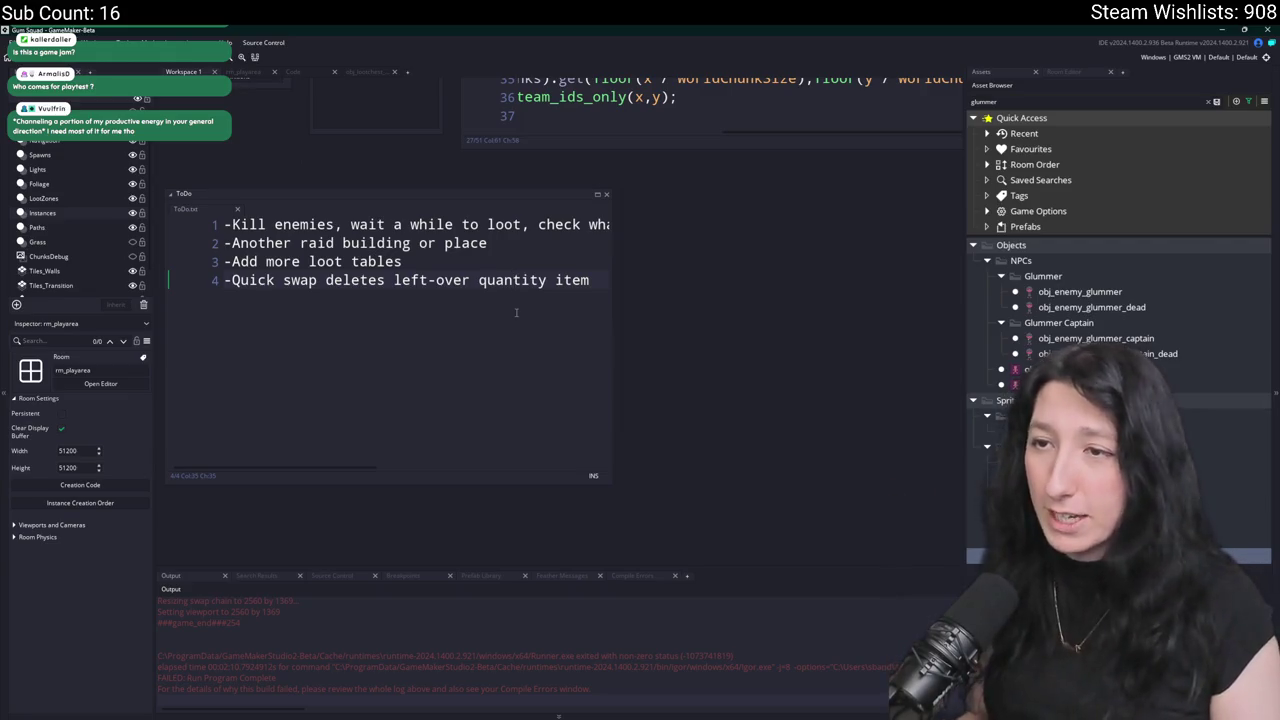
key("ctrl+t")
type("wap")
key("Down")
key("Down")
key("Down")
key("Up")
key("Up")
key("Up")
key("Down")
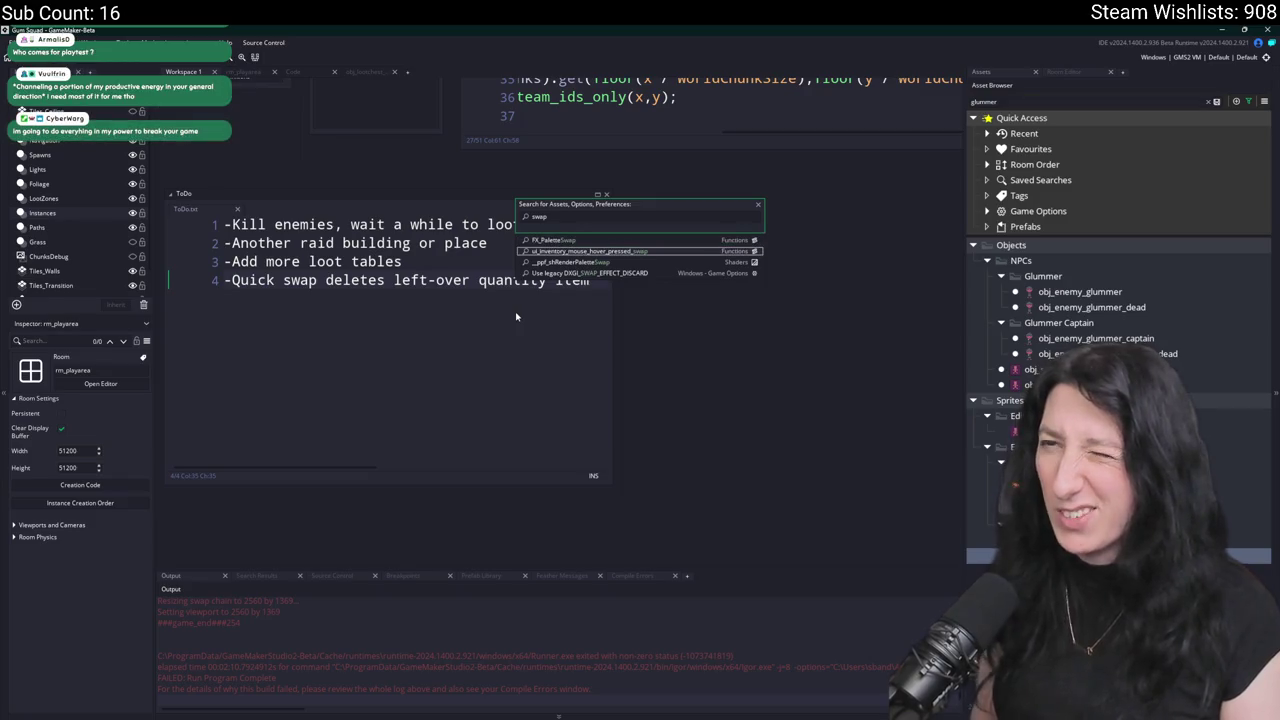
key("Return")
Maximize the code editor and hide the side panels so the scr_ui code fills the window.
left_click_drag(612, 255, 860, 255)
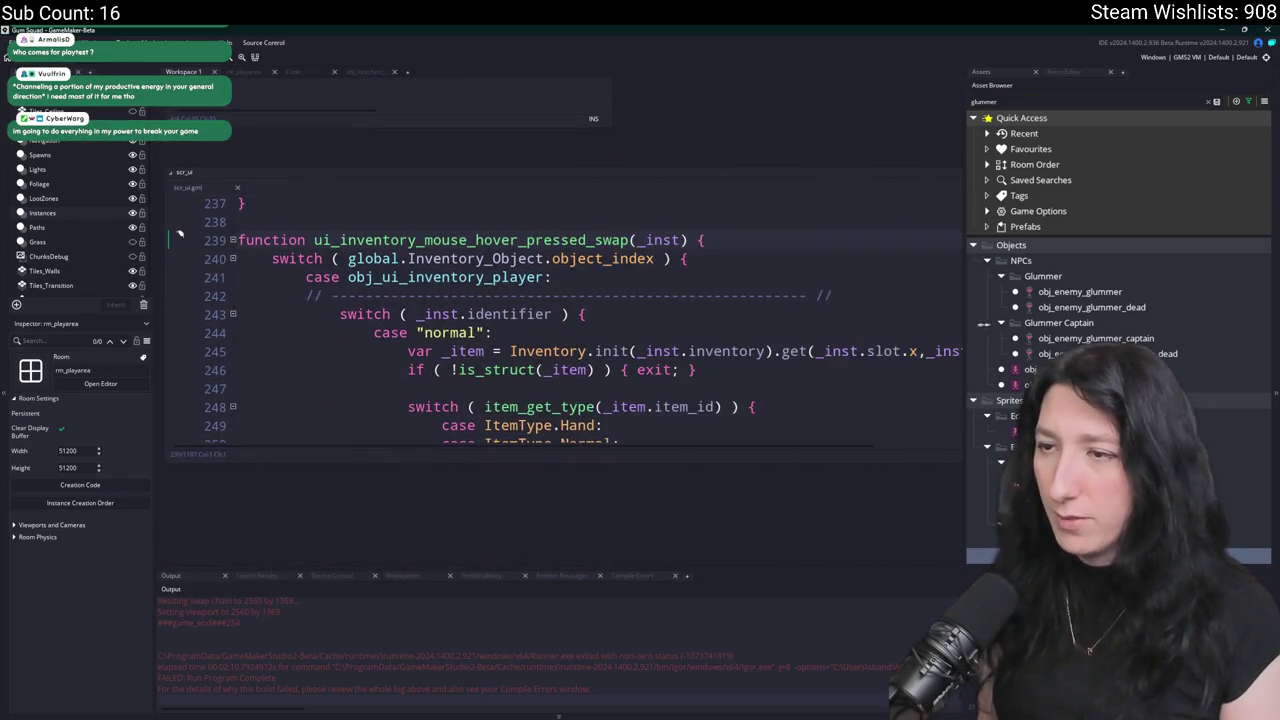
scroll(716, 220, "down", 5)
left_click(676, 152)
mouse_move(961, 169)
left_mouse_down()
mouse_move(975, 200)
mouse_move(1020, 230)
left_mouse_up()
mouse_move(1013, 174)
left_mouse_down()
mouse_move(1034, 300)
mouse_move(1040, 260)
mouse_move(1027, 233)
mouse_move(1016, 318)
mouse_move(1031, 222)
mouse_move(1021, 167)
mouse_move(988, 250)
mouse_move(982, 196)
mouse_move(970, 231)
left_mouse_up()
key("F12")
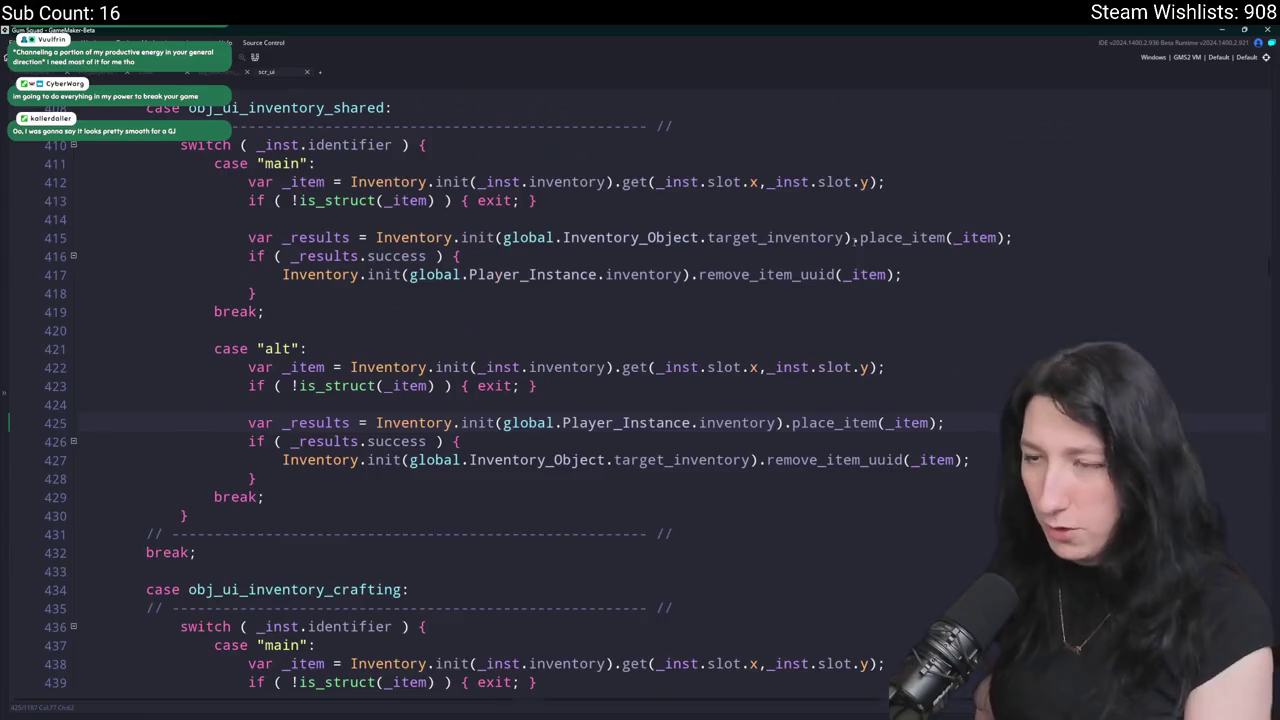
Look up the place_item definition with a project search for 'place_item = func'.
left_click(502, 540)
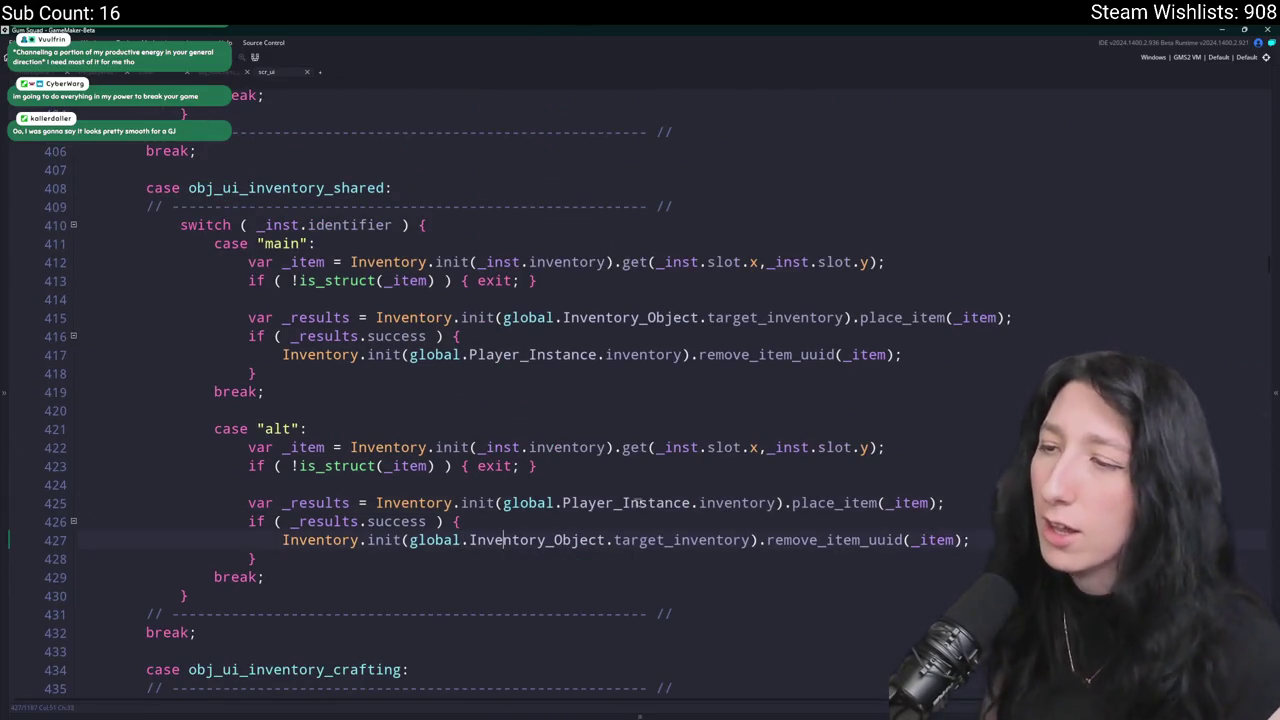
double_click(846, 508)
key("ctrl+shift+f")
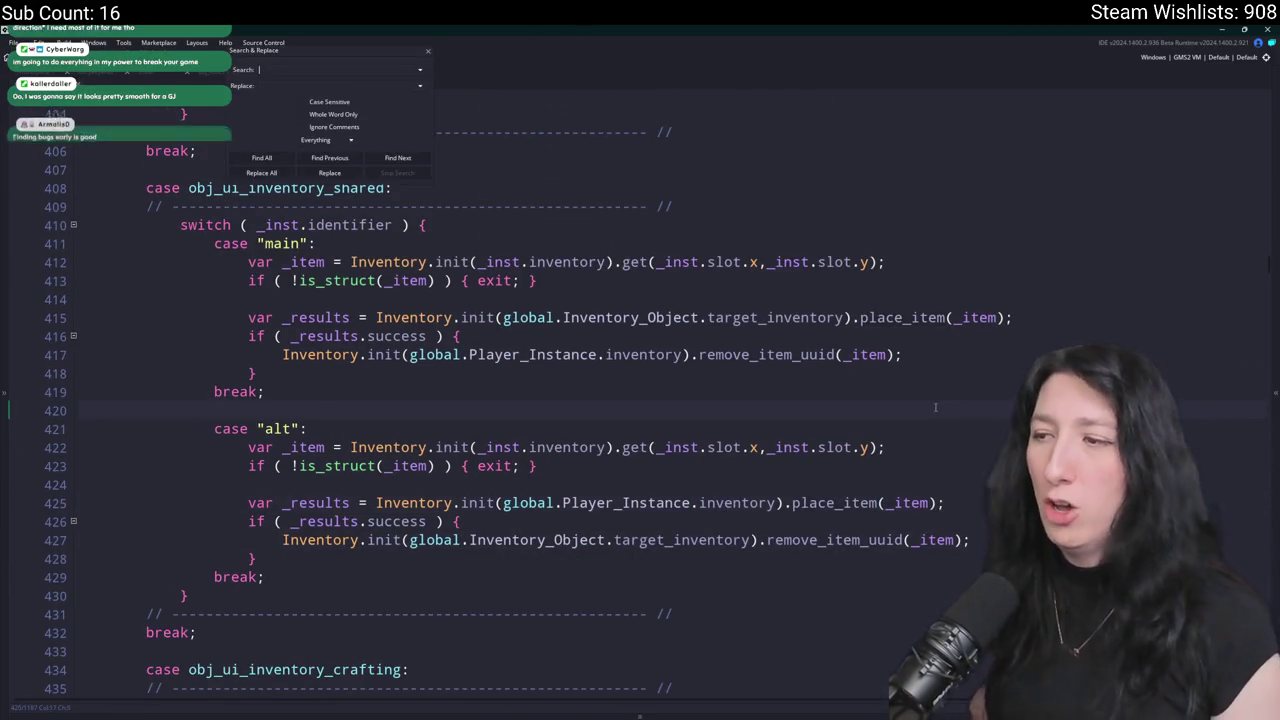
type("place_item= func")
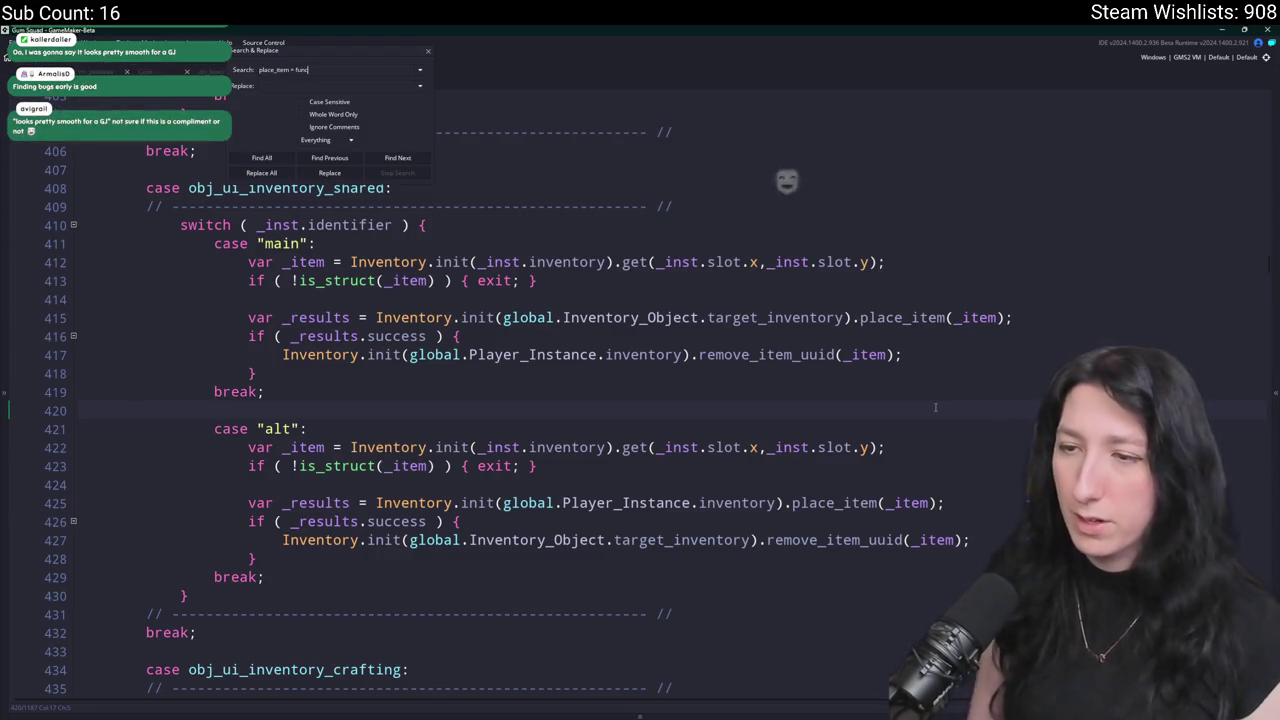
left_click(432, 521)
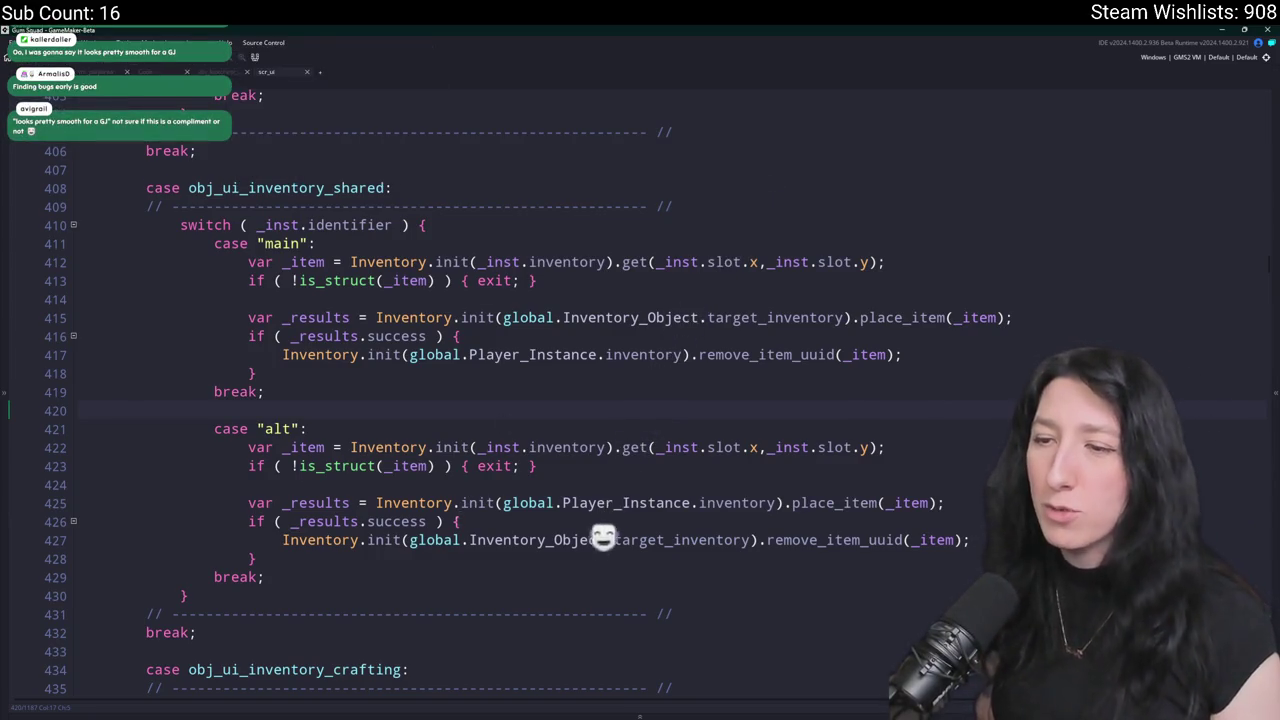
type("&&")
key("BackSpace")
key("BackSpace")
key("BackSpace")
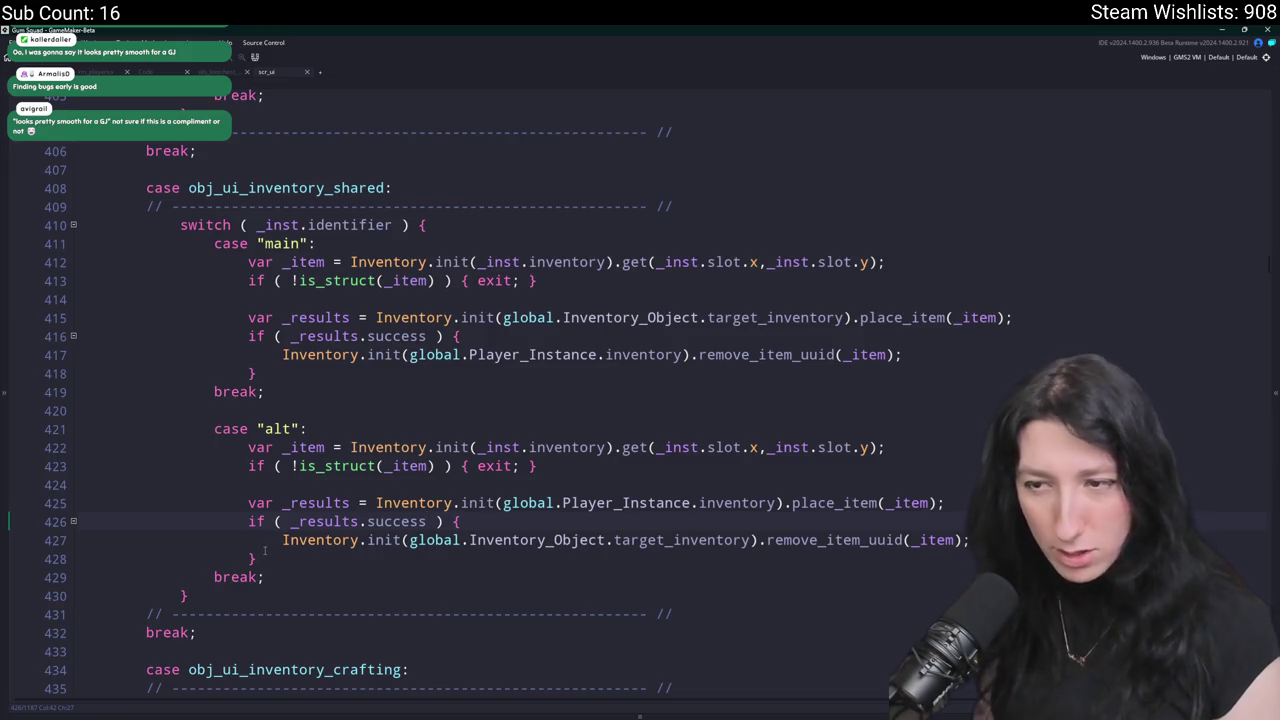
Comment out the remove_item_uuid calls on lines 427 and 417, then build and run the game.
key("ctrl+k")
left_click(467, 521)
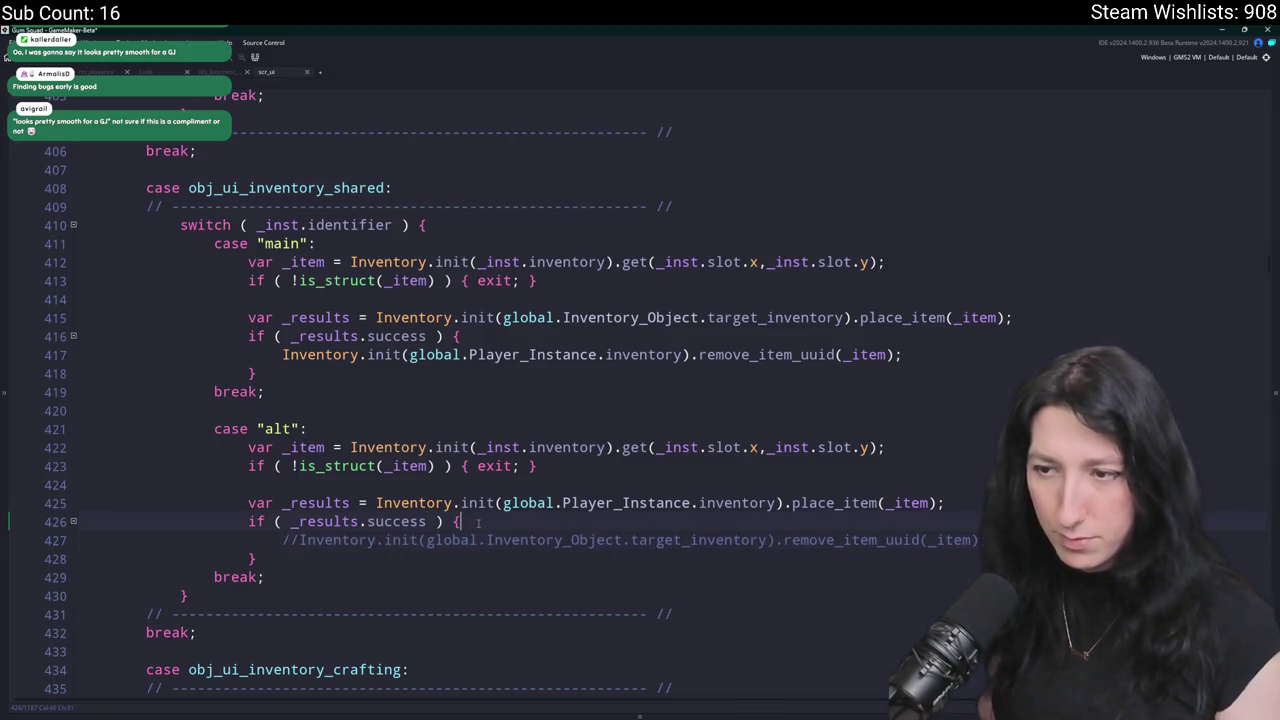
left_click(282, 354)
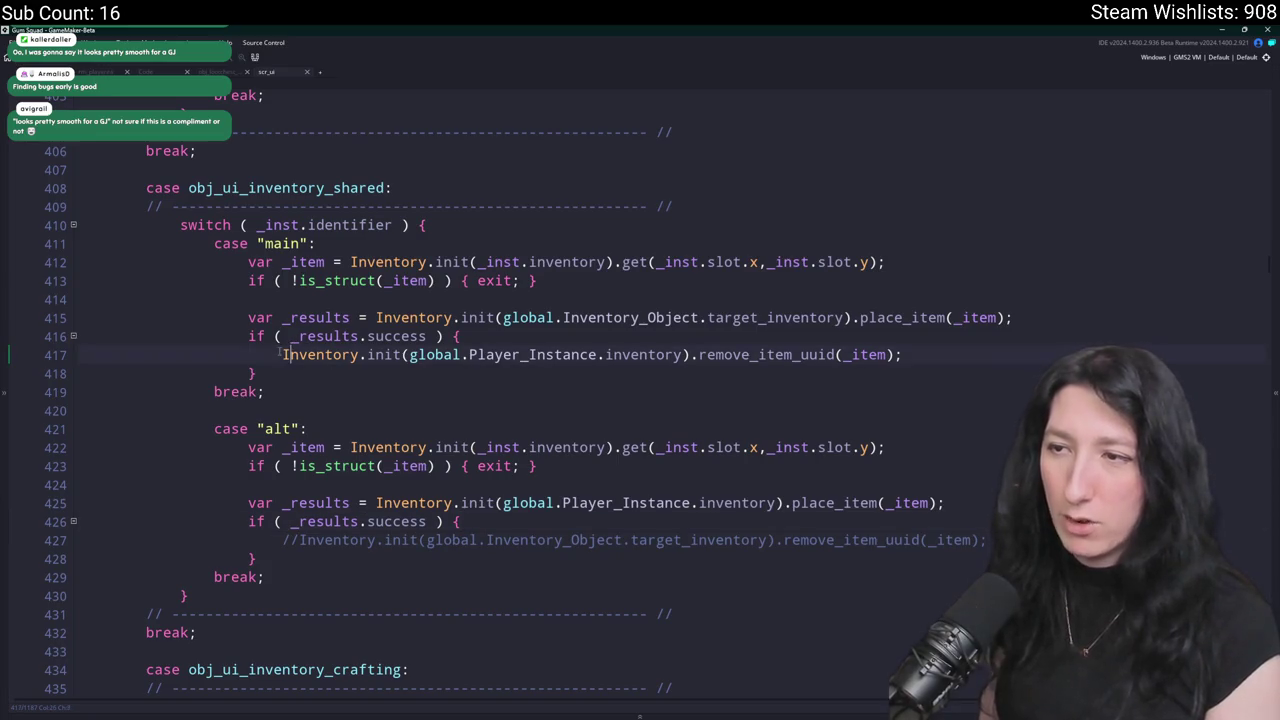
key("ctrl+k")
key("F5")
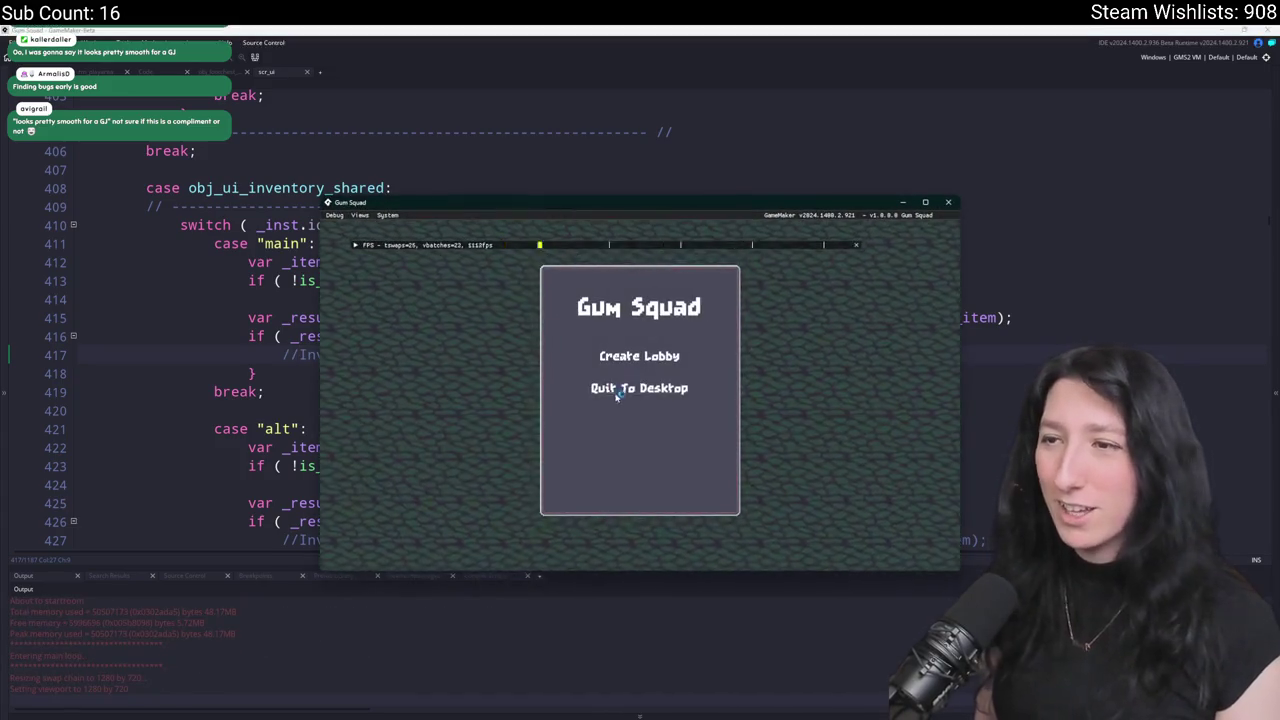
Start a lobby and walk through the field toward the sandy clearing, checking the inventory.
left_click(633, 354)
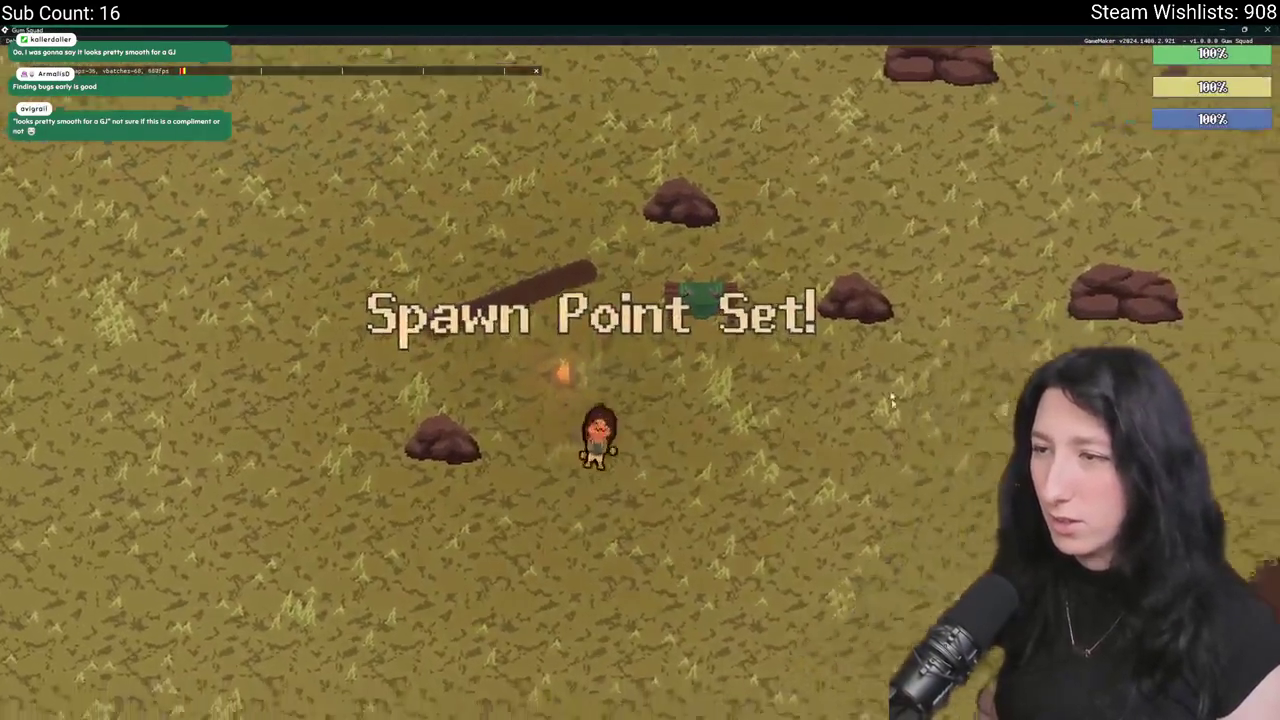
key("d")
key("s")
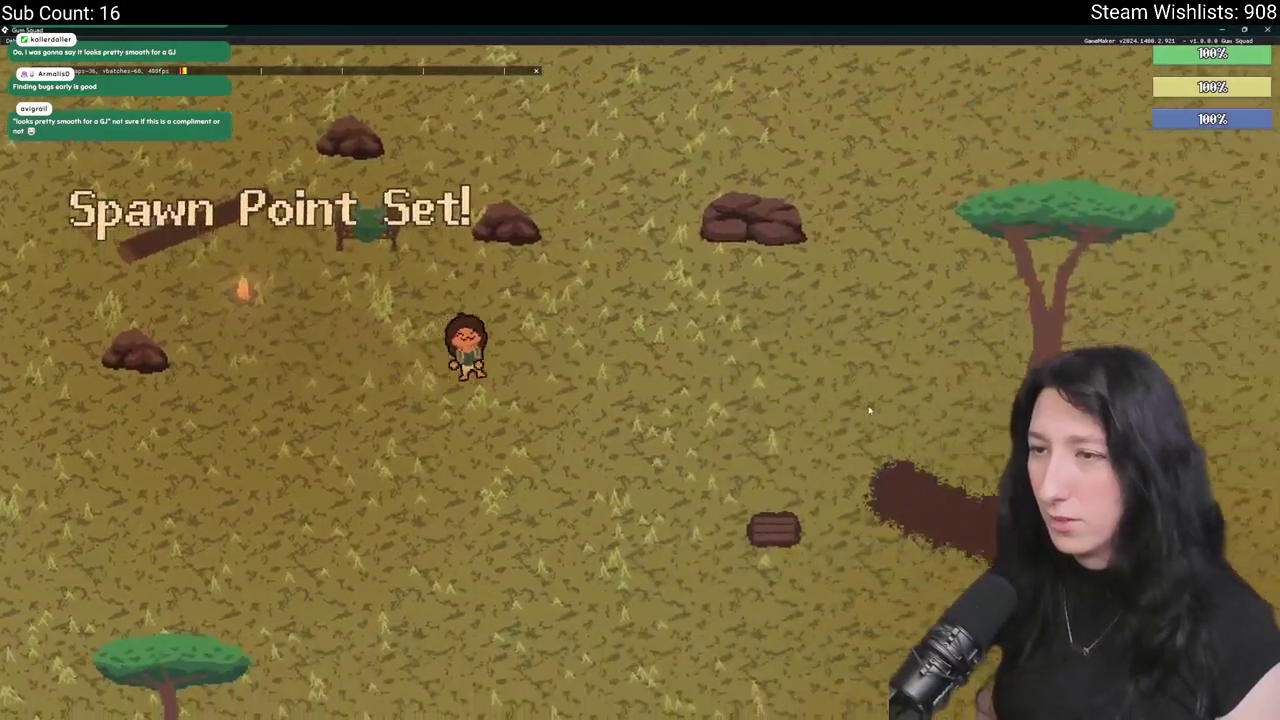
key("Tab")
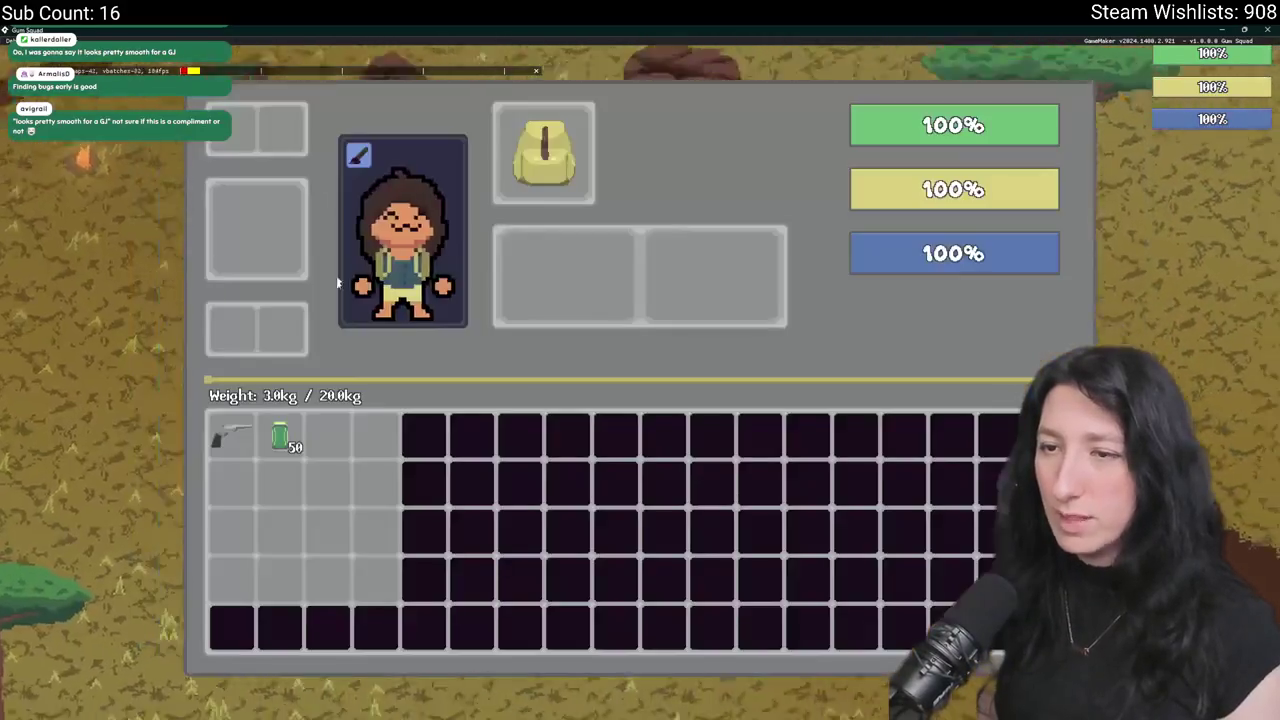
key("Tab")
key("w")
key("d")
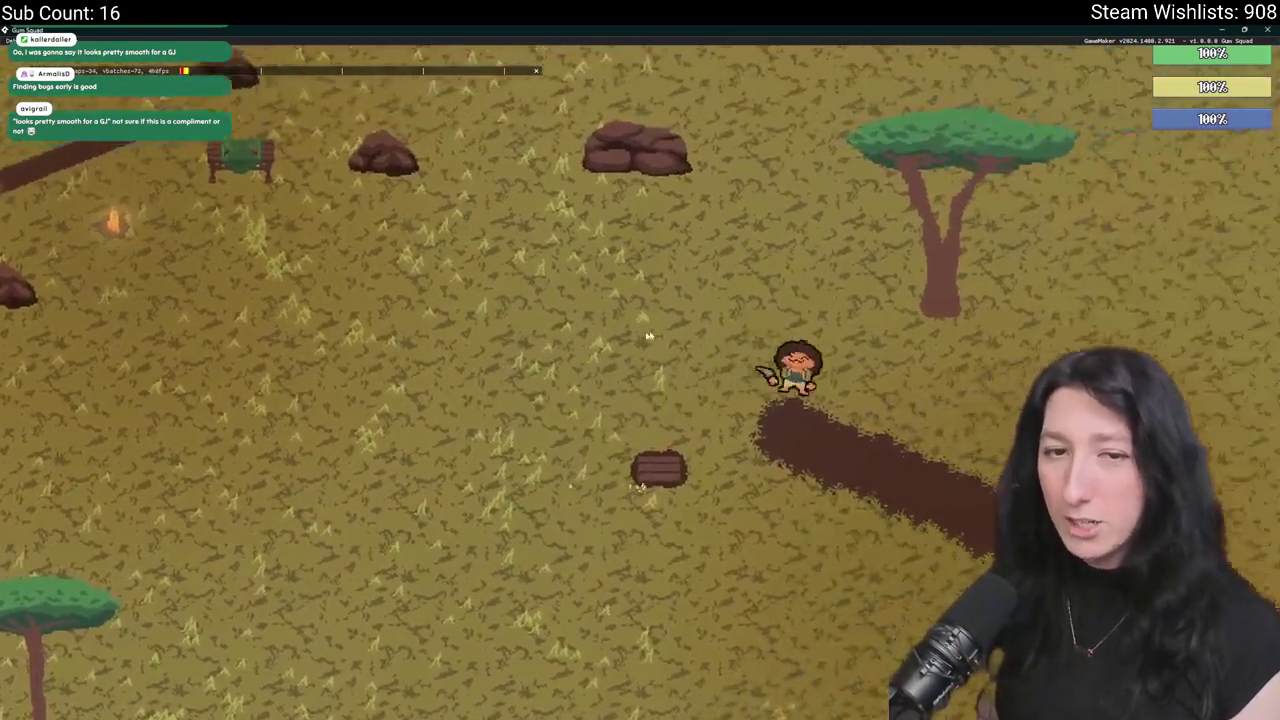
key("d")
key("w")
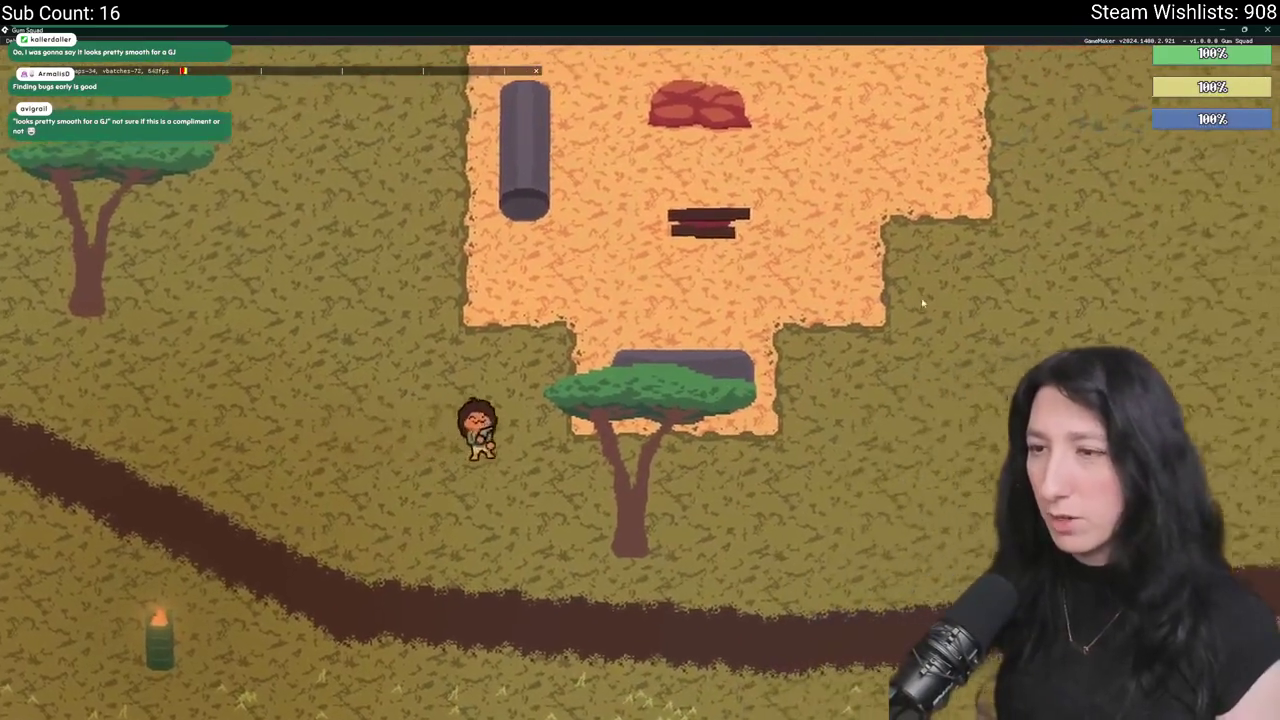
key("Tab")
key("Tab")
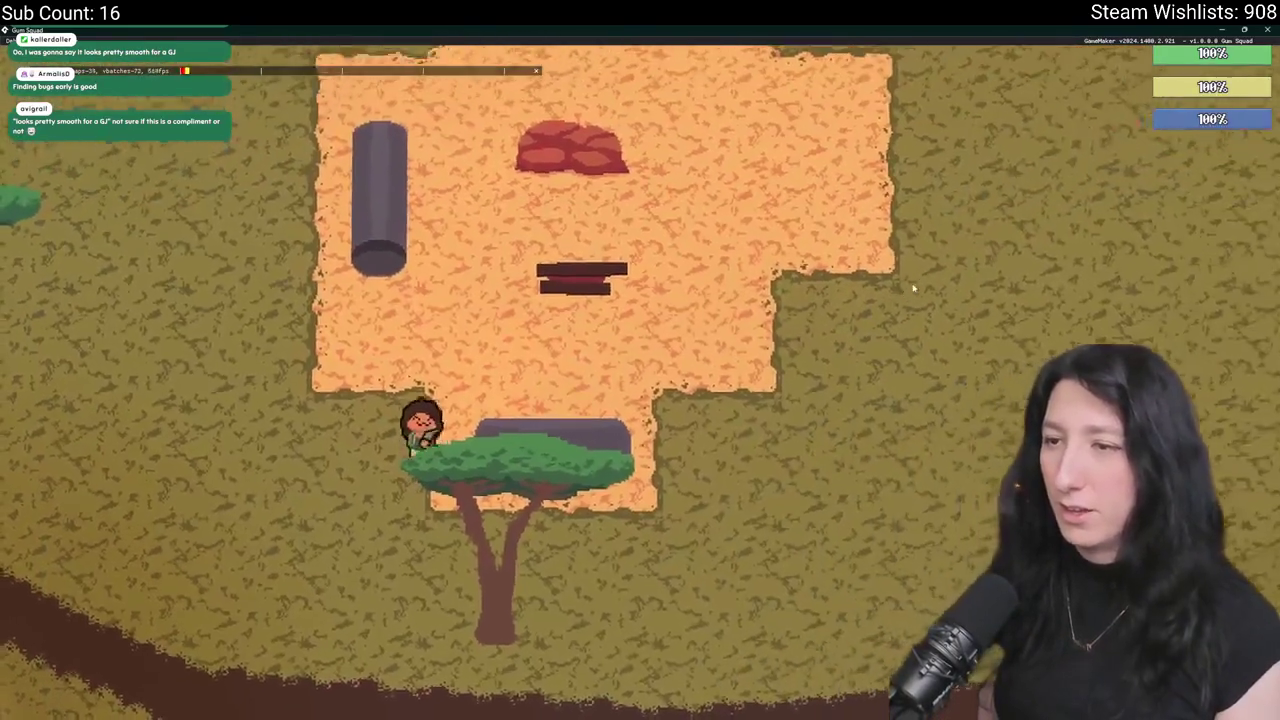
key("w")
key("Tab")
Walk down onto the dirt path, along it, and back toward the sandy clearing.
key("Tab")
key("w")
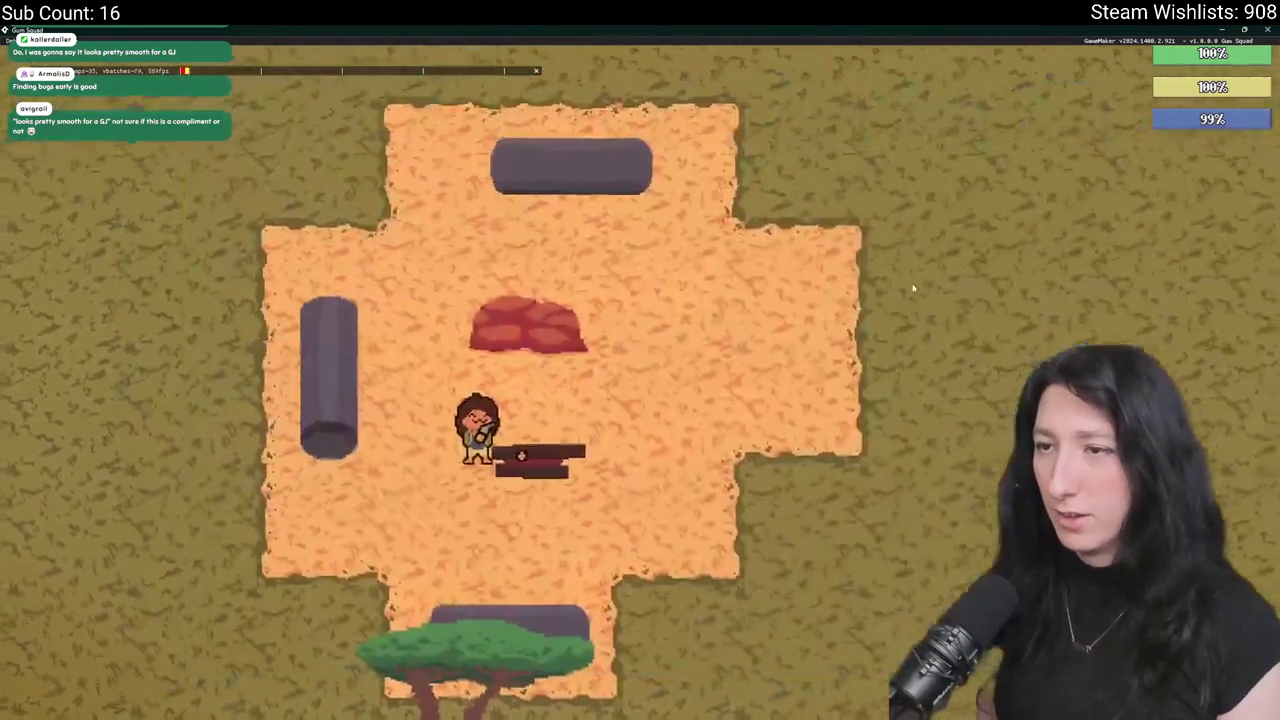
key("Tab")
key("Tab")
key("s")
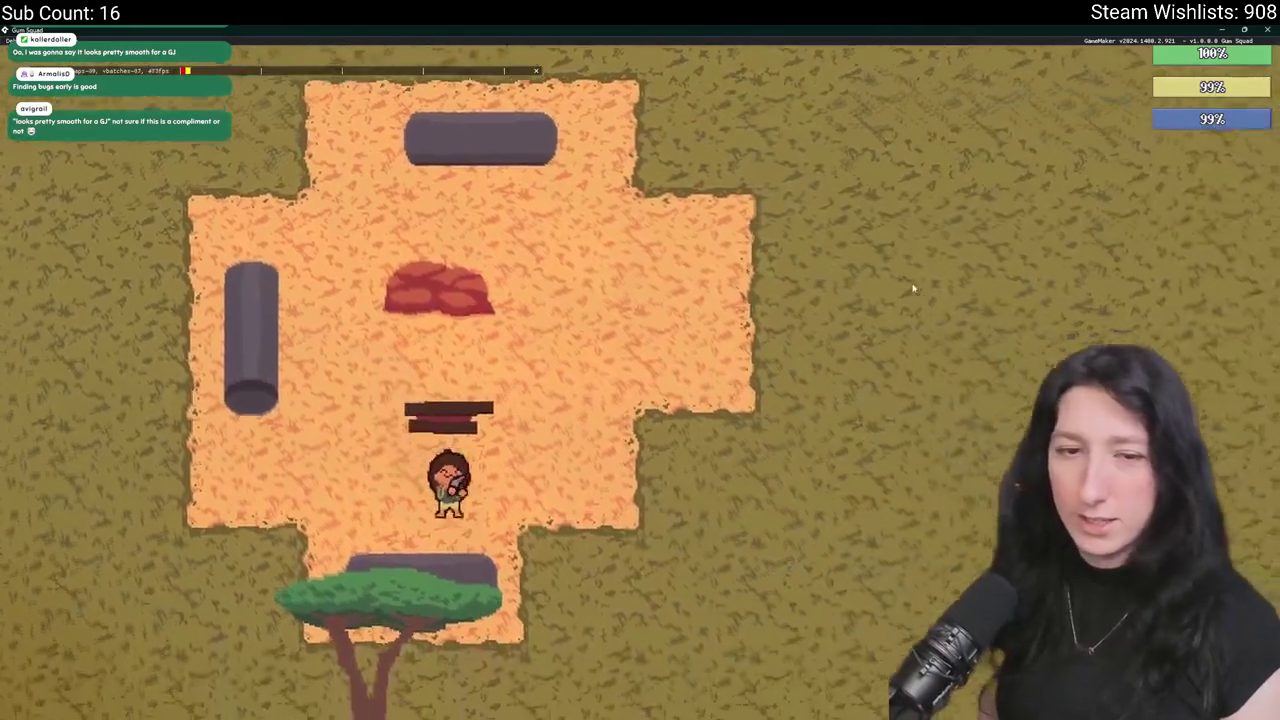
key("d")
key("d")
key("s")
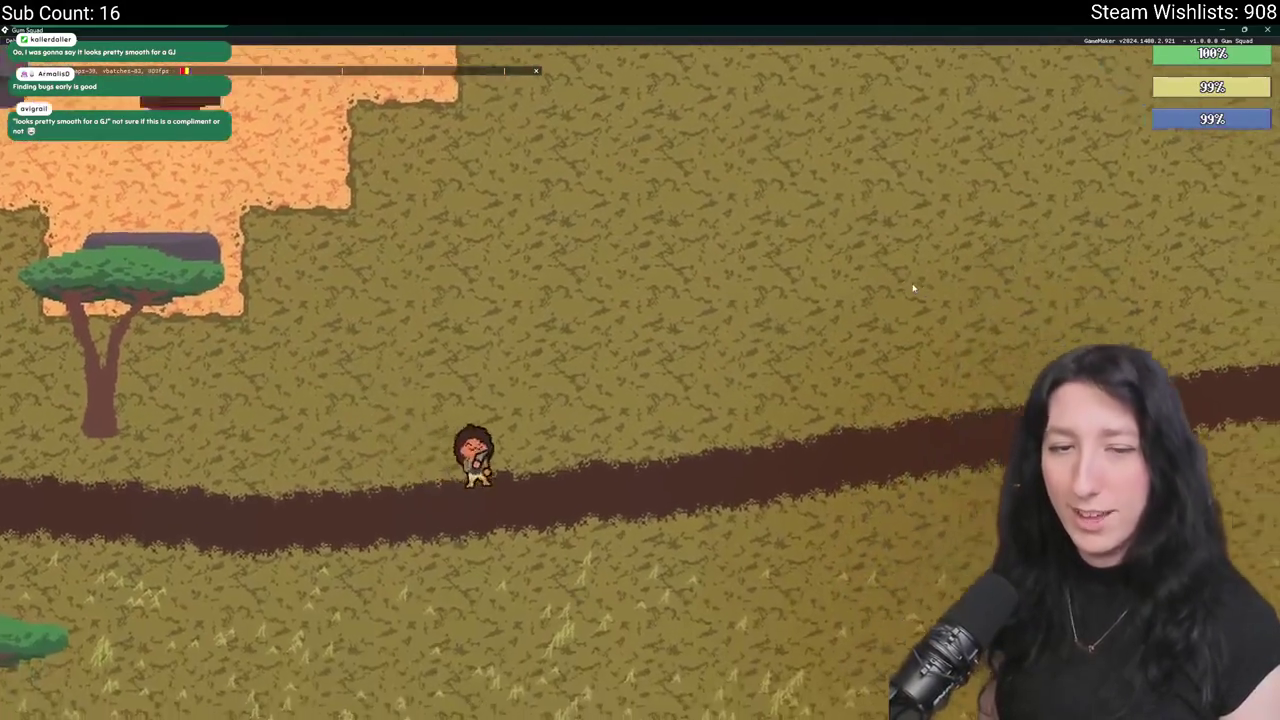
key("d")
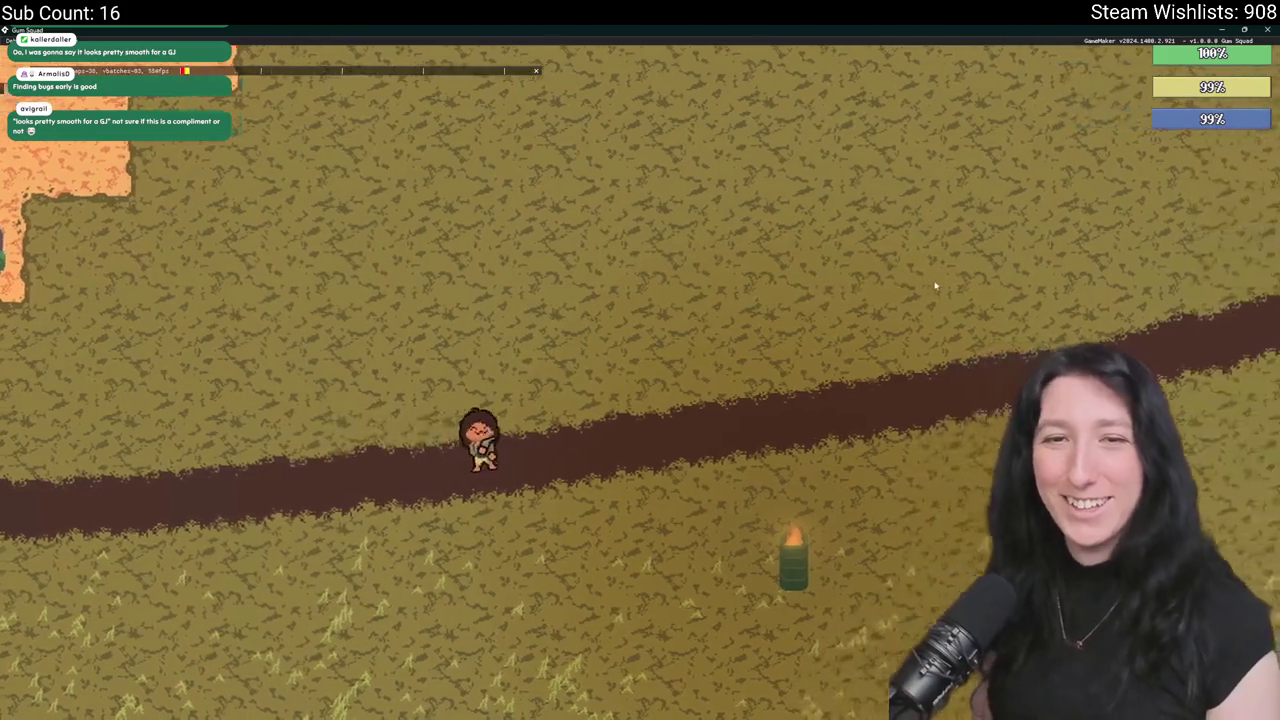
key("w")
key("a")
key("w")
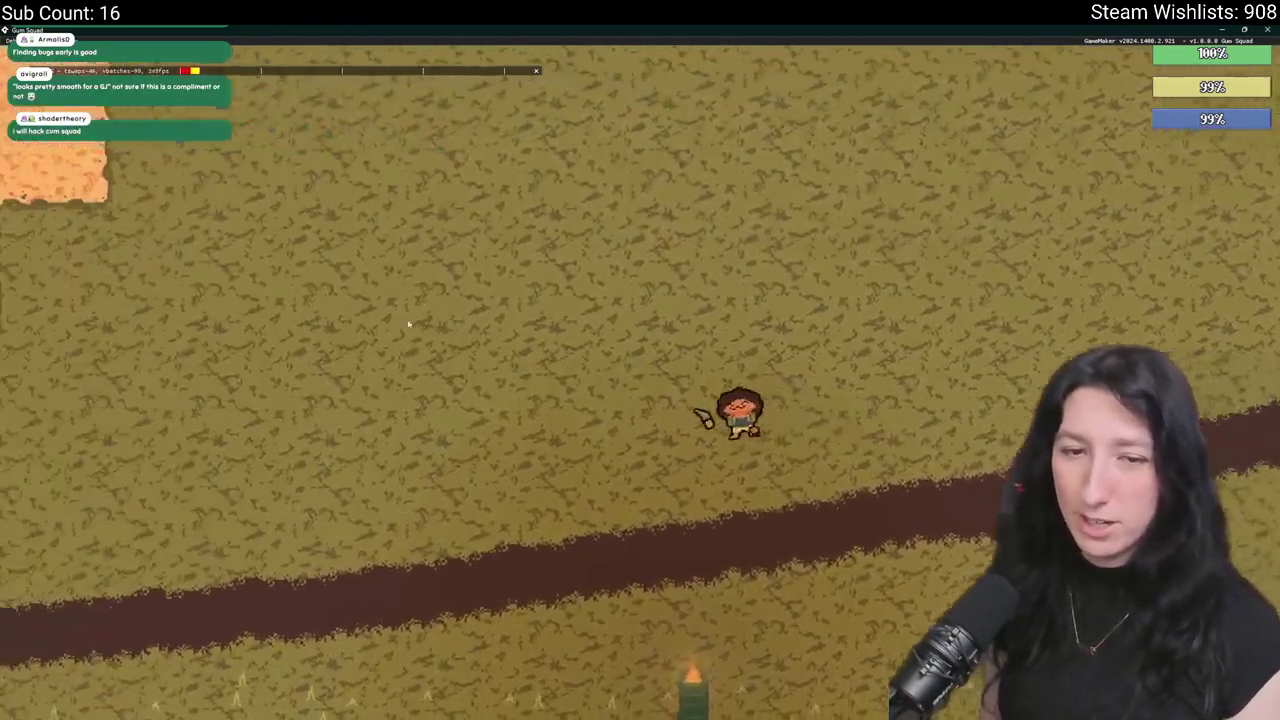
key("a")
key("w")
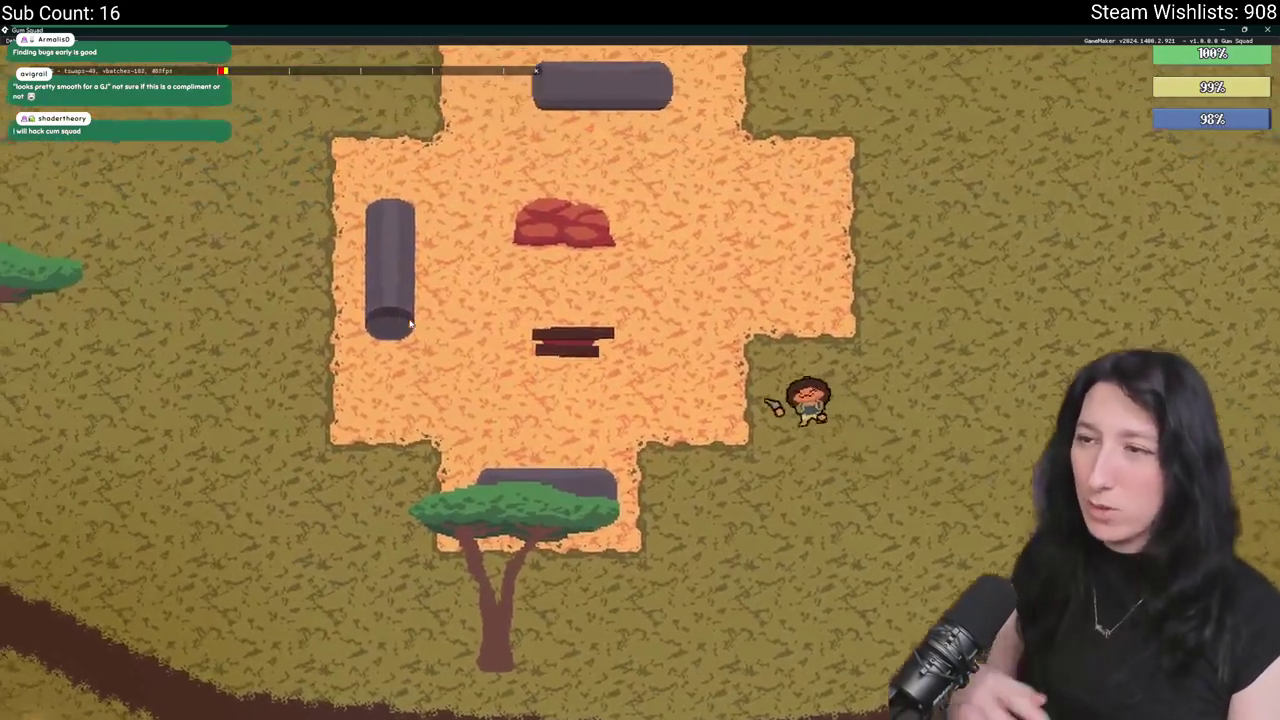
Open the bench storage, quick-swap a drink into the player inventory, and close the game.
key("a")
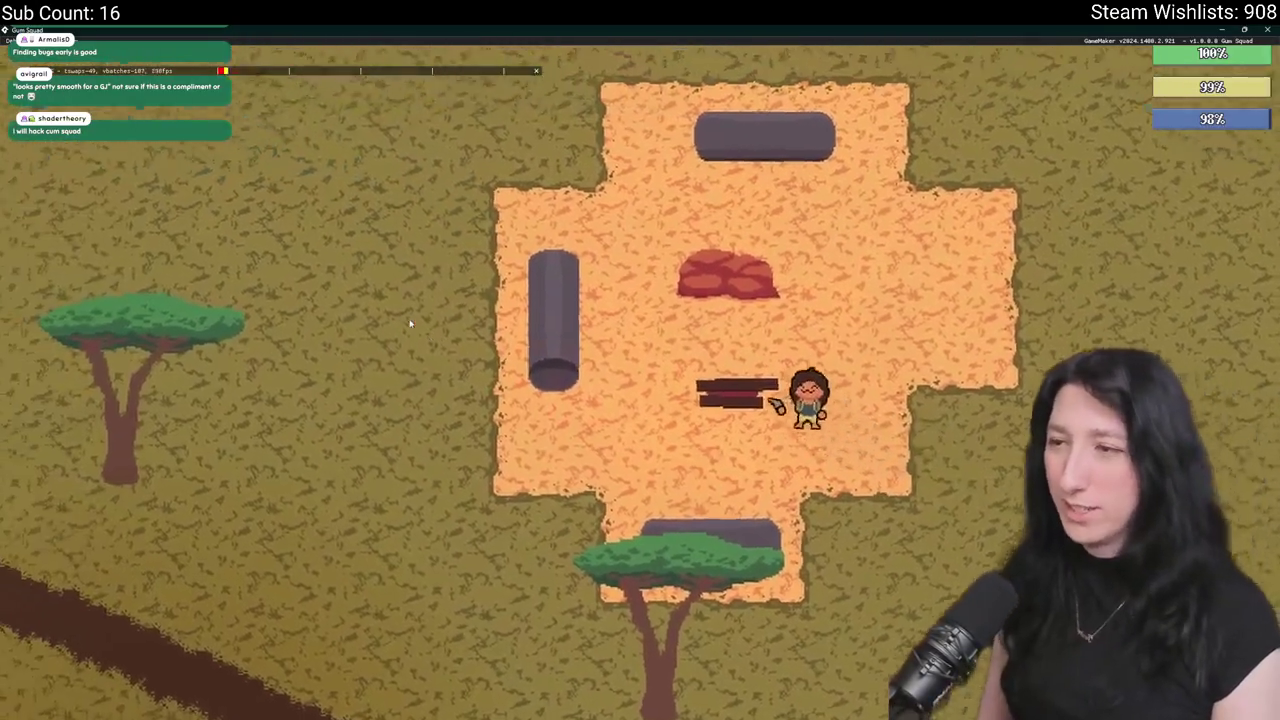
key("e")
left_click(232, 135)
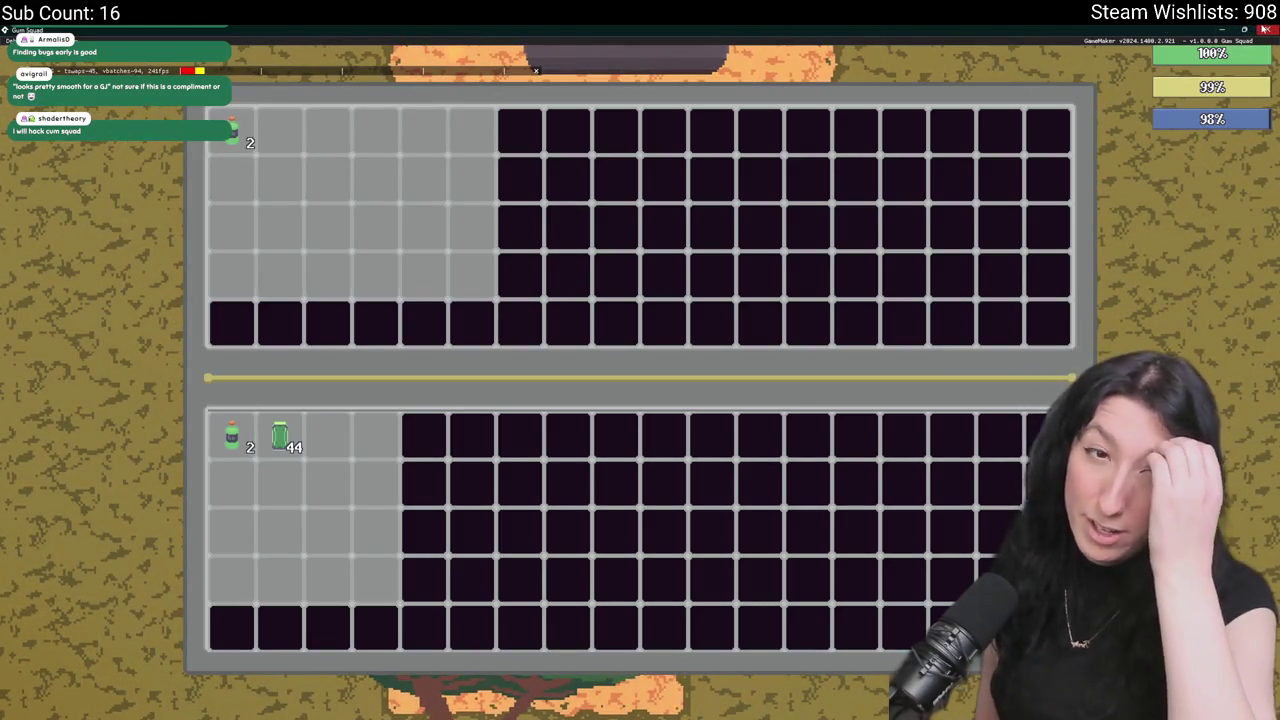
left_click(1264, 29)
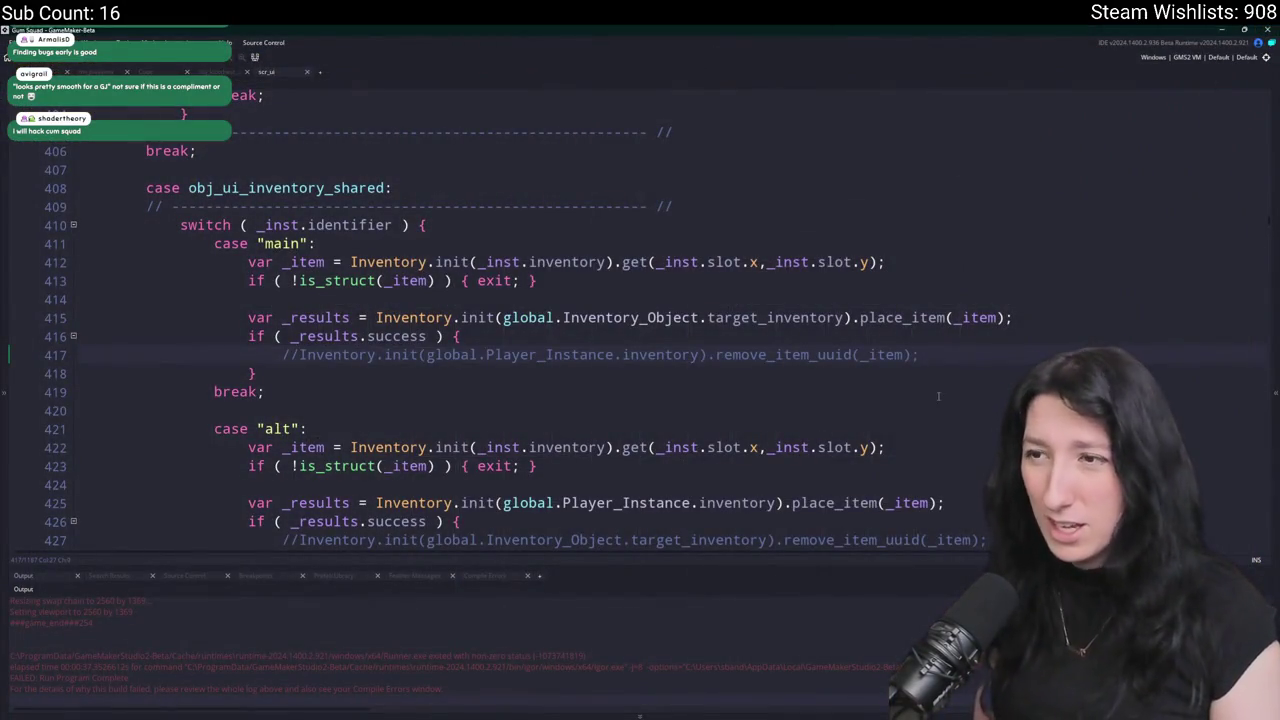
Uncomment line 417's removal, make line 416 check _results.quantity <= 0, and search for place_item.
key("BackSpace")
key("BackSpace")
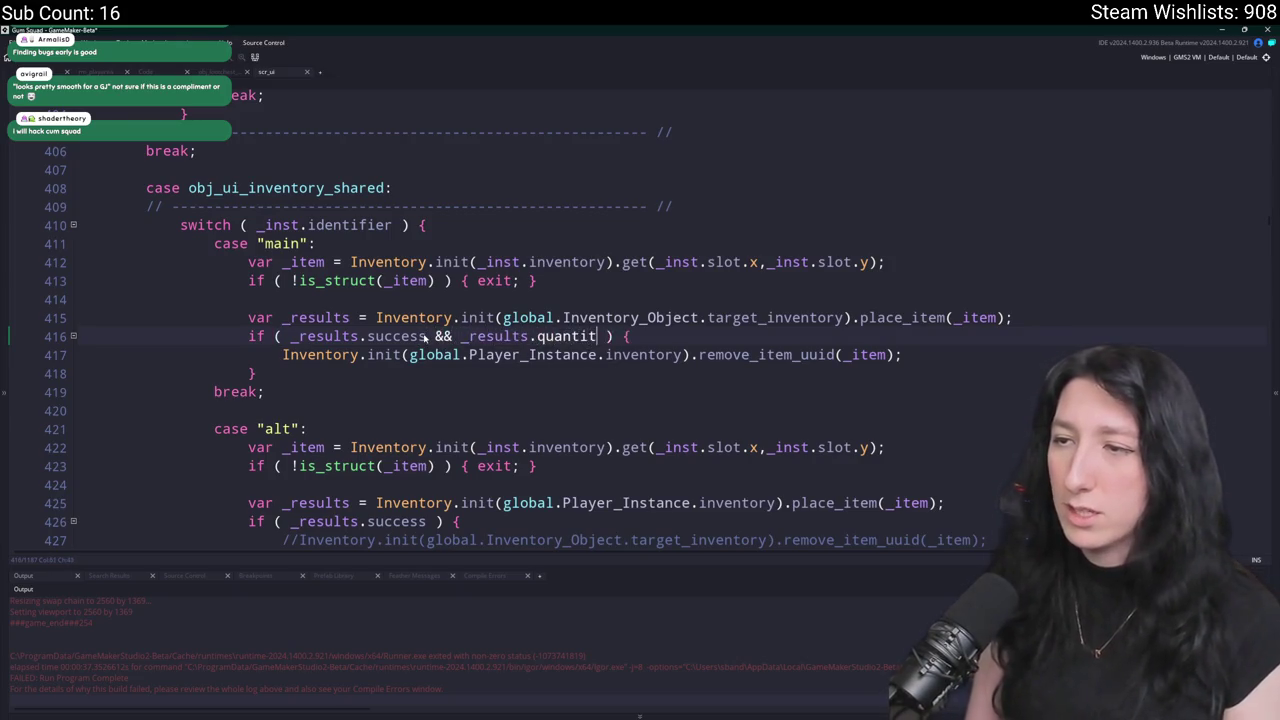
type("y <= 0")
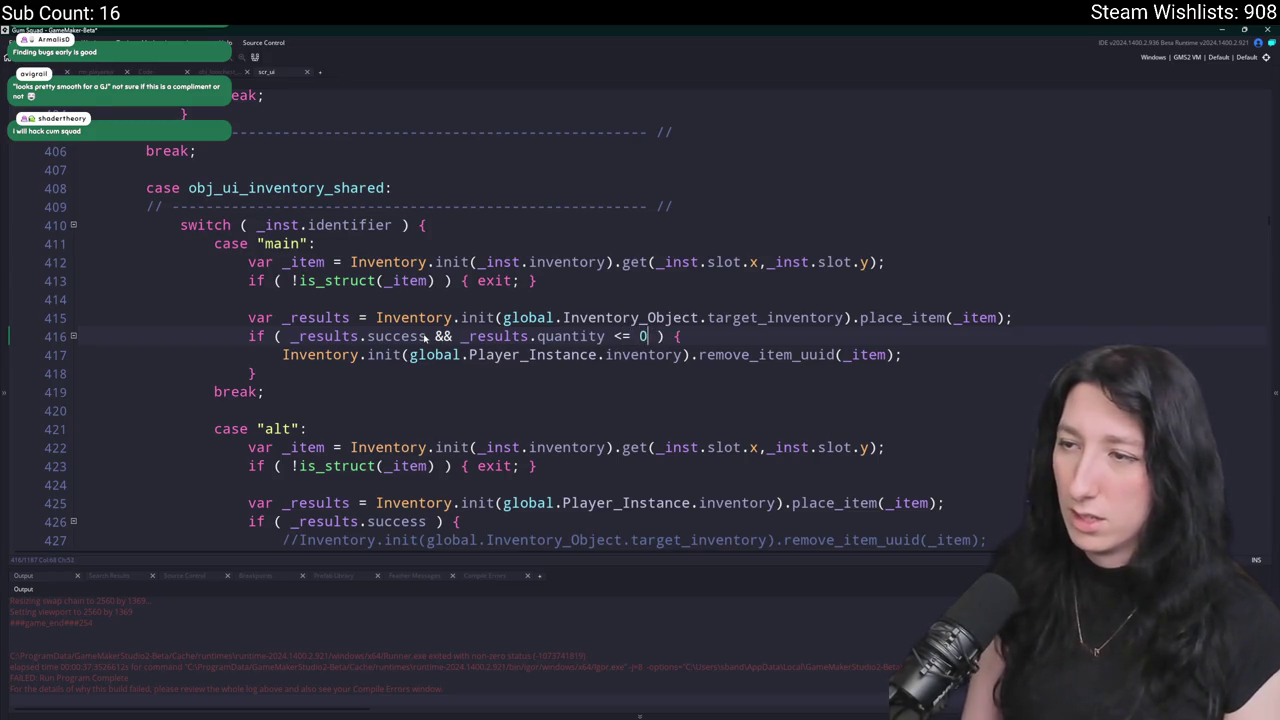
double_click(860, 317)
key("ctrl+shift+f")
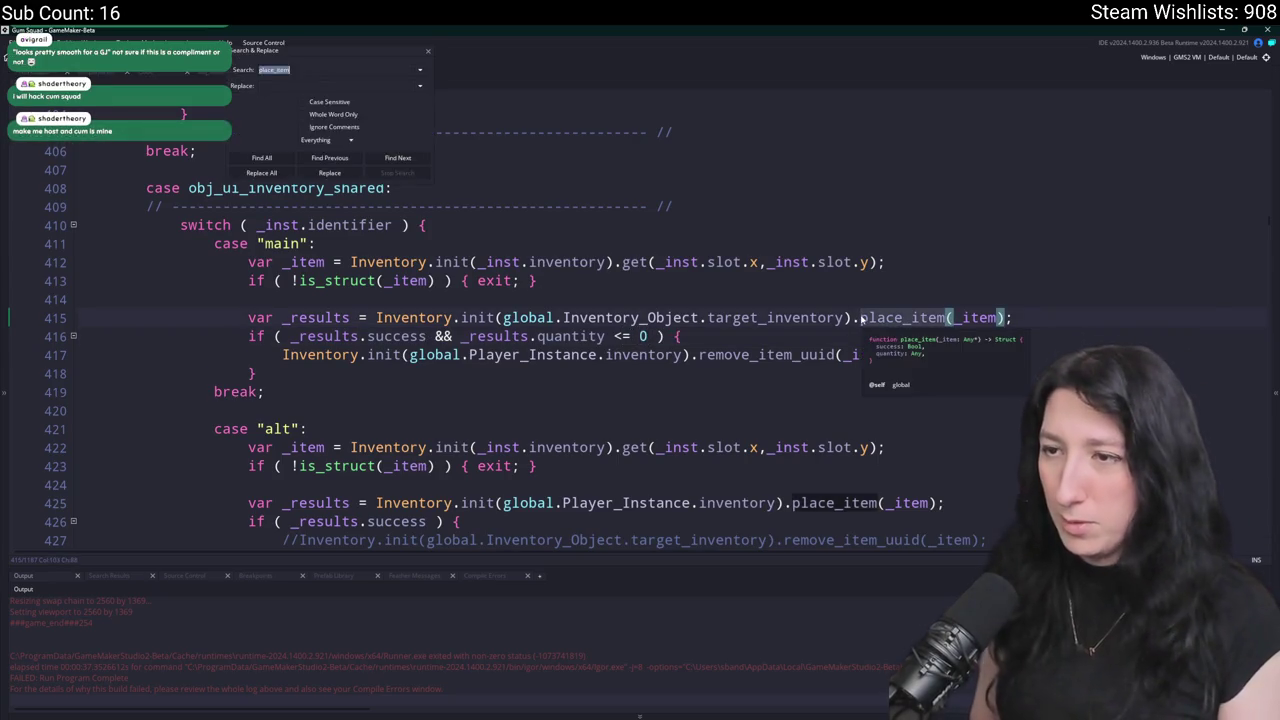
Find all 'place_item = func' definitions in the project and open the force_place_item match.
left_click(428, 51)
left_click(428, 51)
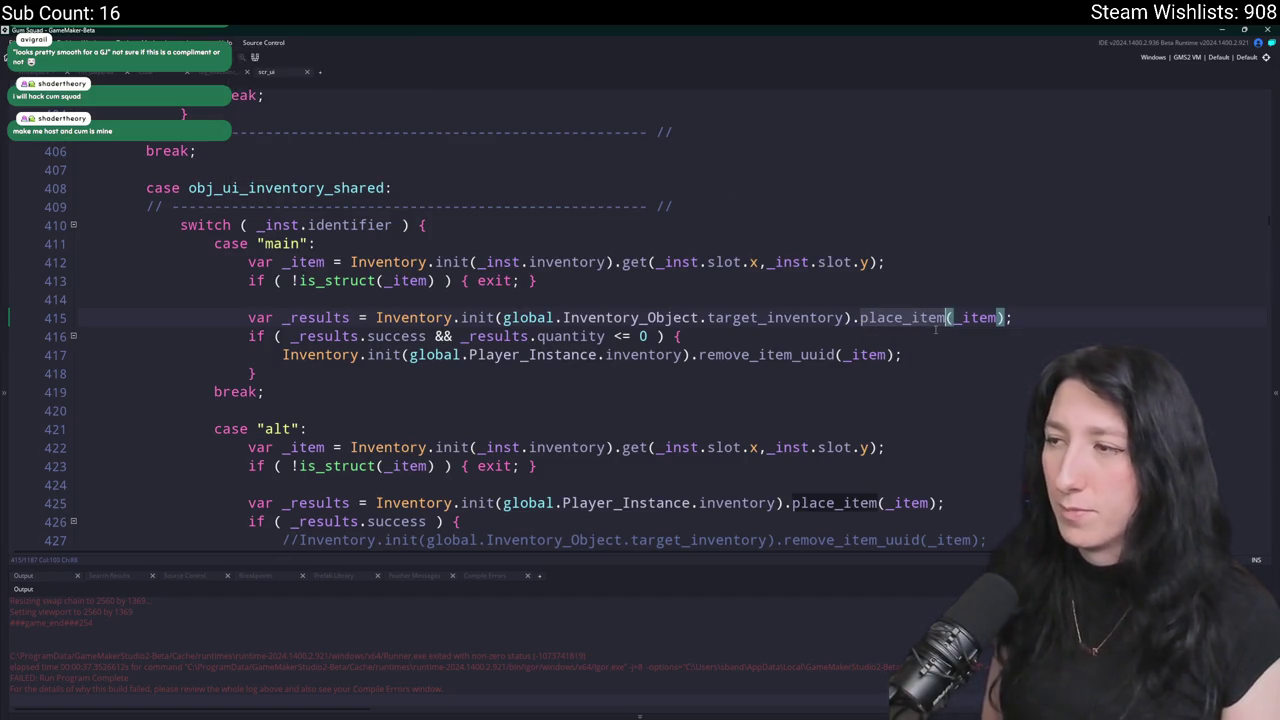
key("ctrl+shift+f")
type("unc")
key("Return")
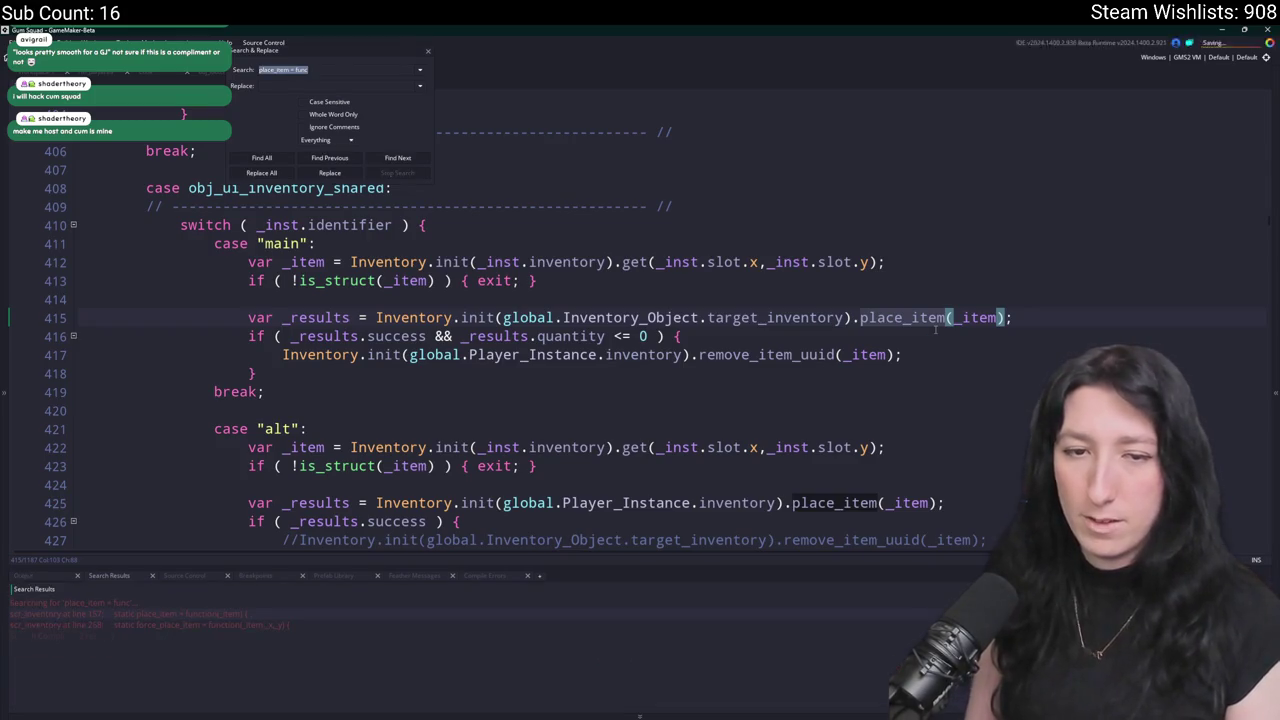
double_click(278, 624)
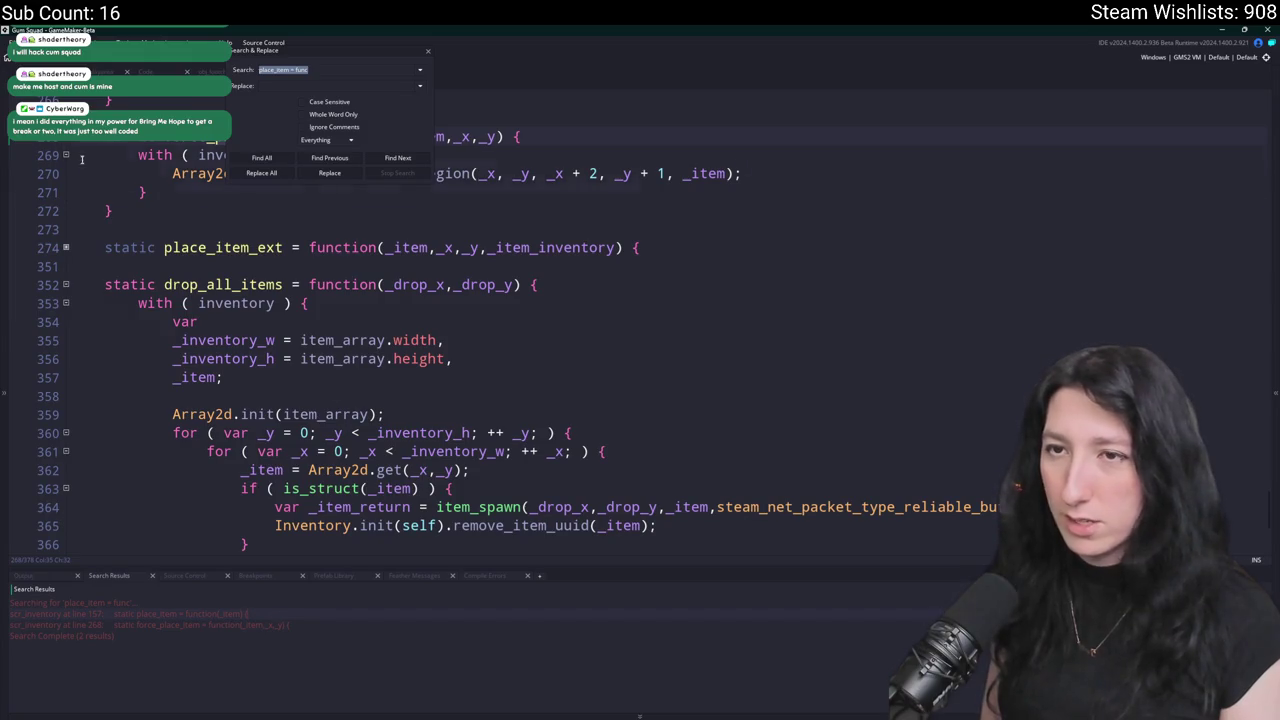
scroll(77, 158, "up", 2)
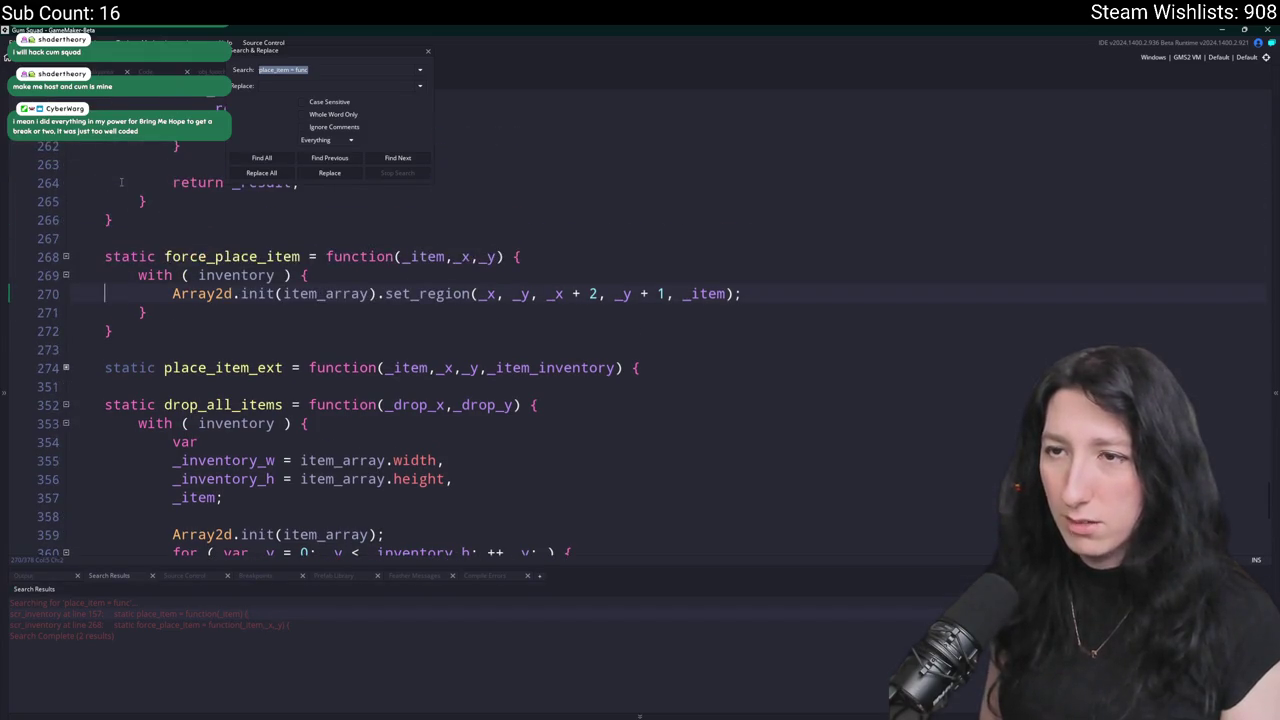
Review the place_item definition's uses of quantity and _result, then return to scr_ui.
left_click(427, 50)
scroll(293, 405, "up", 9)
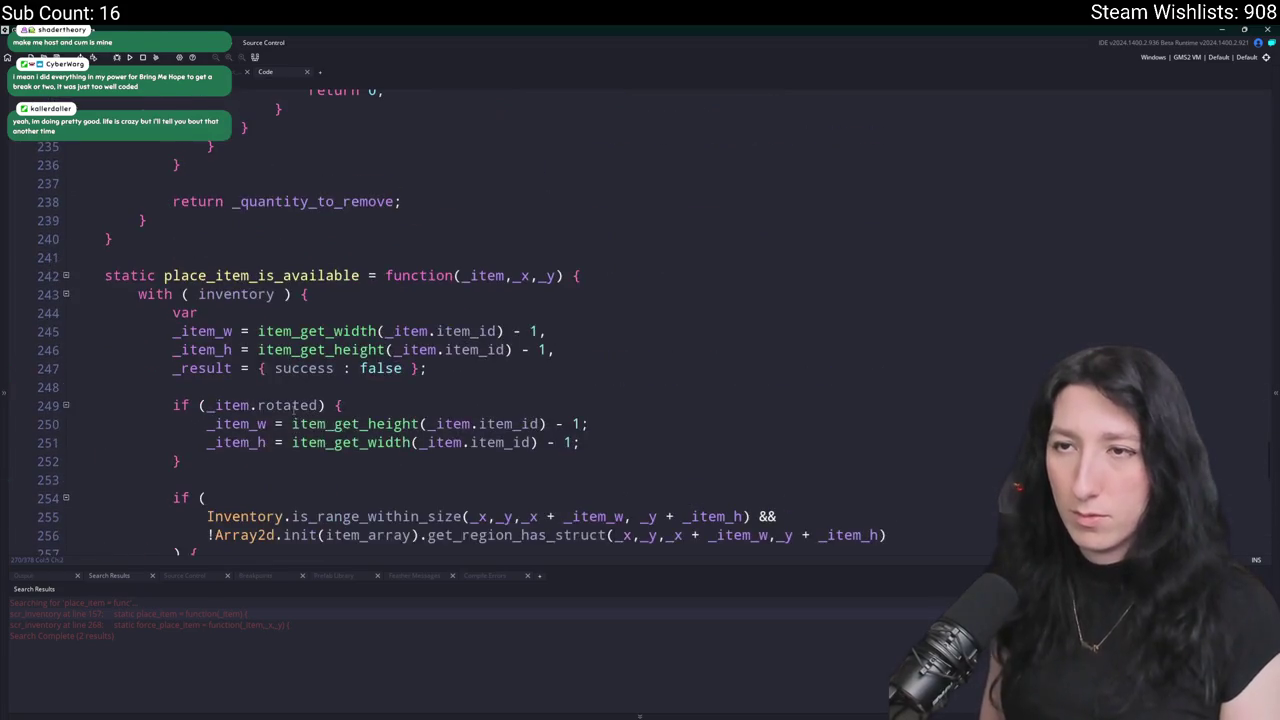
scroll(293, 405, "up", 3)
double_click(260, 615)
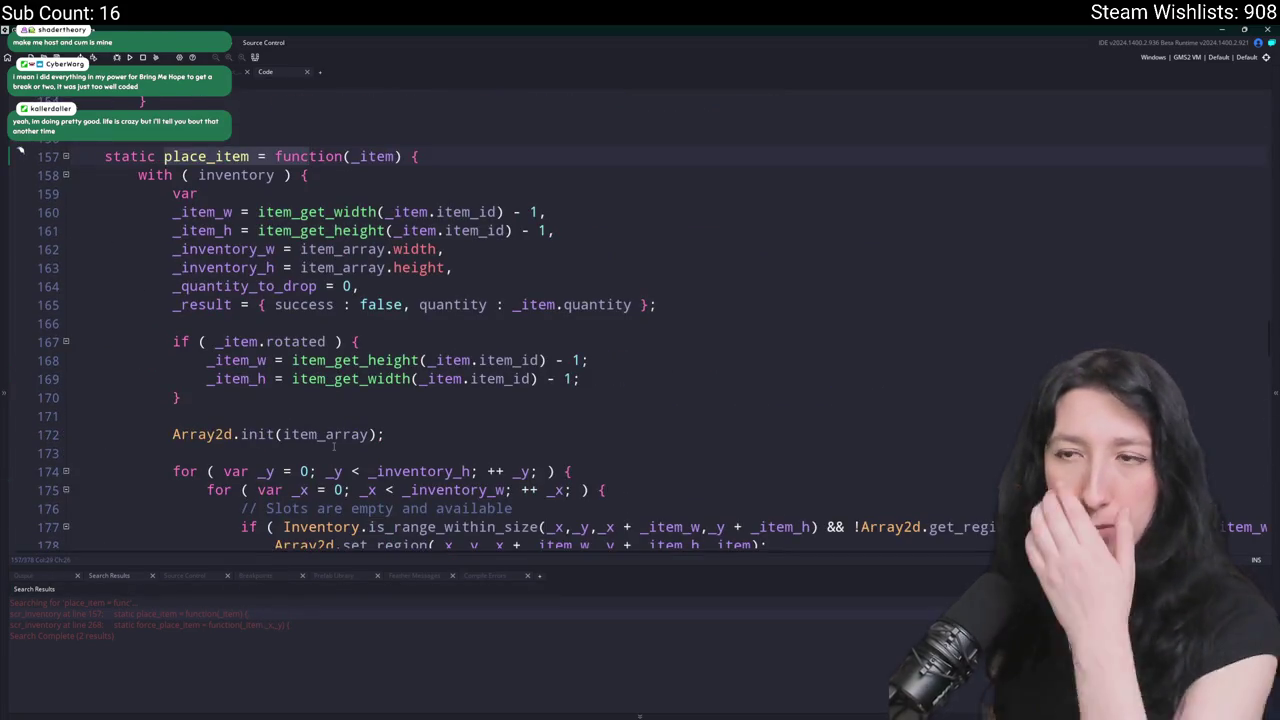
scroll(338, 440, "down", 4)
scroll(449, 403, "down", 4)
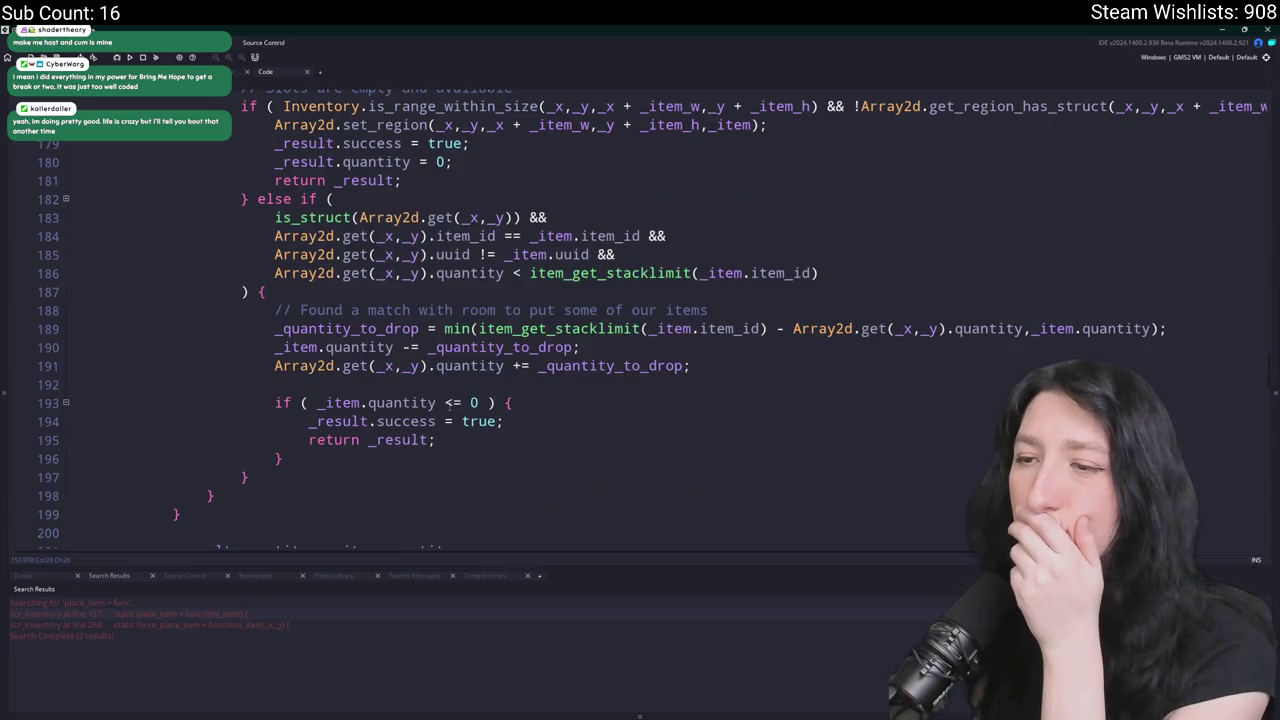
double_click(420, 402)
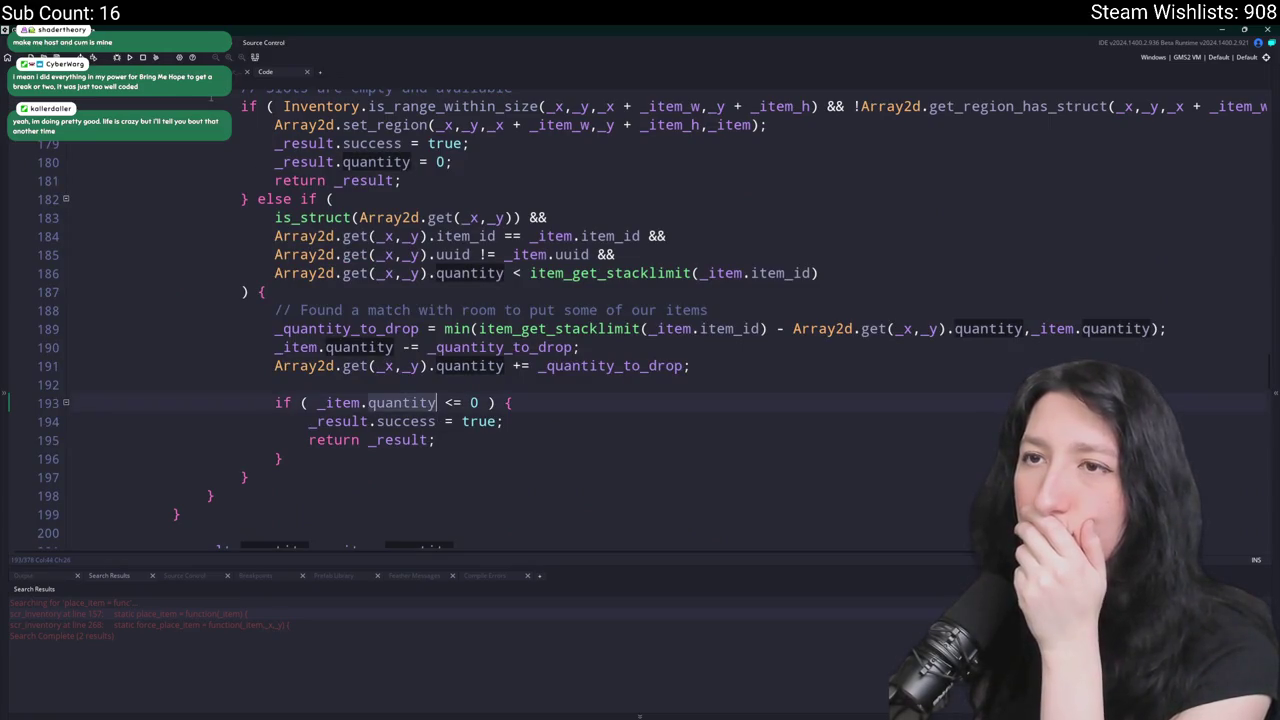
double_click(340, 421)
scroll(445, 430, "up", 3)
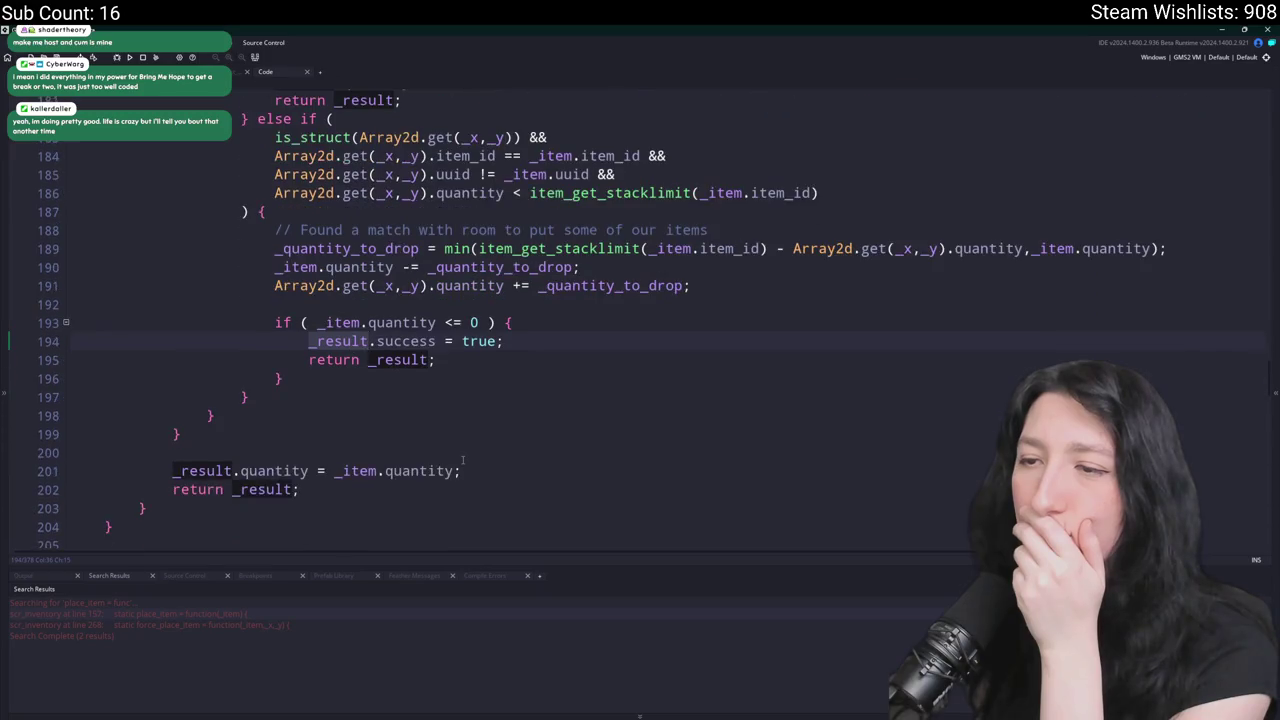
scroll(439, 425, "down", 2)
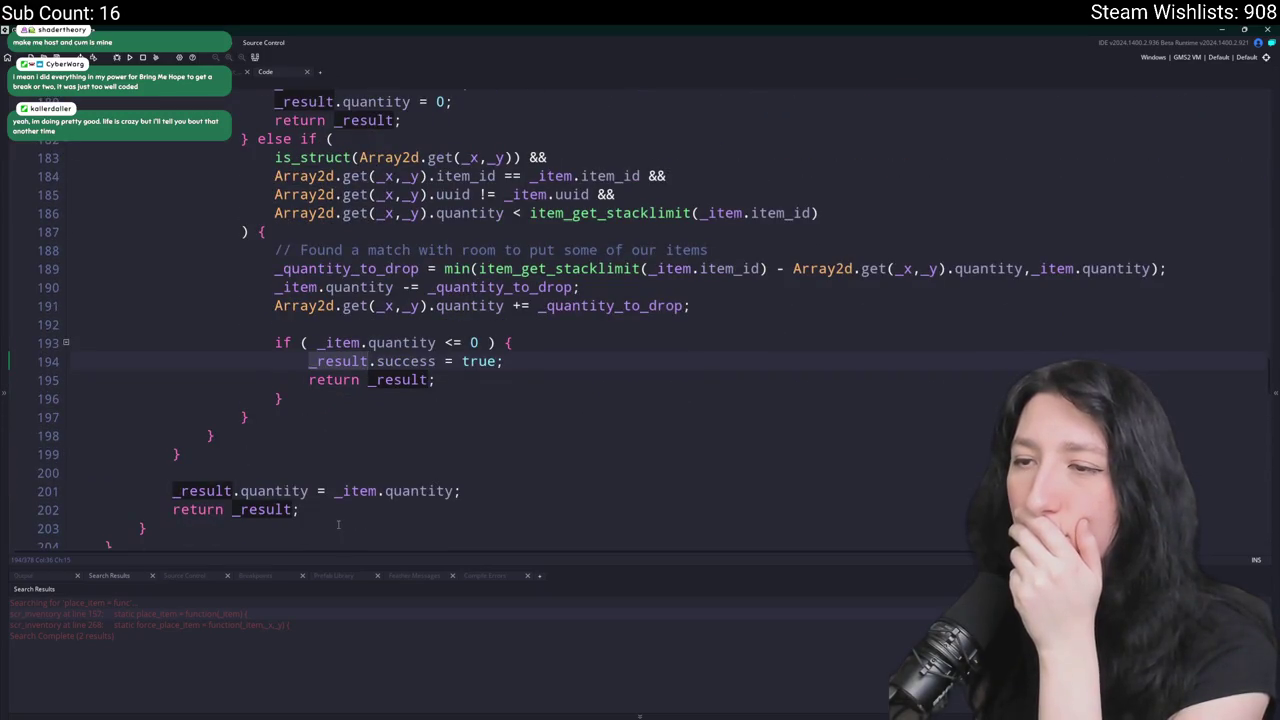
scroll(420, 404, "up", 2)
scroll(420, 404, "down", 2)
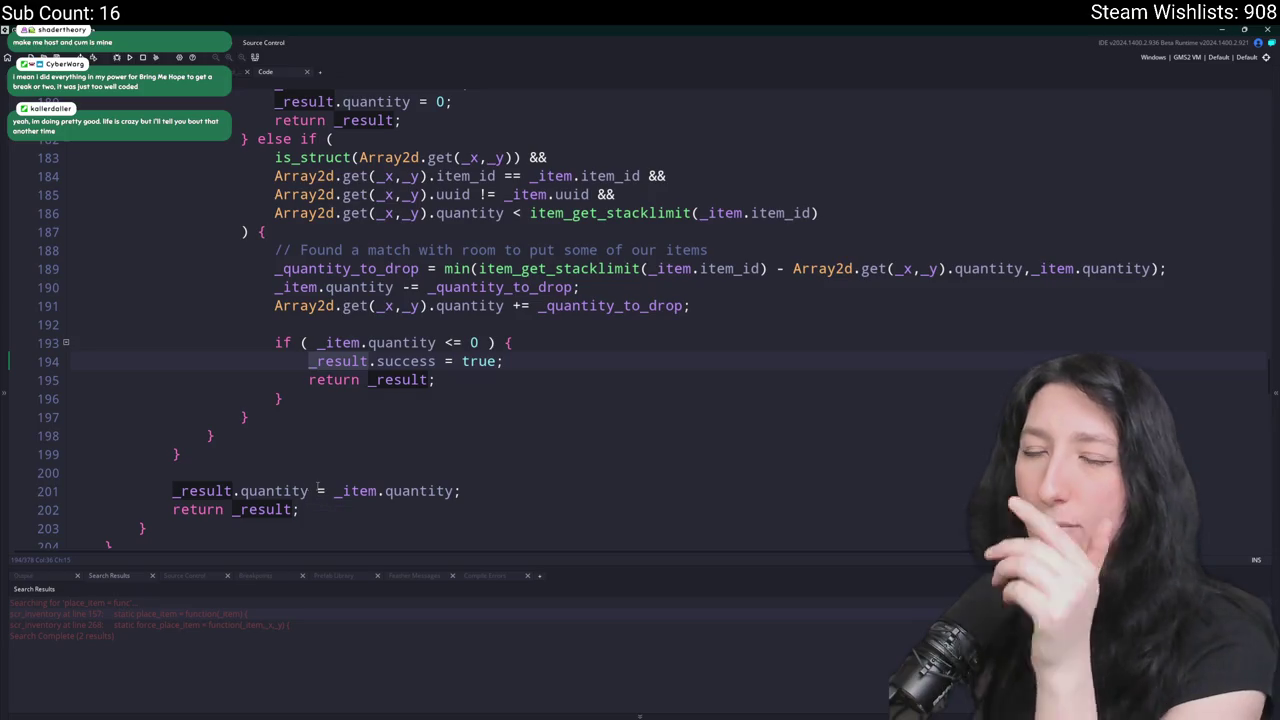
key("alt+Left")
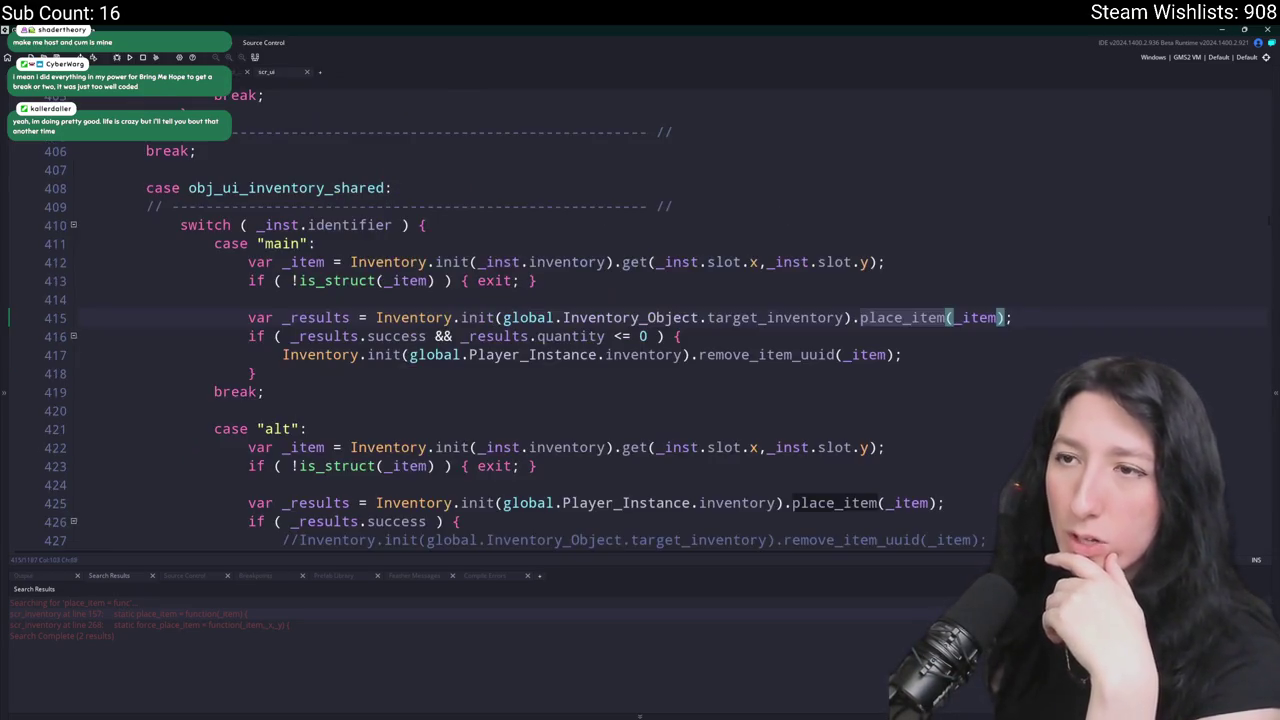
Copy the quantity check from line 416 into line 426 and uncomment line 427's removal call.
left_click(452, 336)
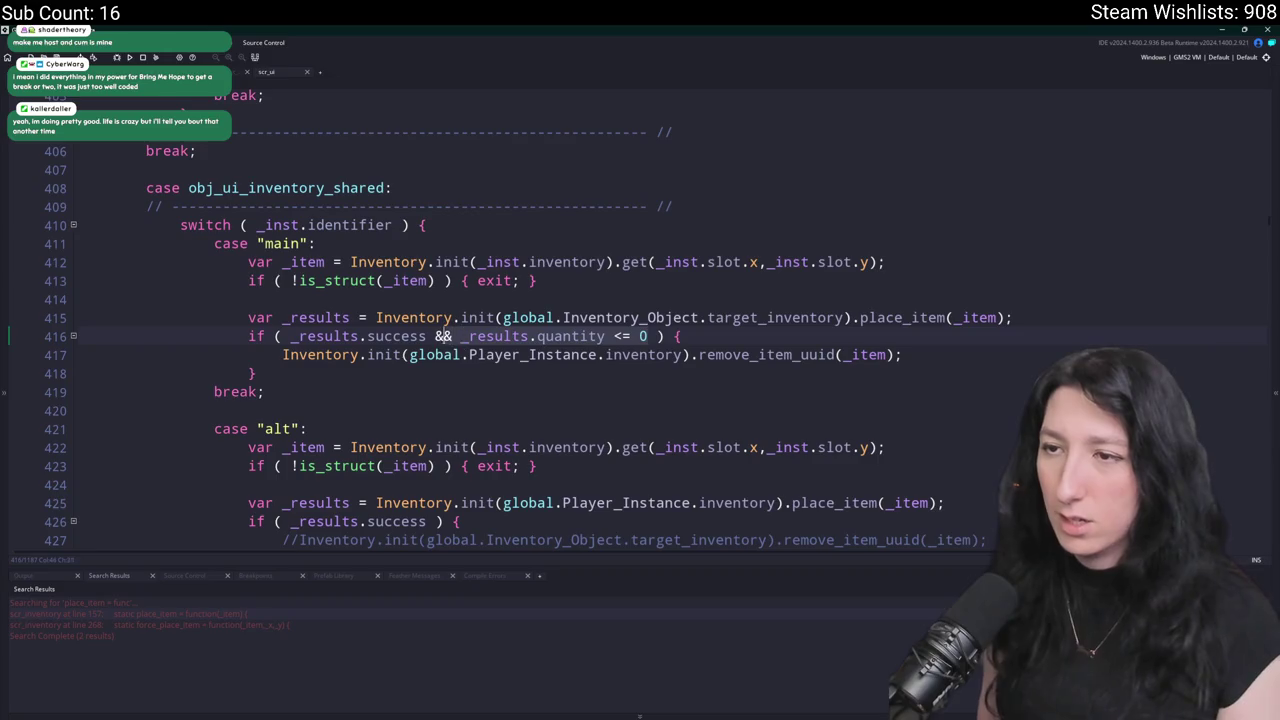
scroll(453, 440, "down", 3)
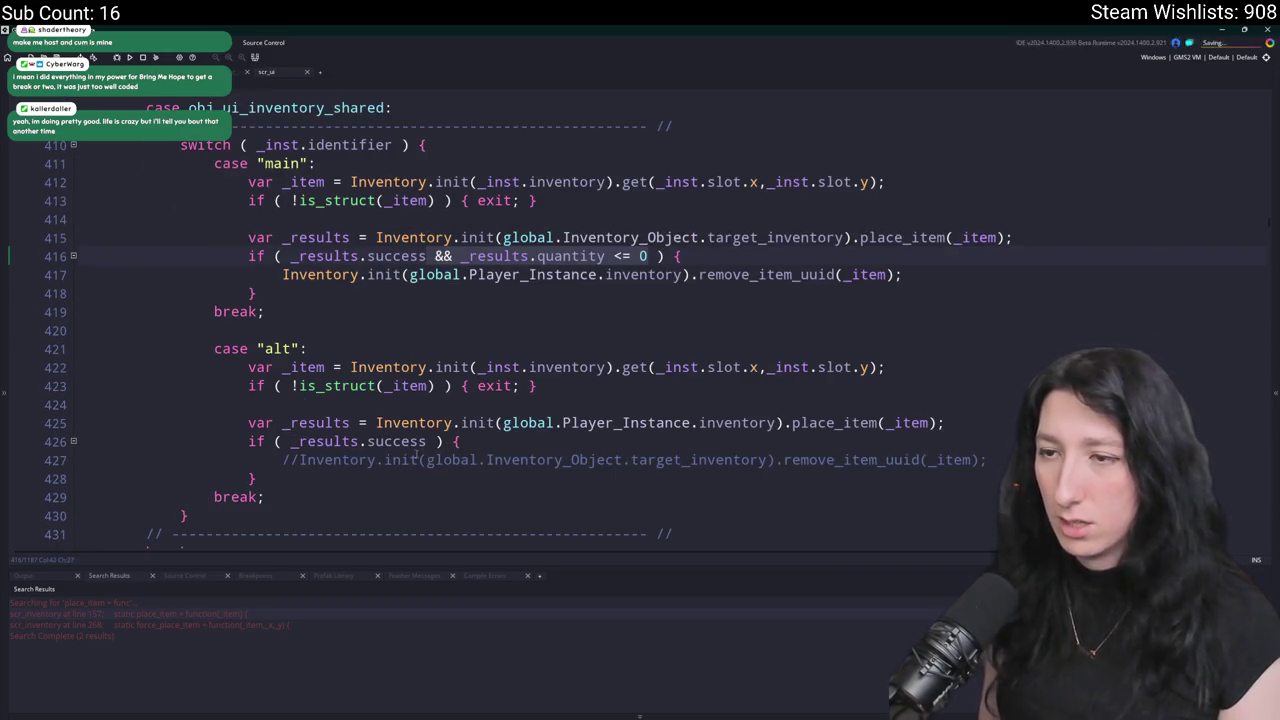
left_click(427, 441)
type("&& _results.quantity <= 0")
key("Delete")
key("Delete")
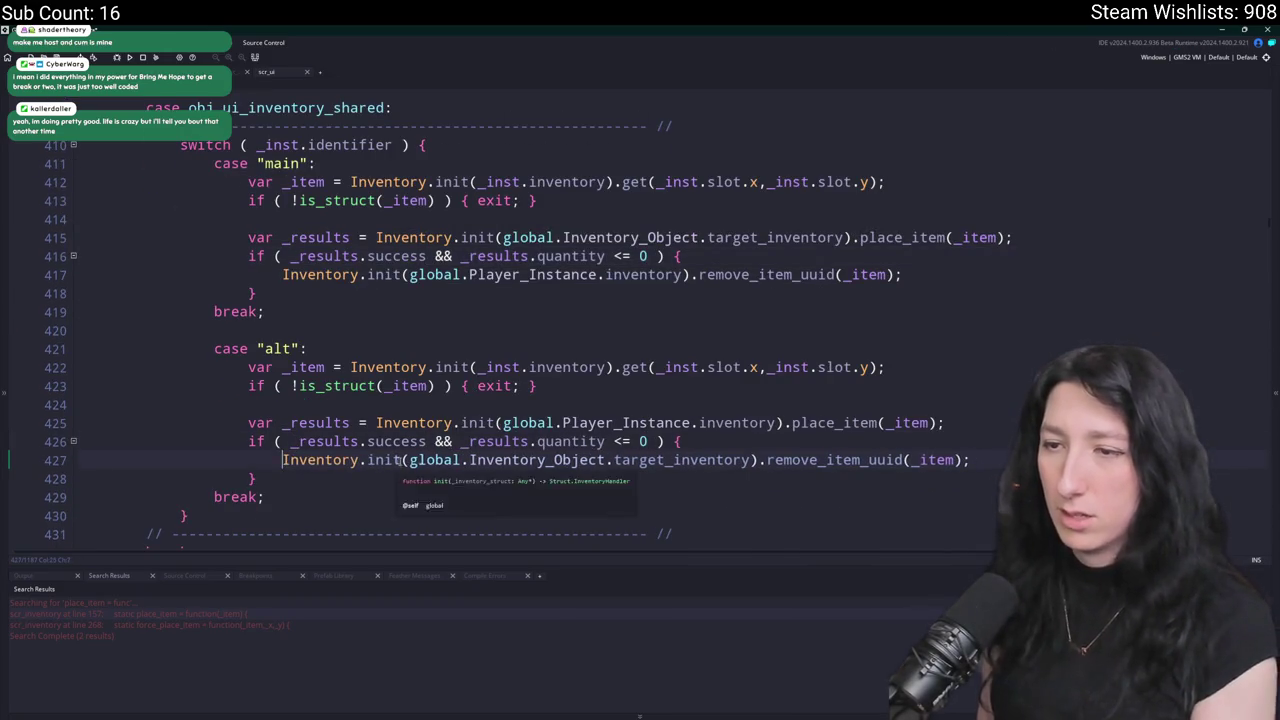
Find the previous remove_item_uuid call and append ' && _results.quantity <= 0' to line 400's success check.
double_click(860, 460)
key("ctrl+f")
left_click(1243, 107)
scroll(411, 291, "up", 5)
left_click(433, 241)
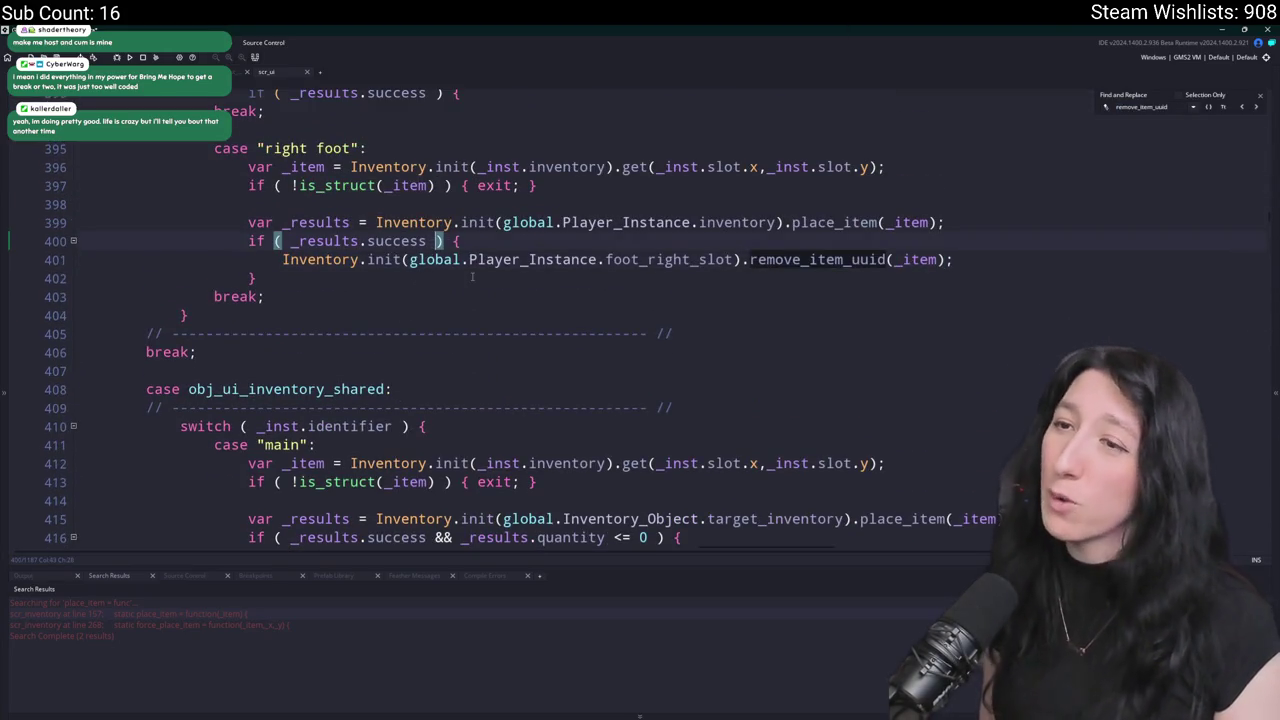
scroll(685, 353, "up", 2)
type("&& _results.quantity <= 0")
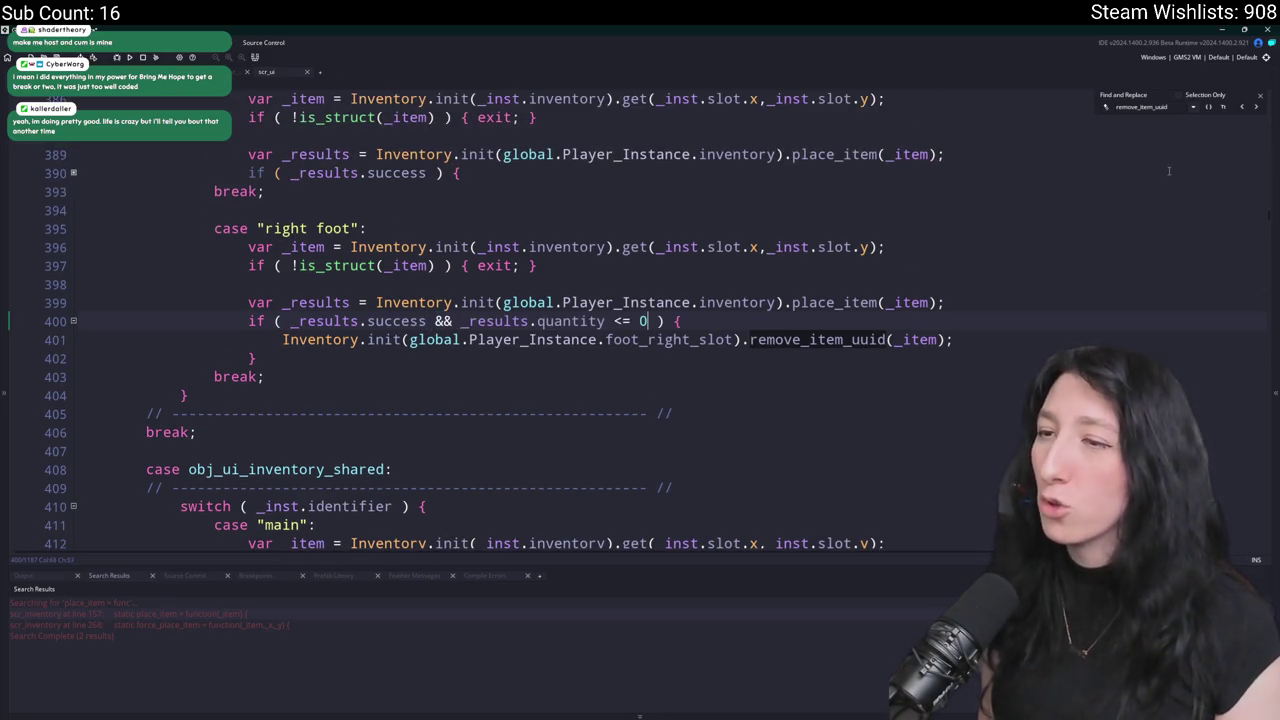
Add ' && _results.quantity <= 0' to the left foot success check on line 390.
scroll(685, 353, "up", 4)
left_click(429, 333)
left_click(73, 333)
scroll(89, 337, "up", 1)
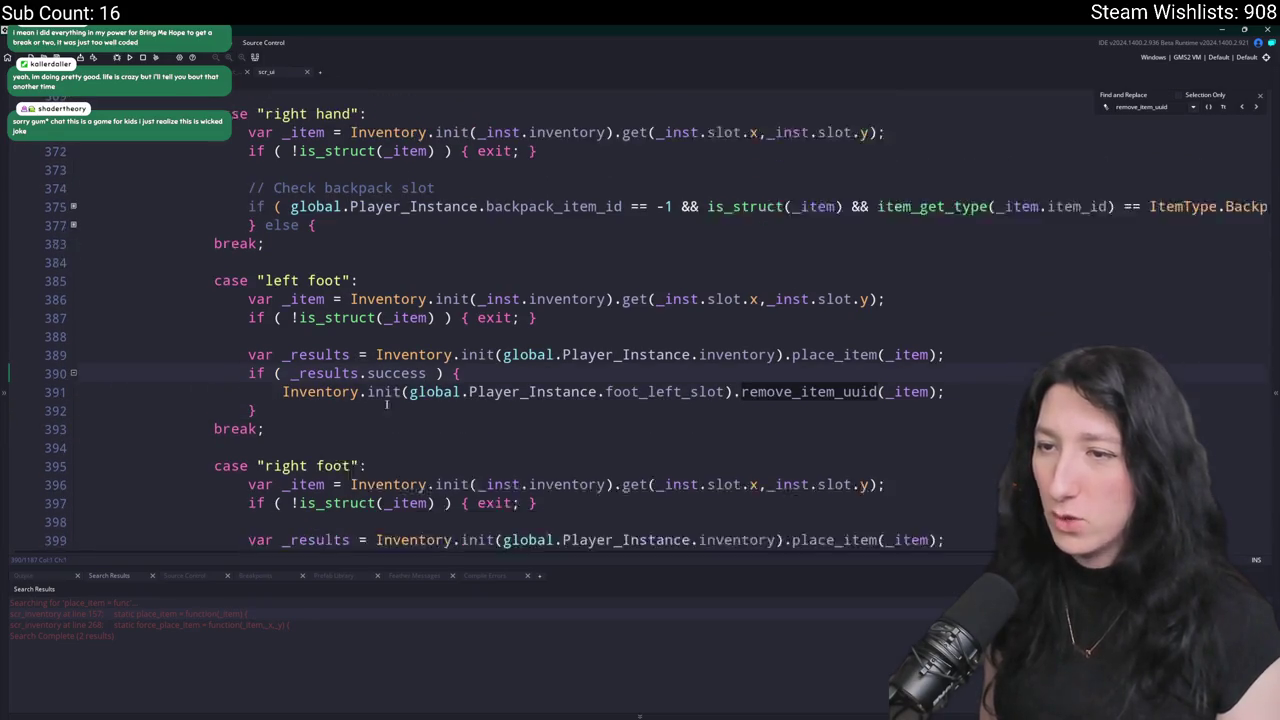
type("&& _results.quantity <= 0")
Unfold the right hand blocks and add ' && _results.quantity <= 0' to its success check.
scroll(409, 229, "up", 2)
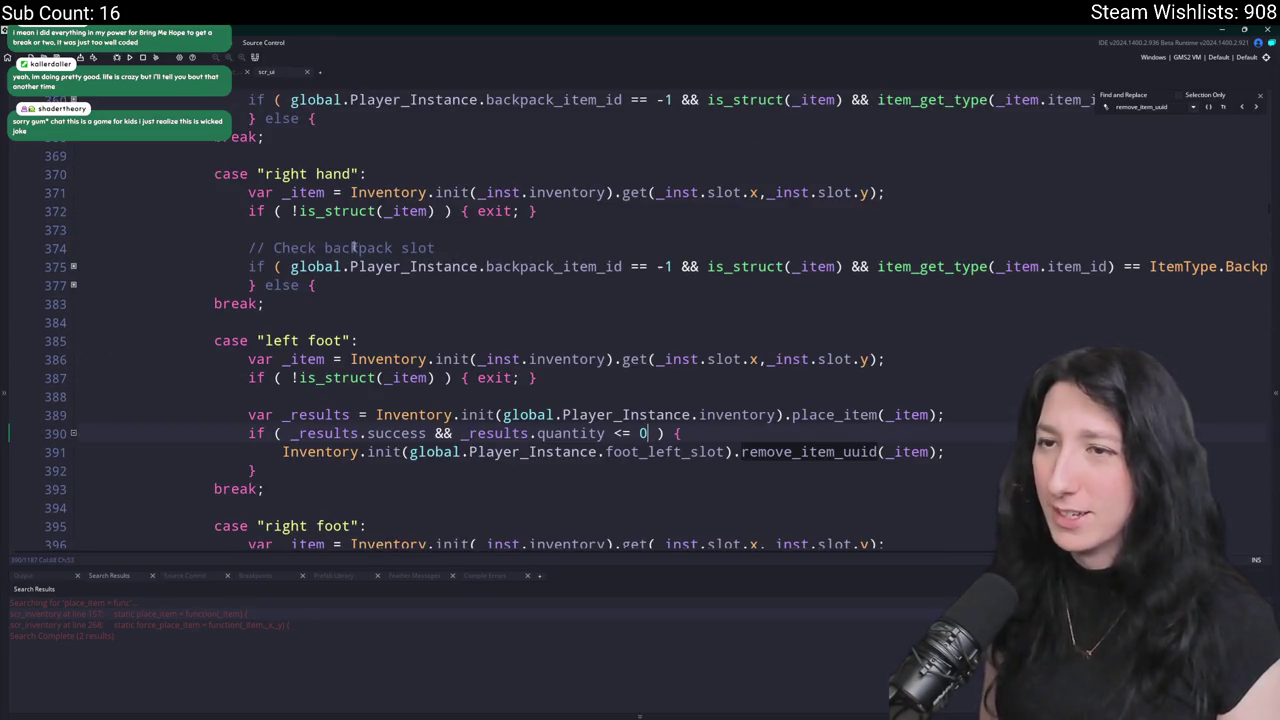
left_click(73, 285)
left_click(73, 266)
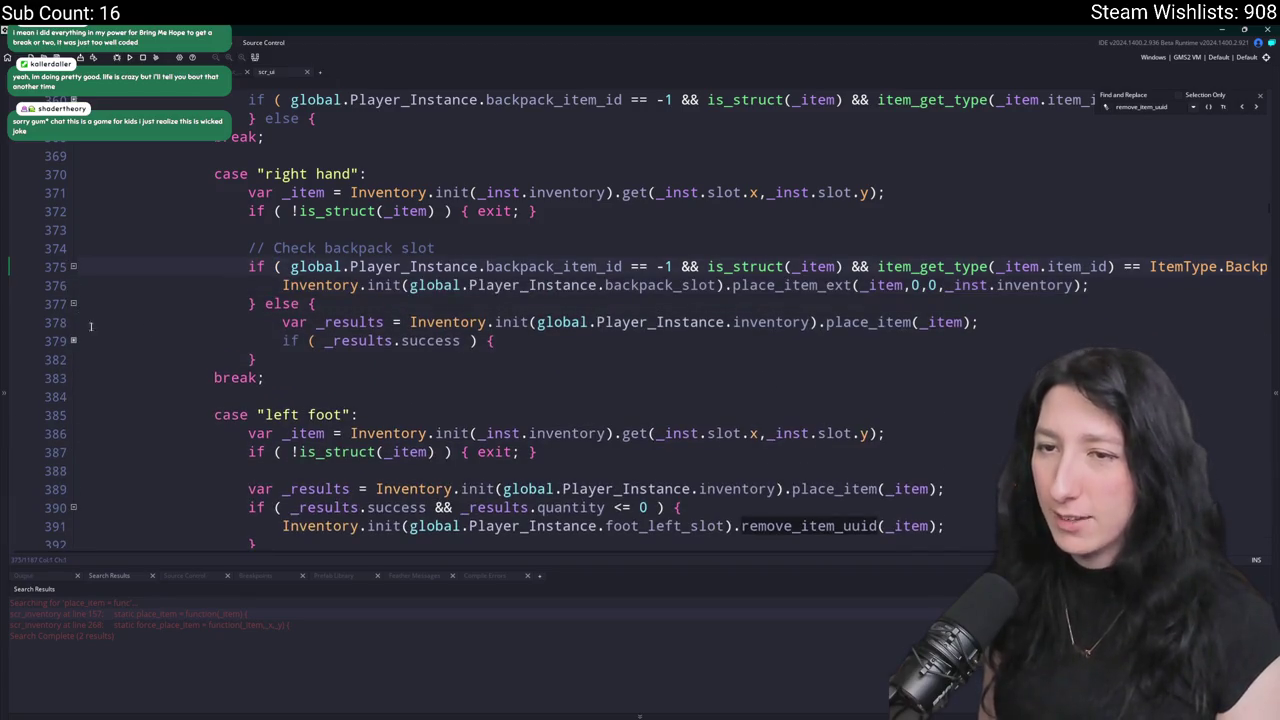
left_click(73, 340)
type("&& _results.quantity <= 0")
Unfold the backpack and left hand success blocks and select the left hand condition line.
scroll(307, 403, "up", 5)
scroll(384, 329, "up", 2)
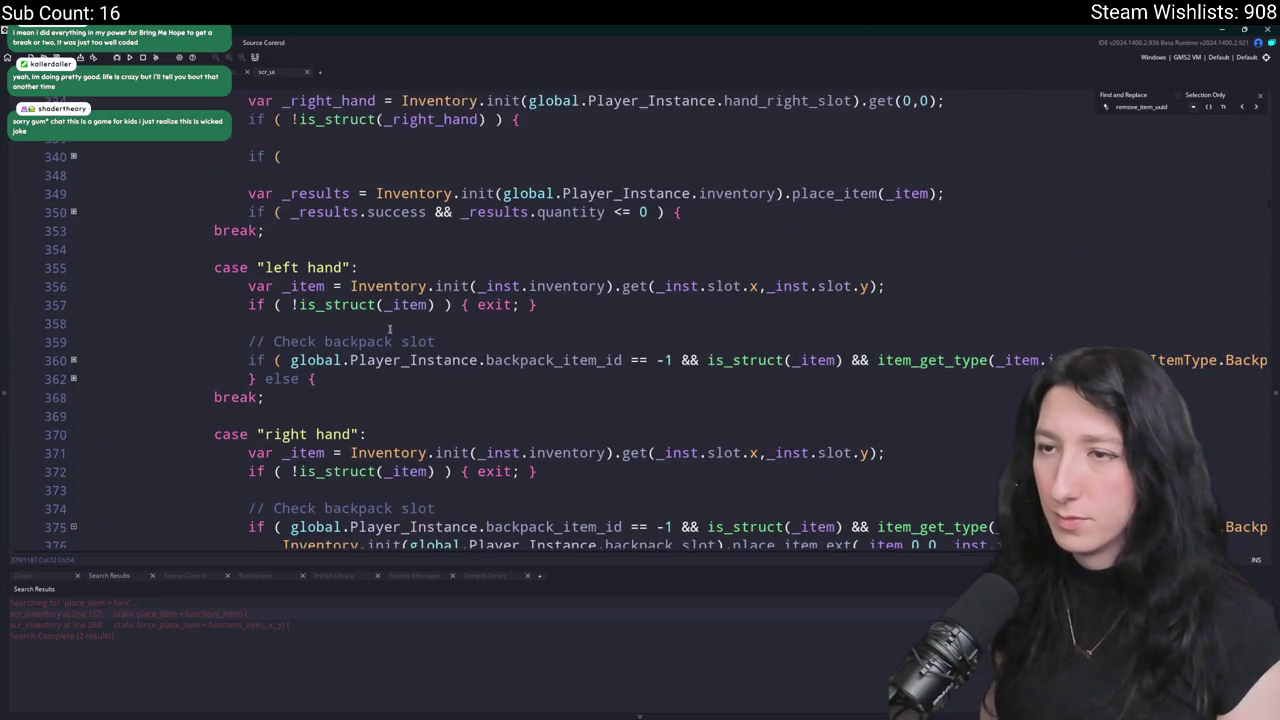
scroll(295, 300, "up", 2)
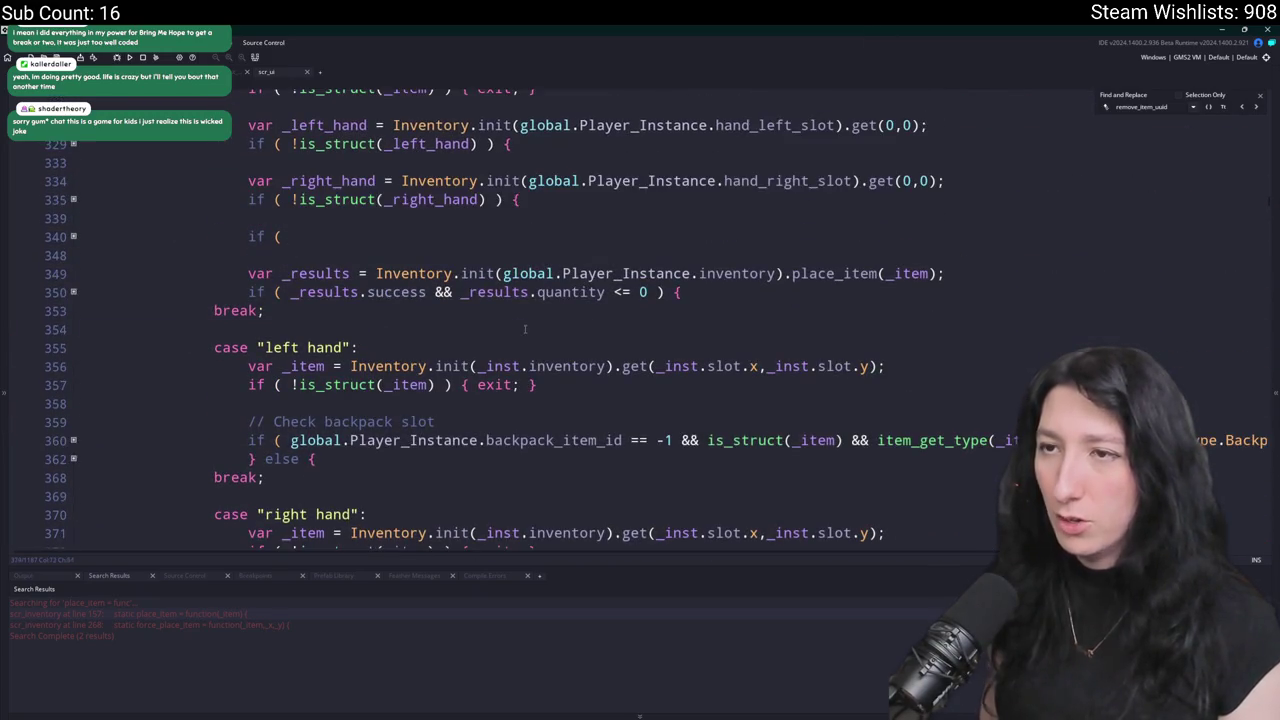
left_click(295, 310)
scroll(295, 350, "up", 6)
scroll(295, 401, "down", 3)
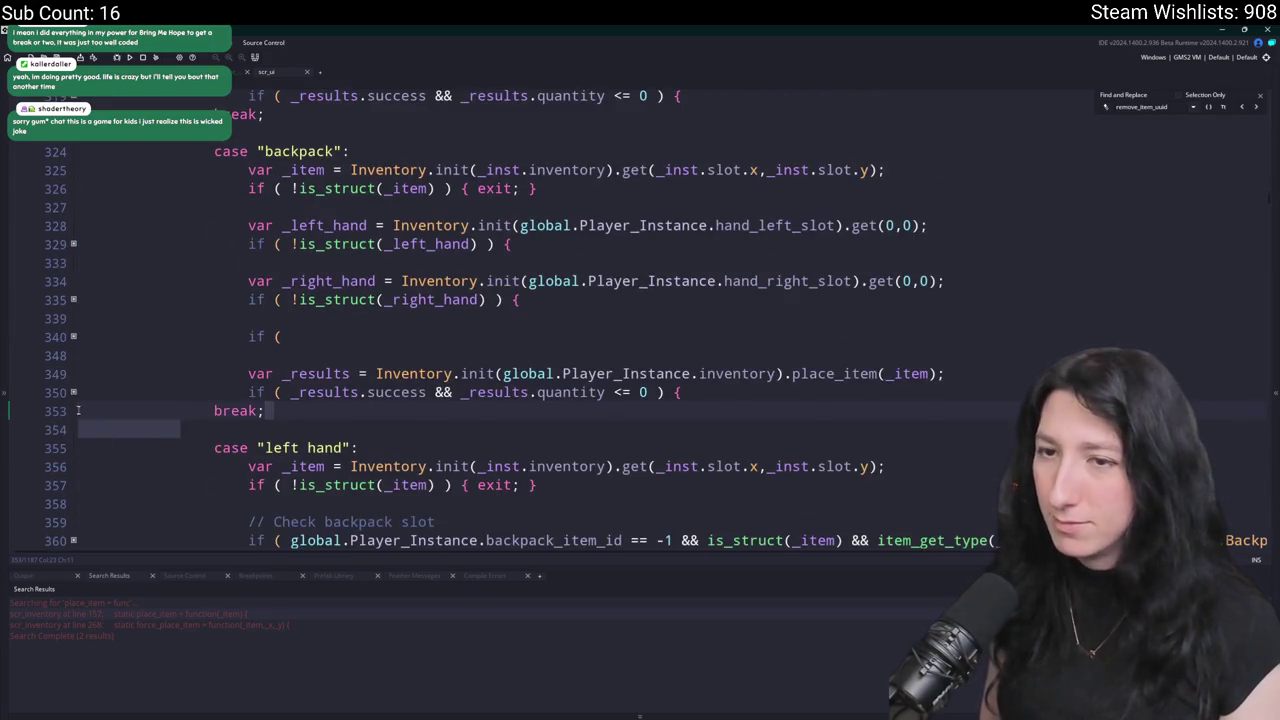
left_click(73, 392)
scroll(120, 440, "down", 4)
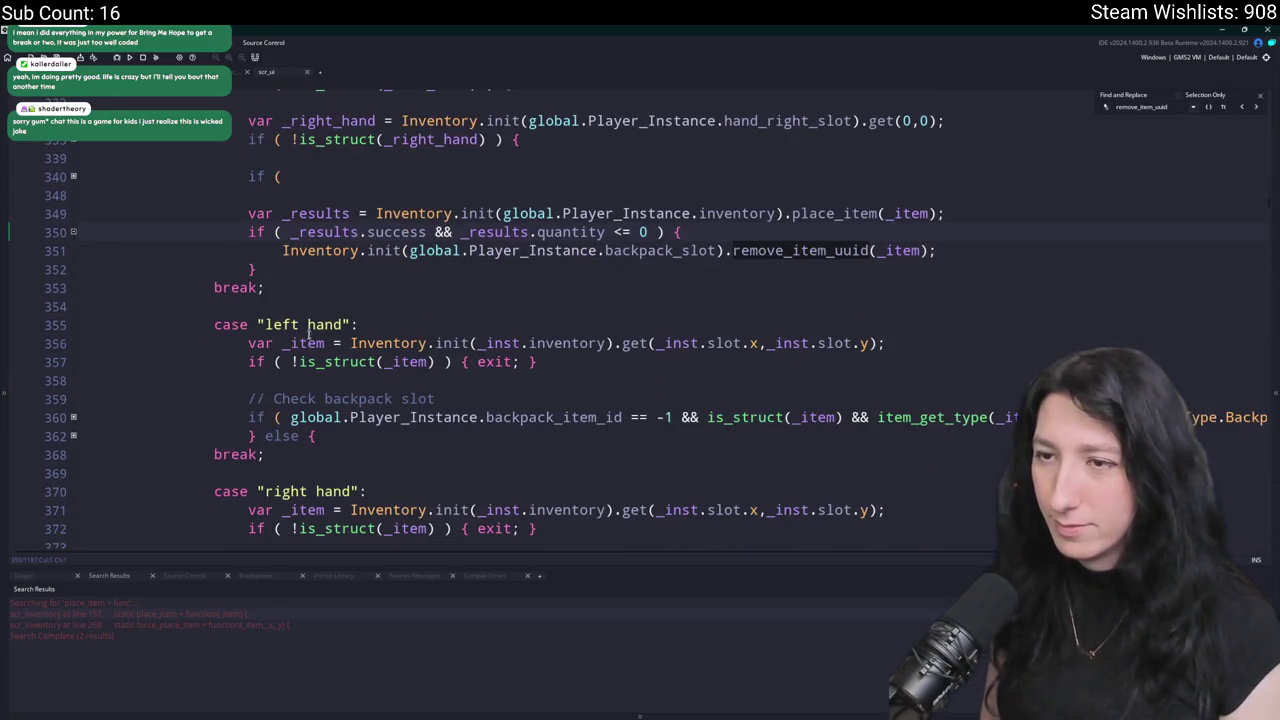
scroll(308, 330, "down", 2)
left_click(73, 356)
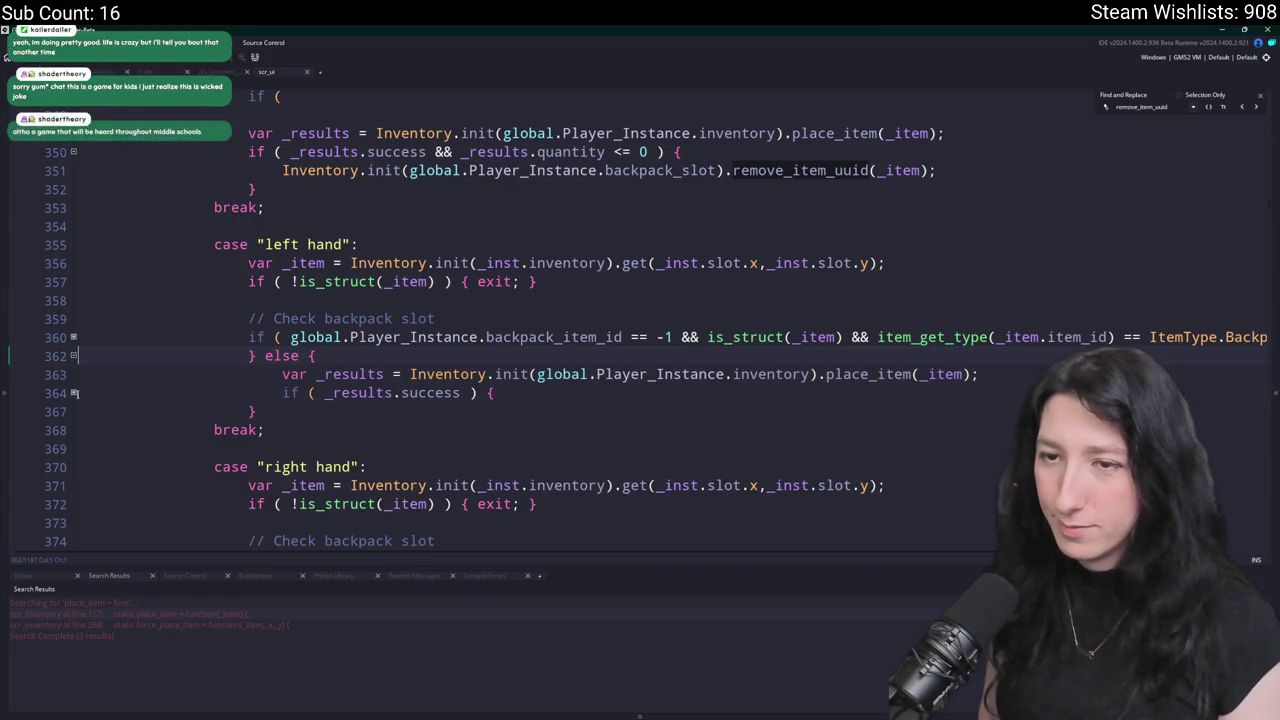
left_click(73, 392)
left_click(506, 390)
Open Find and Replace and add ' && _results.quantity <= 0' to the place-in-hands success check.
key("ctrl+f")
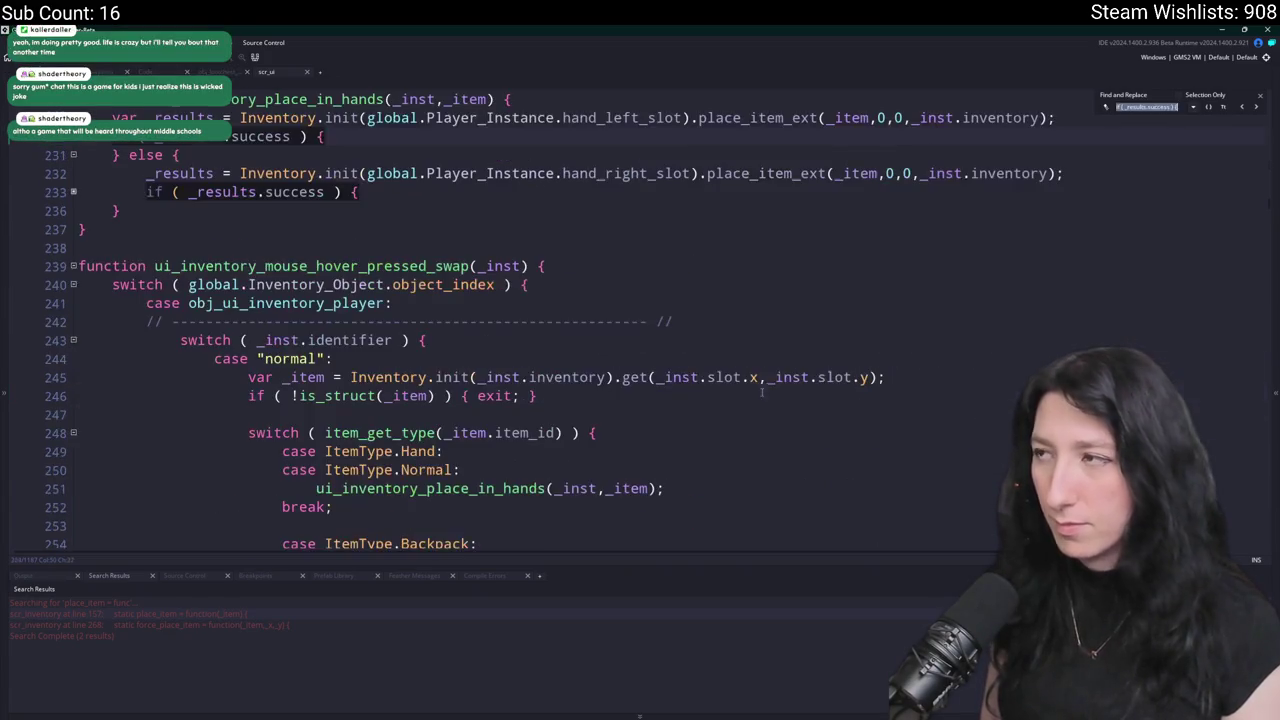
left_click(1106, 107)
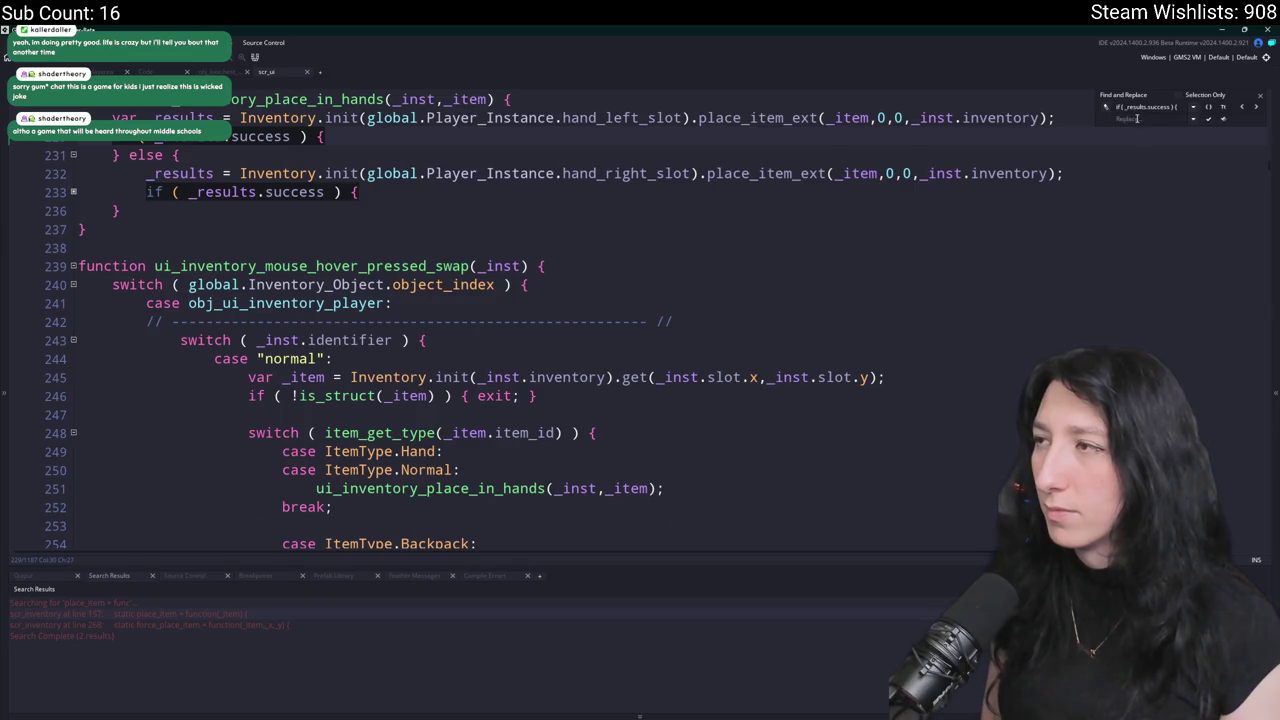
scroll(460, 200, "up", 1)
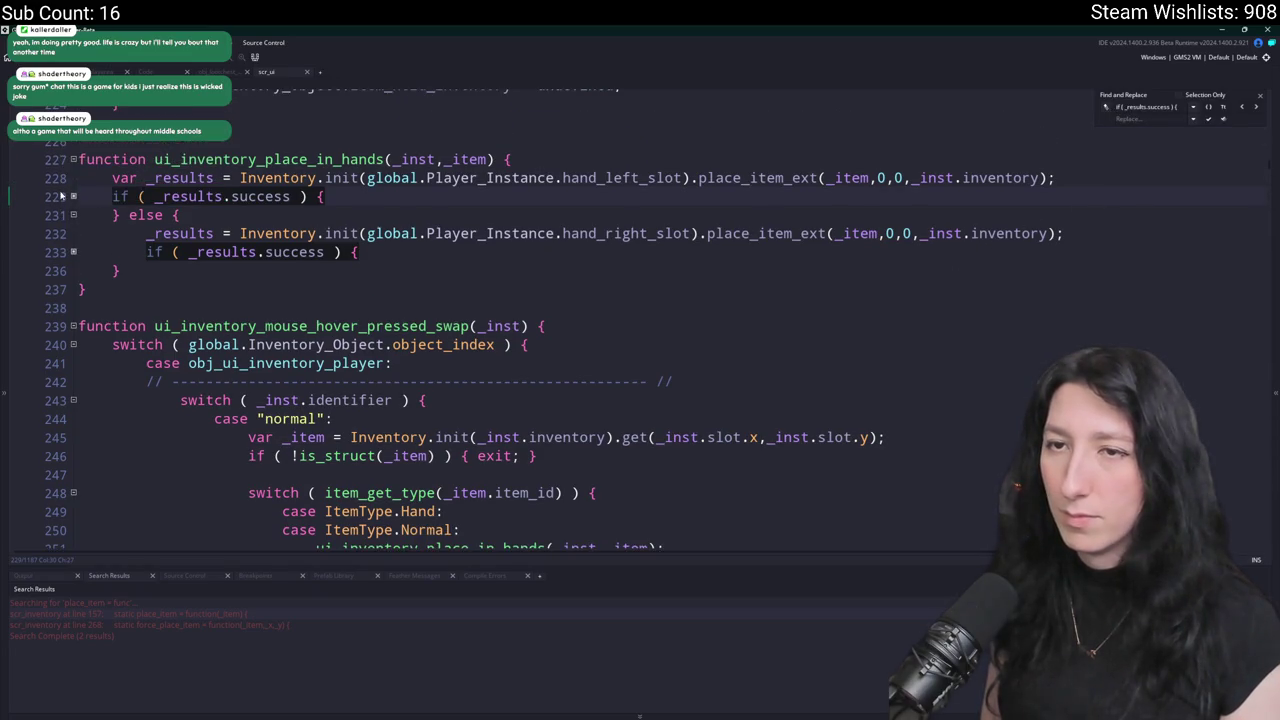
left_click(74, 197)
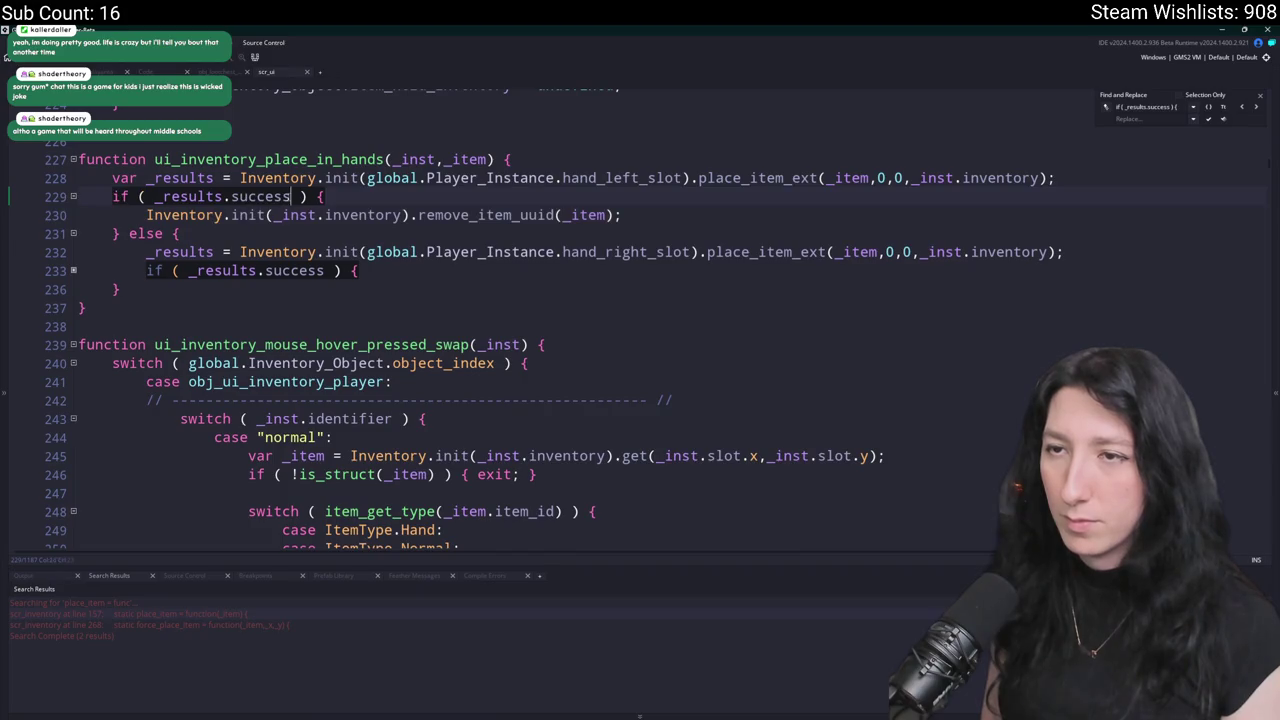
type("&& _results.quantity <= 0")
key("Home")
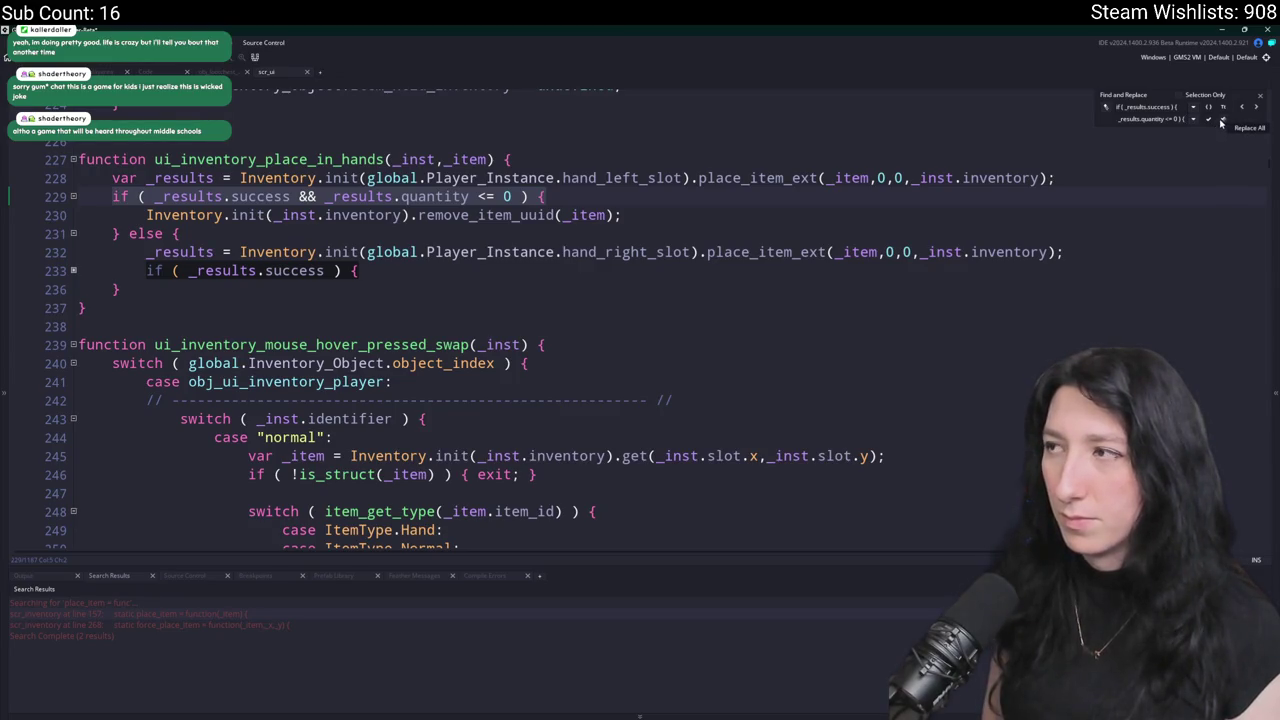
Step to the next updated condition, close the find box, and view GitHub Desktop's uncommitted changes.
left_click(1221, 121)
scroll(1091, 204, "down", 9)
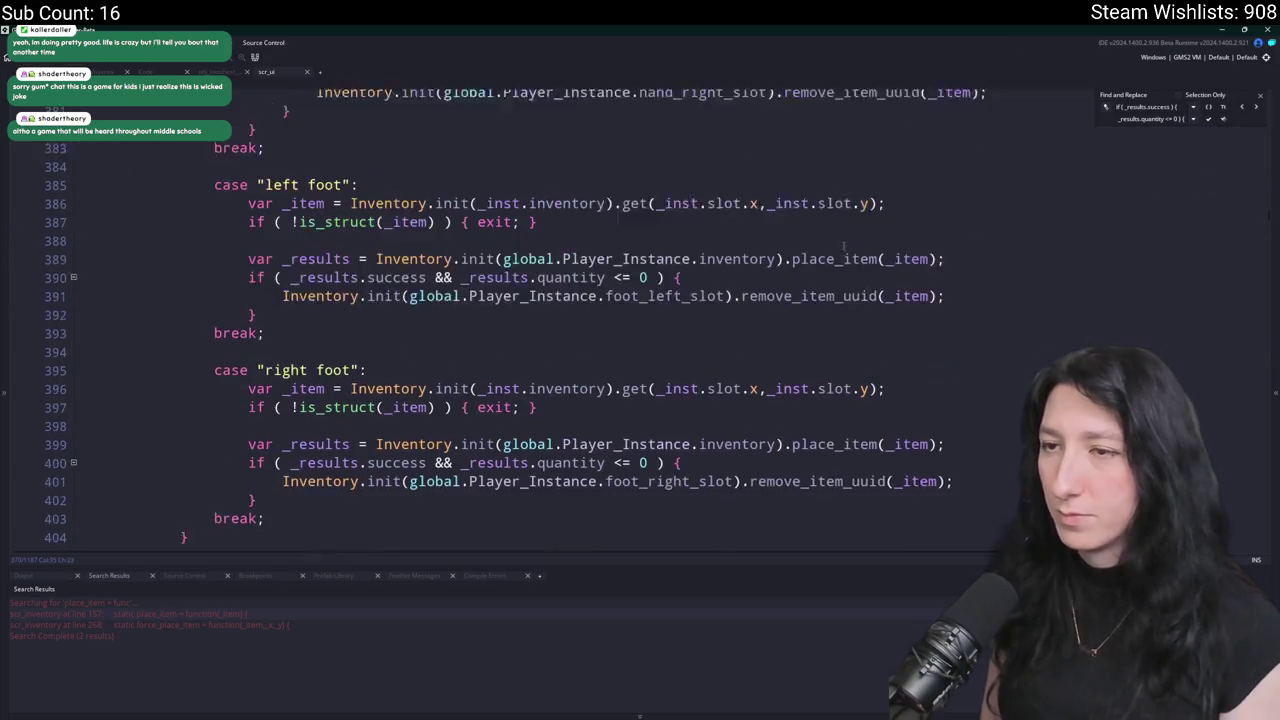
left_click(1261, 98)
key("alt+Tab")
left_click(300, 140)
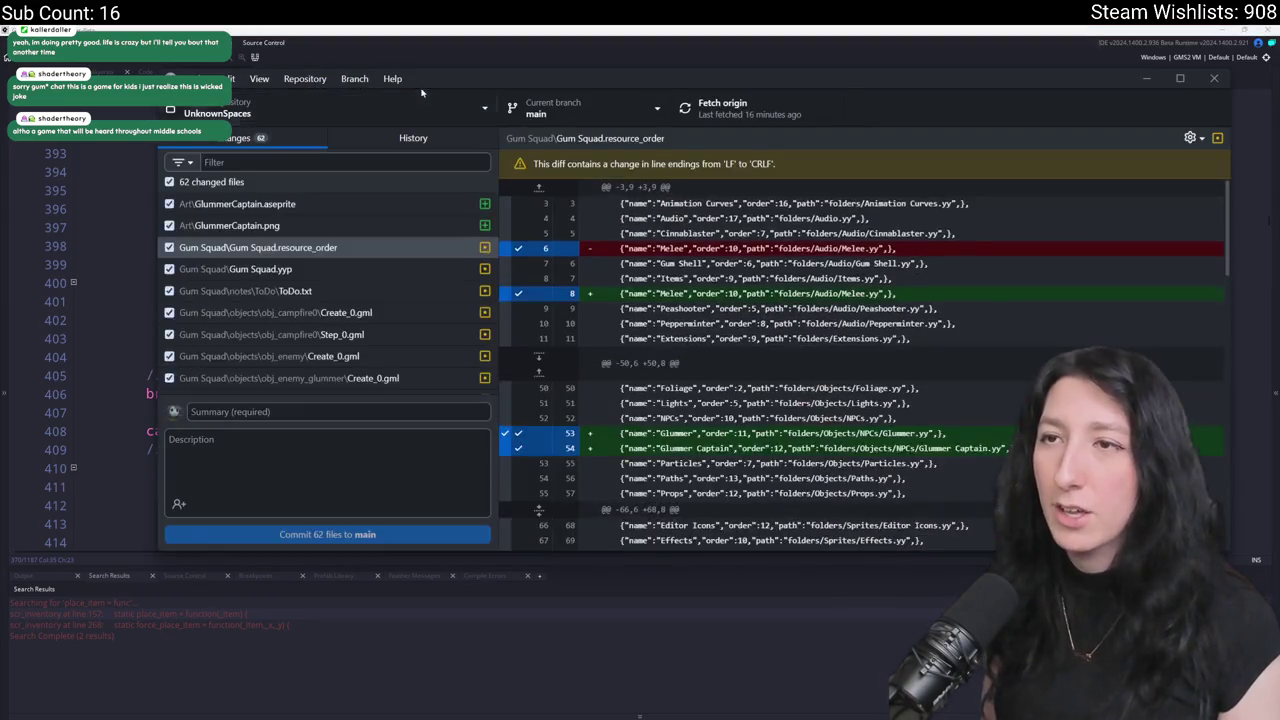
Maximize GitHub Desktop and review the campfire and glummer captain file diffs.
double_click(420, 92)
left_click(168, 269)
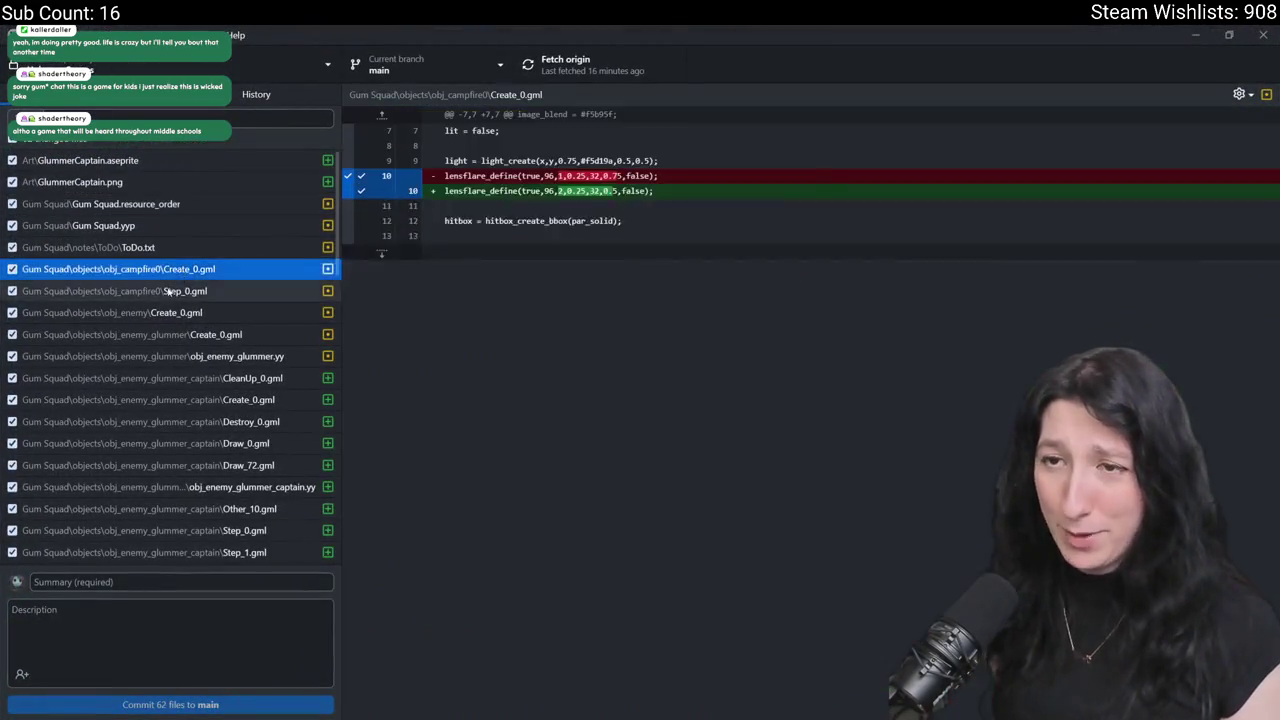
left_click(168, 290)
scroll(190, 300, "down", 5)
left_click(200, 274)
left_click(204, 238)
scroll(190, 350, "down", 10)
Commit the 62 files to main with summary 'Commit', push to origin, and view it in history.
left_click(161, 582)
type("Commit")
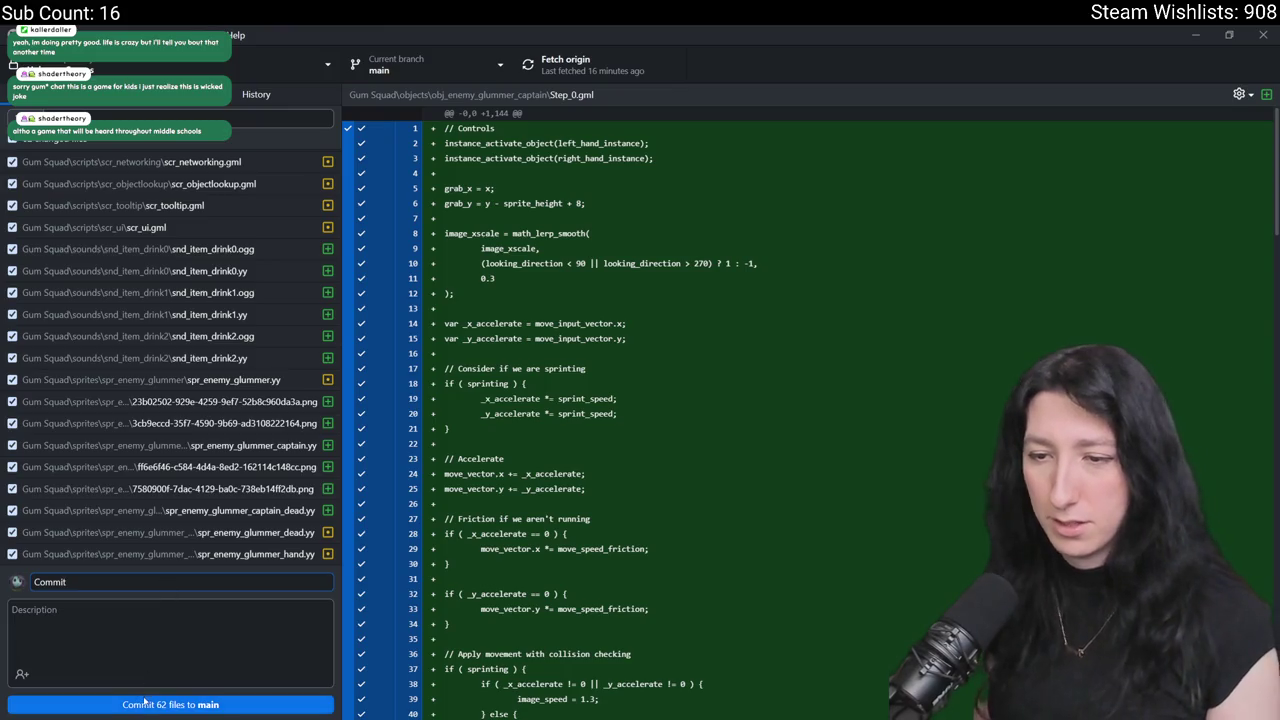
left_click(168, 704)
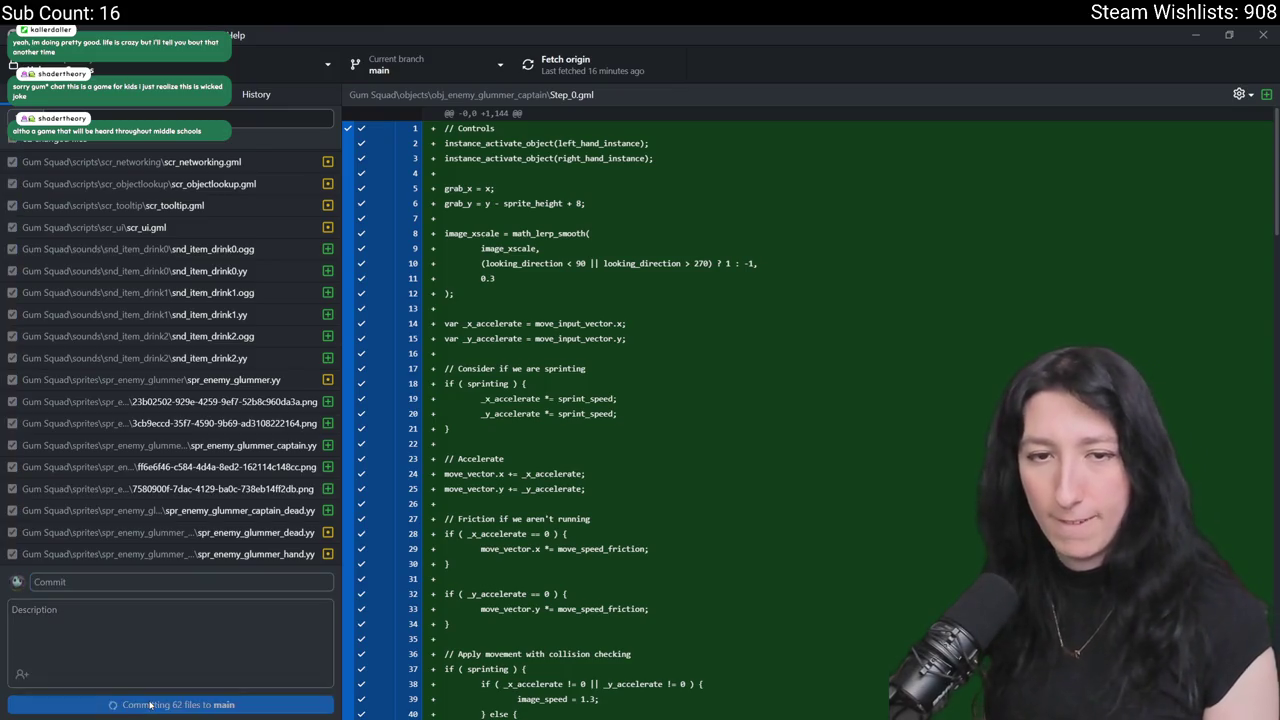
left_click(527, 66)
left_click_drag(560, 37, 557, 85)
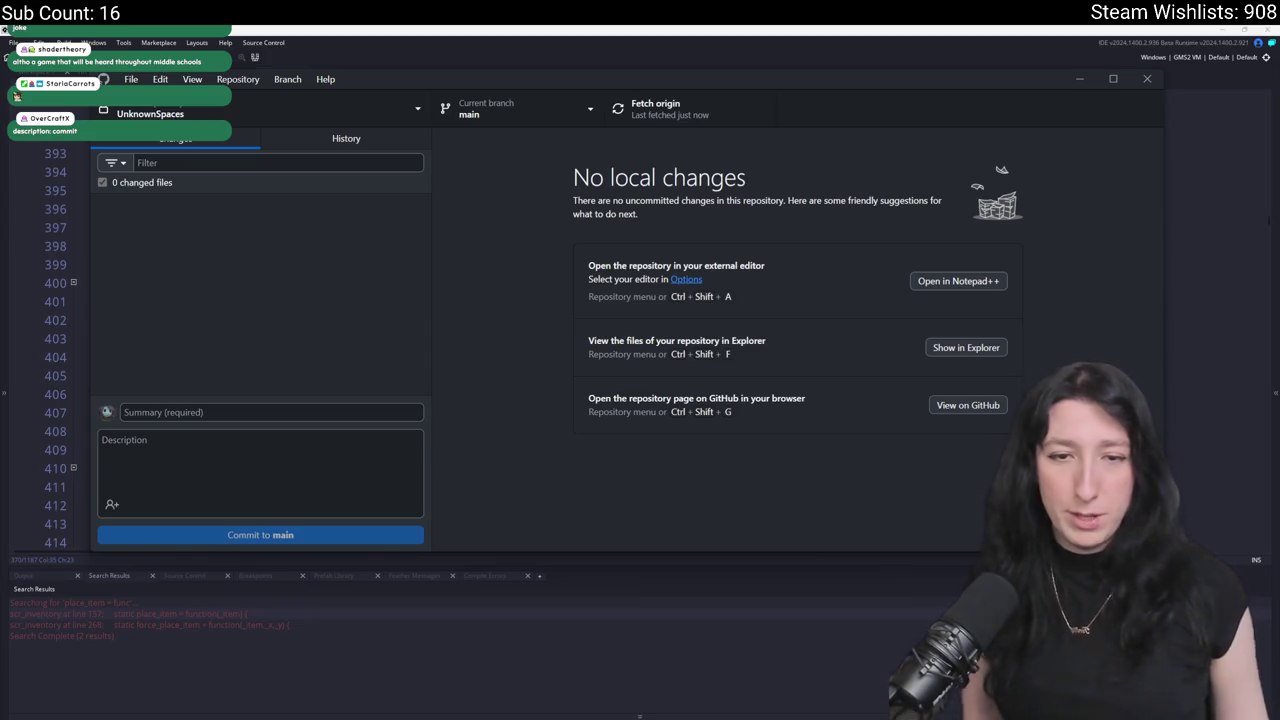
left_click(346, 138)
left_click(260, 190)
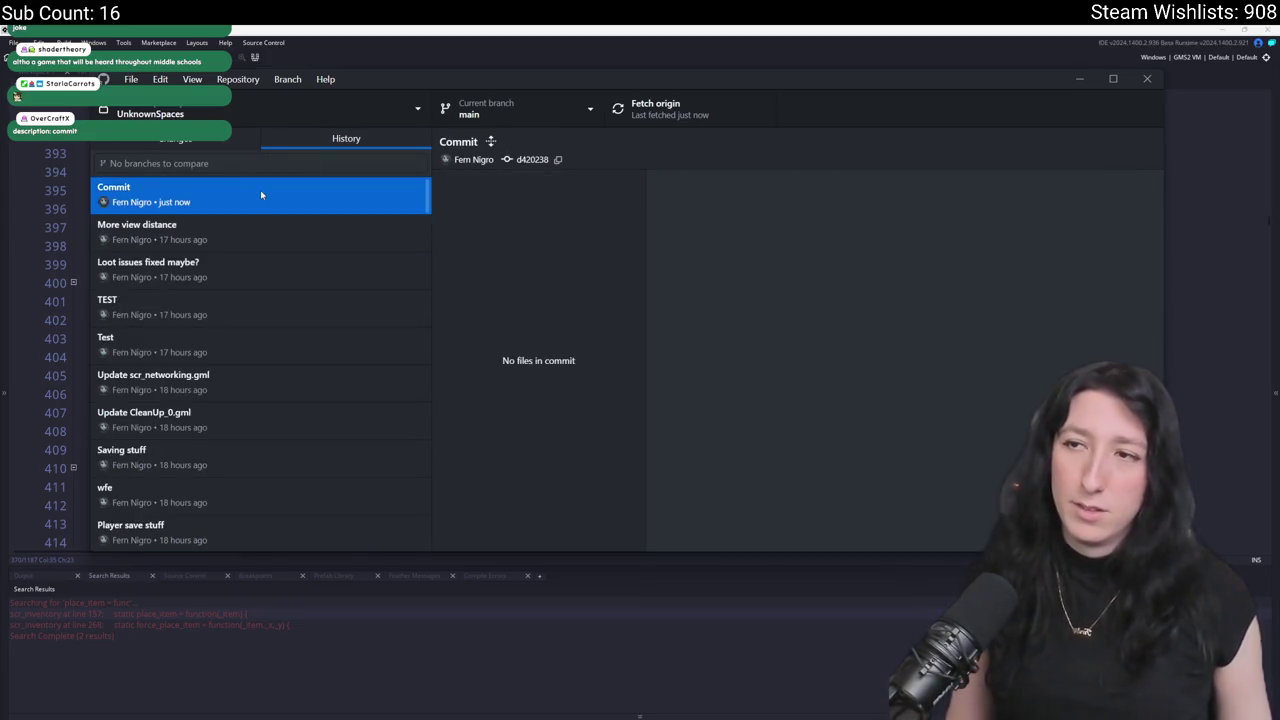
Select scr_ui.gml in the Commit entry and briefly check it in the external editor.
scroll(504, 265, "down", 3)
scroll(504, 265, "down", 5)
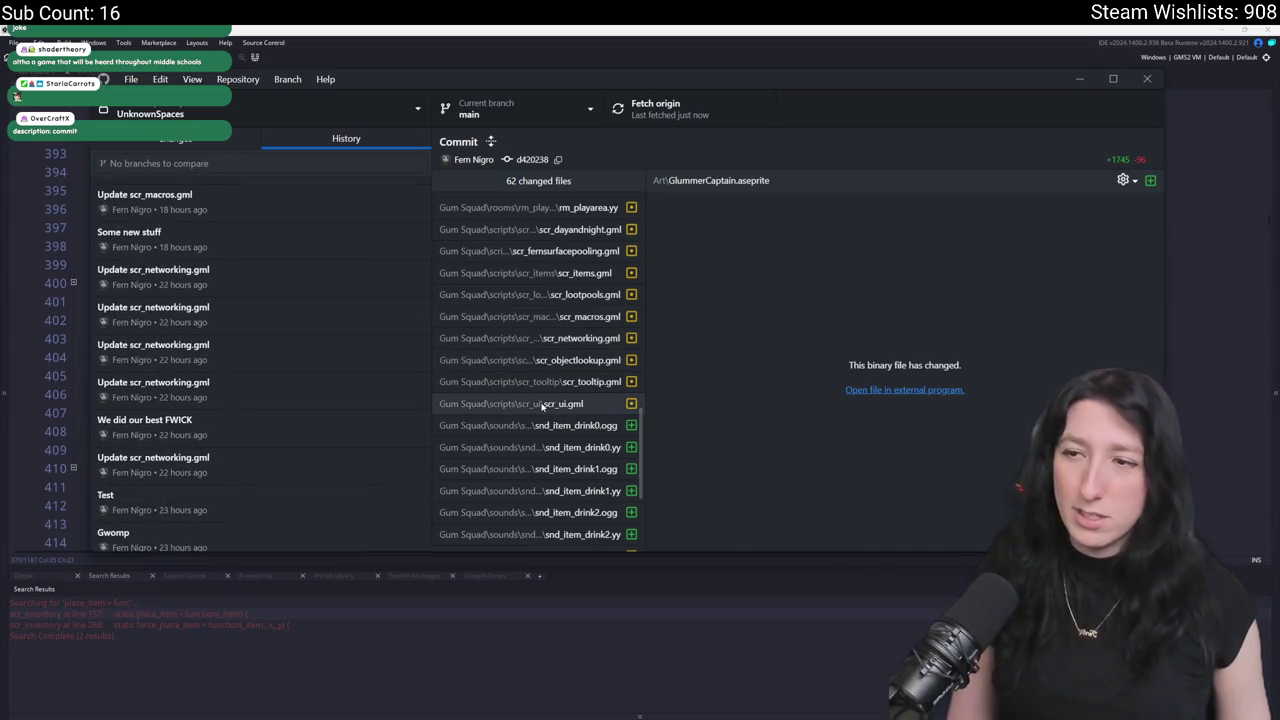
left_click(510, 403)
key("alt+Tab")
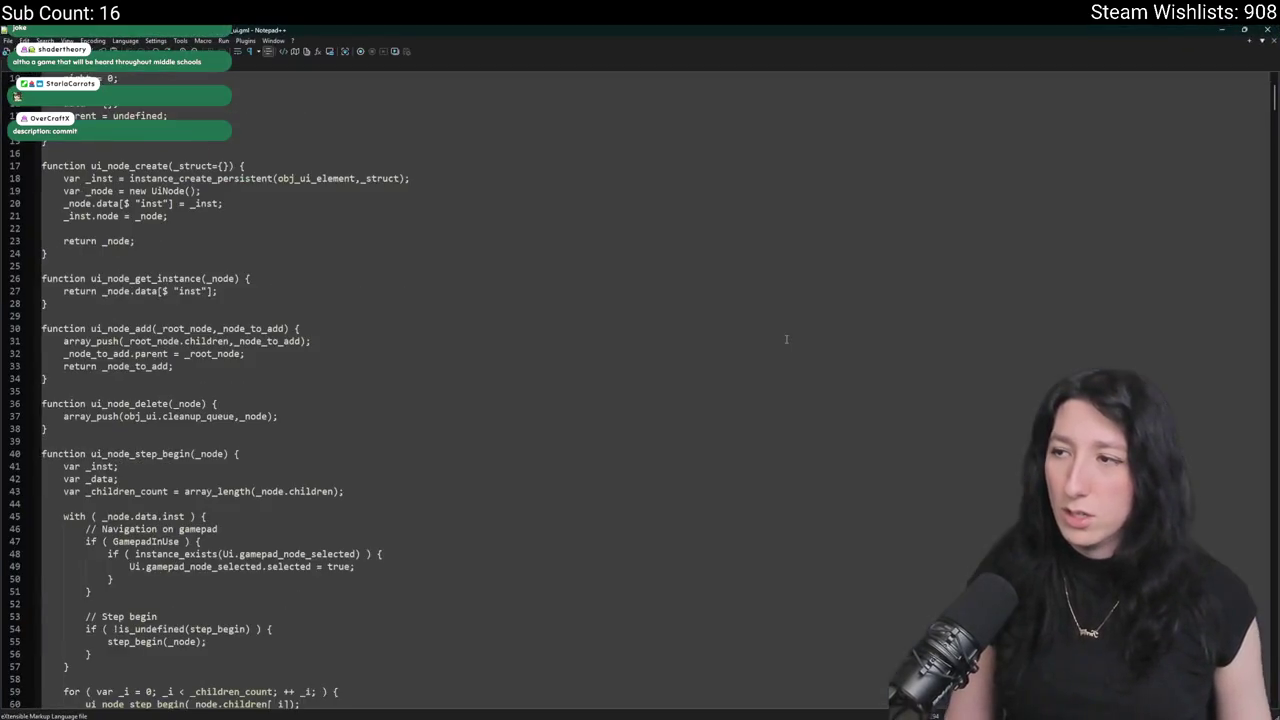
left_click(96, 75)
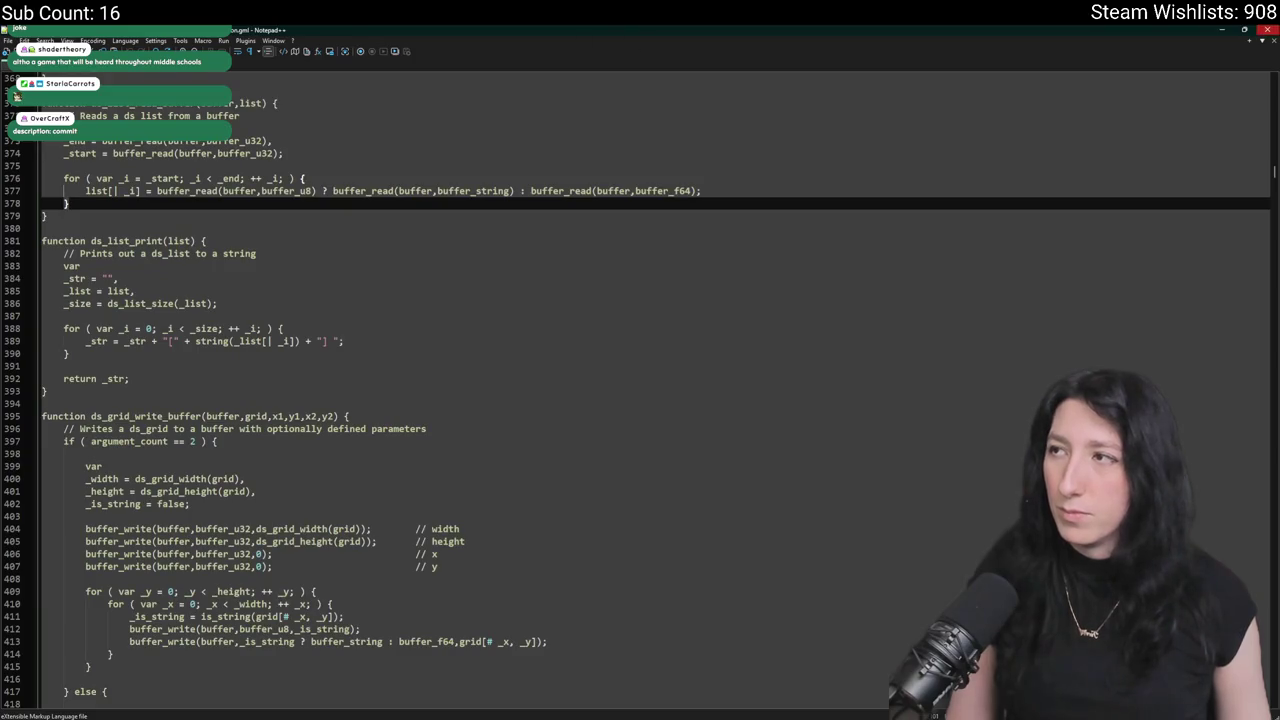
key("alt+Tab")
Maximize the window, scroll the diff's added && _results.quantity <= 0 checks, then restore its size.
left_click(1113, 79)
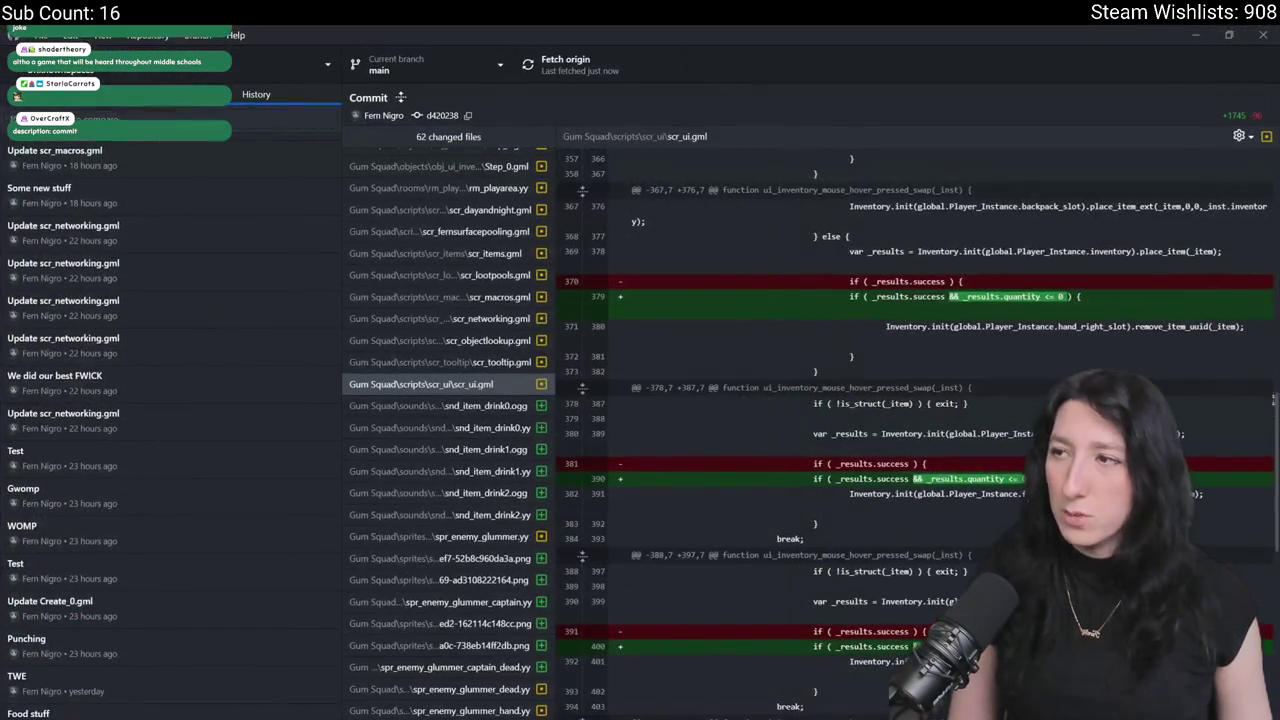
scroll(1260, 262, "up", 5)
scroll(1260, 262, "up", 2)
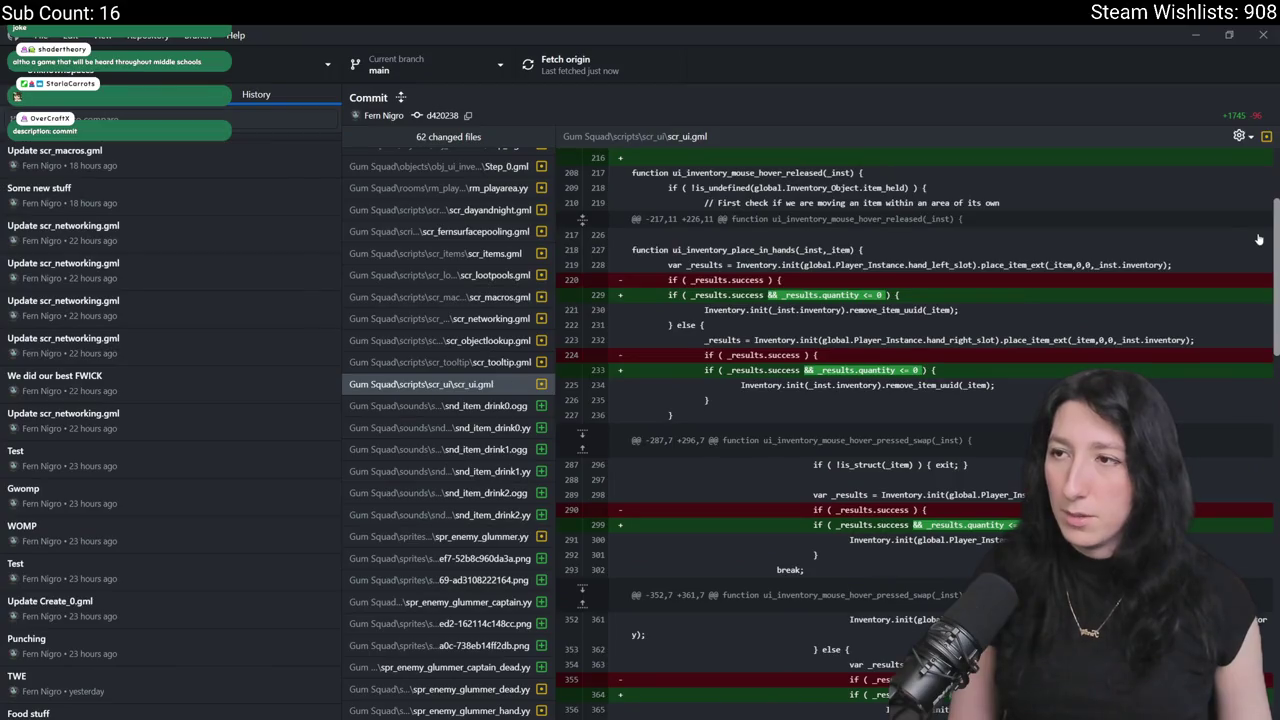
scroll(1259, 239, "down", 8)
scroll(1233, 367, "down", 10)
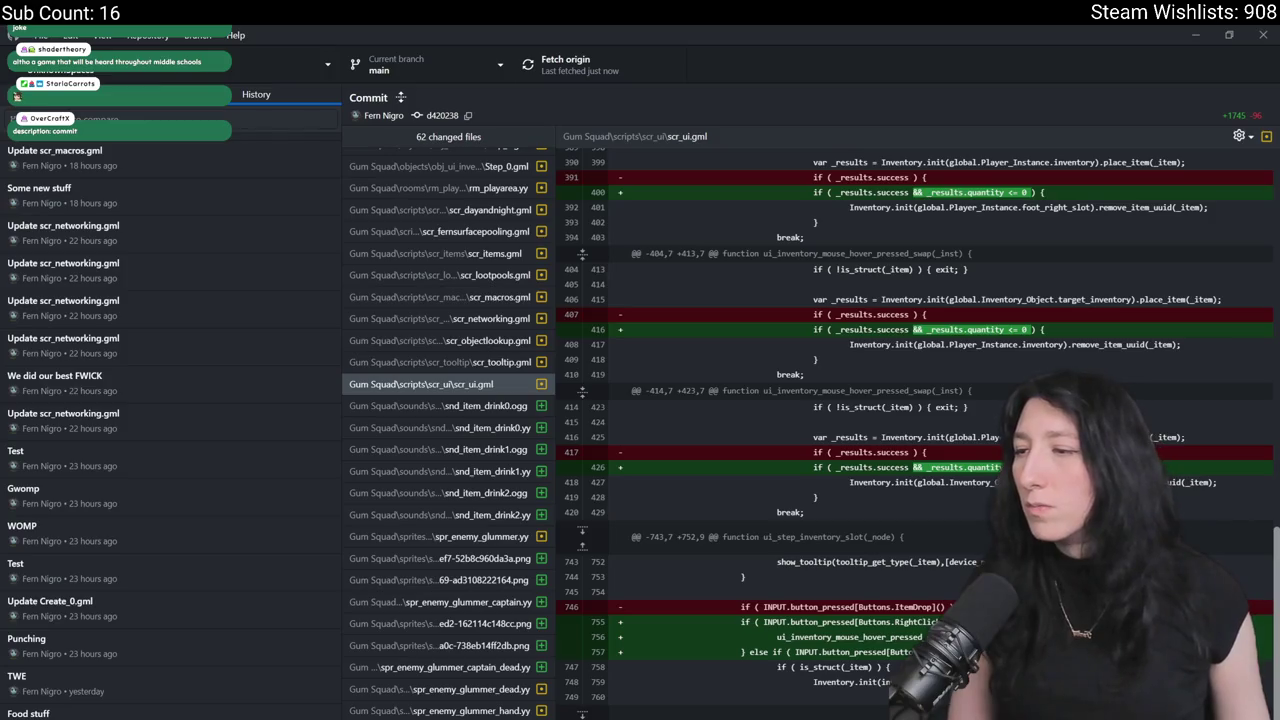
scroll(1267, 157, "up", 10)
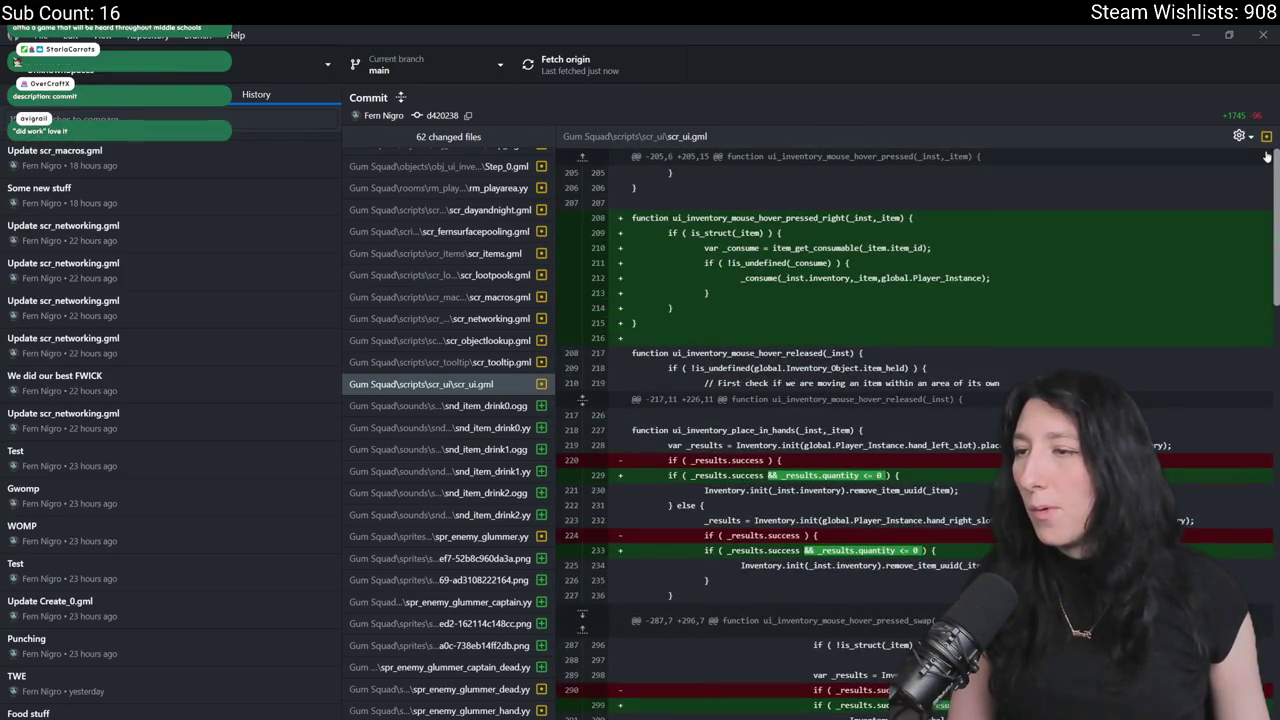
scroll(1265, 200, "down", 10)
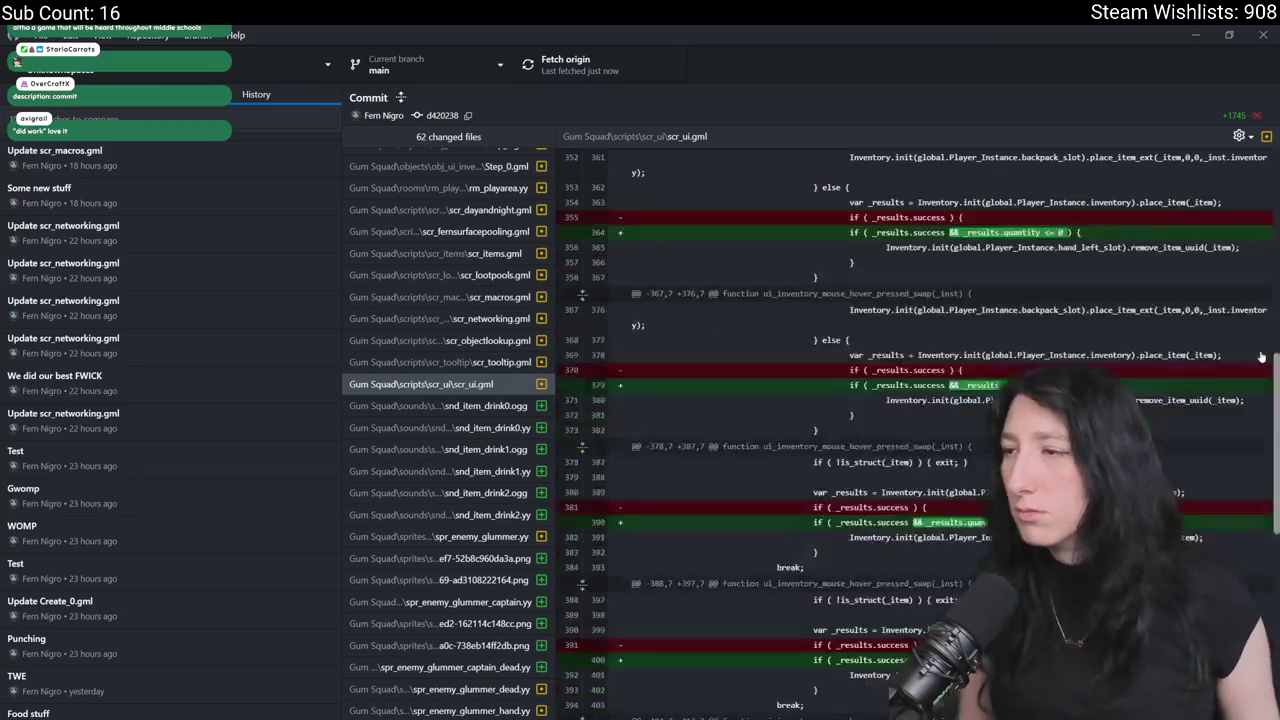
left_click(1228, 34)
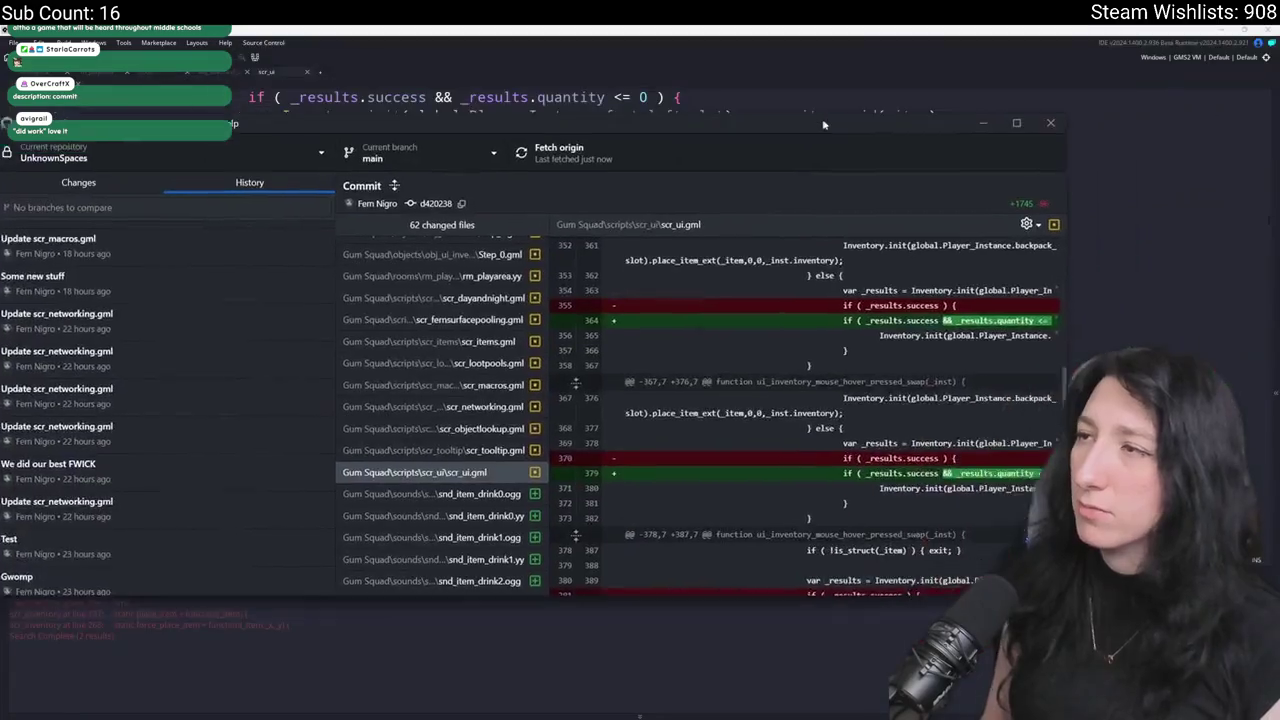
Open ToDo via asset search, delete line 4 'Quick swap deletes left-over quantity item', and widen the window.
left_click(909, 90)
key("ctrl+t")
type("t")
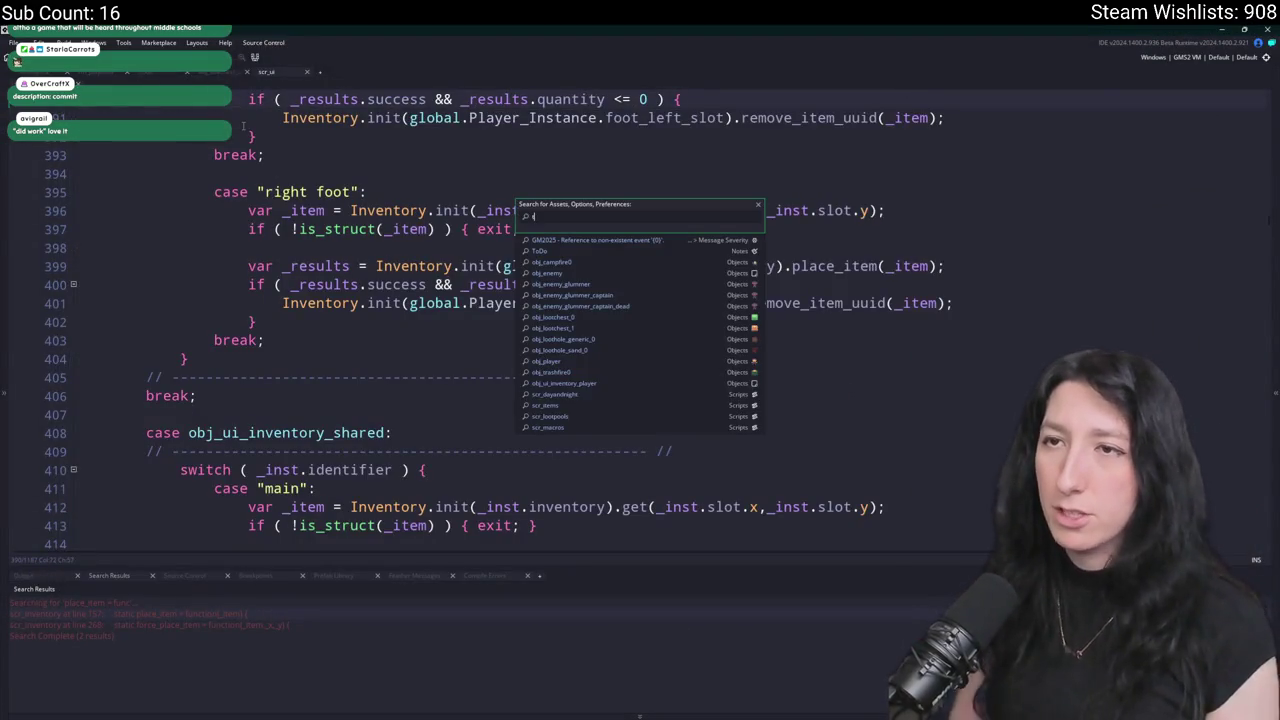
type("odo")
key("Return")
left_click_drag(462, 262, 56, 277)
key("BackSpace")
key("BackSpace")
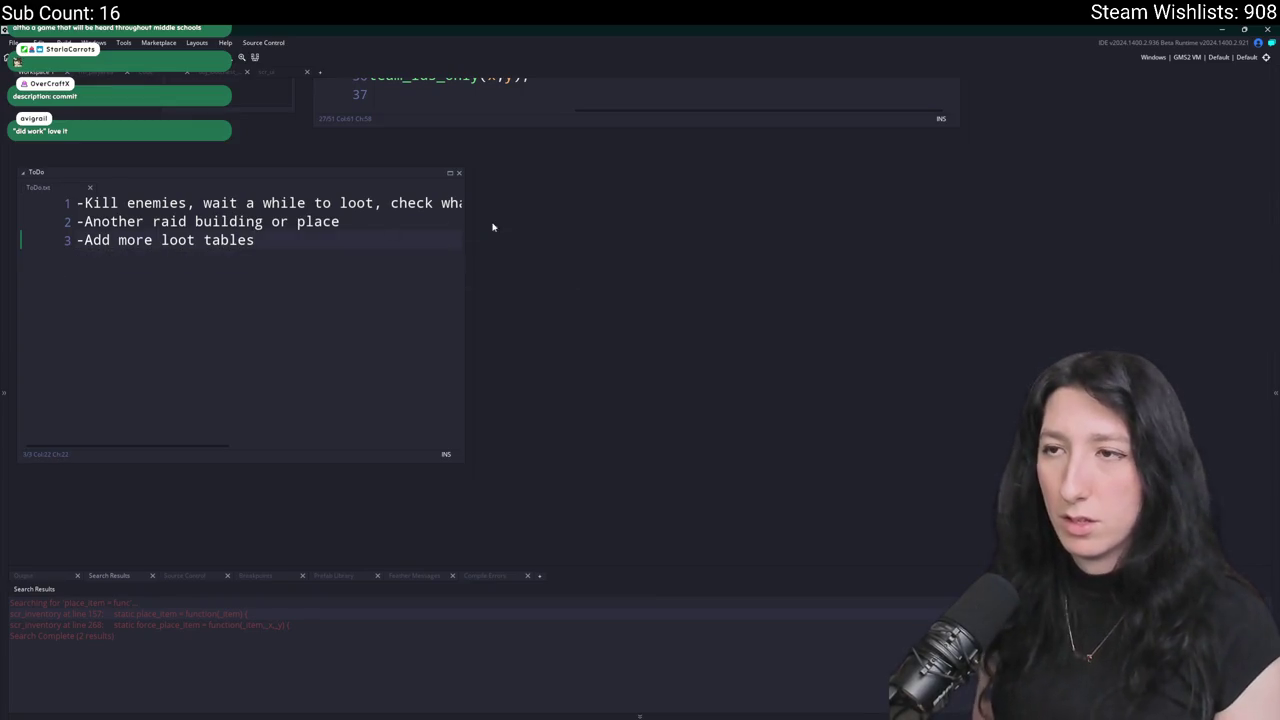
left_click_drag(469, 197, 789, 200)
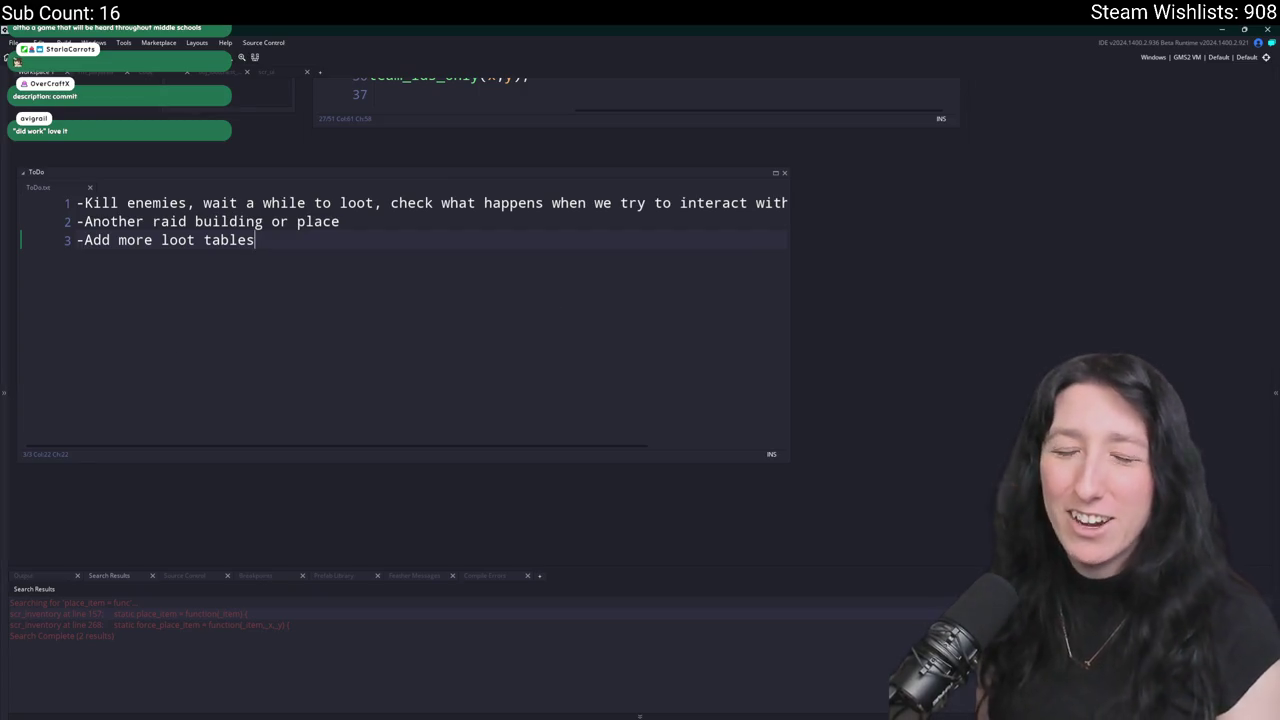
left_click(675, 712)
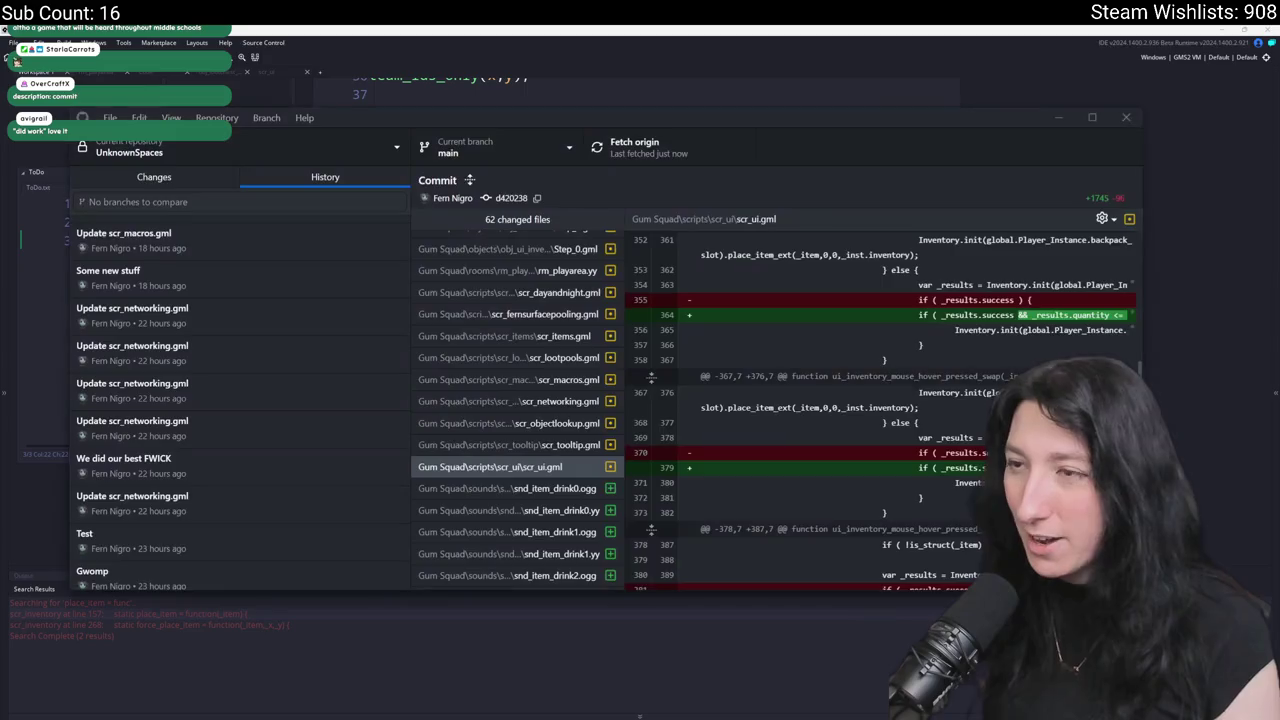
left_click(190, 186)
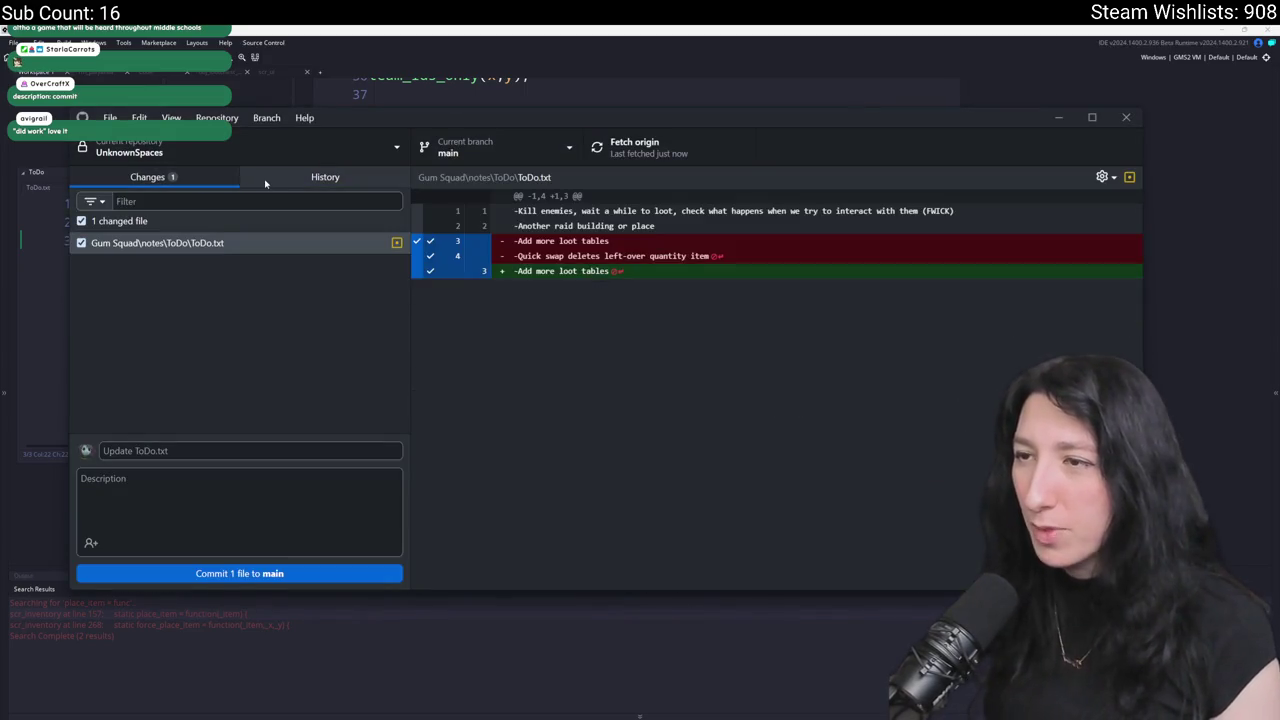
left_click(265, 183)
key("alt+Tab")
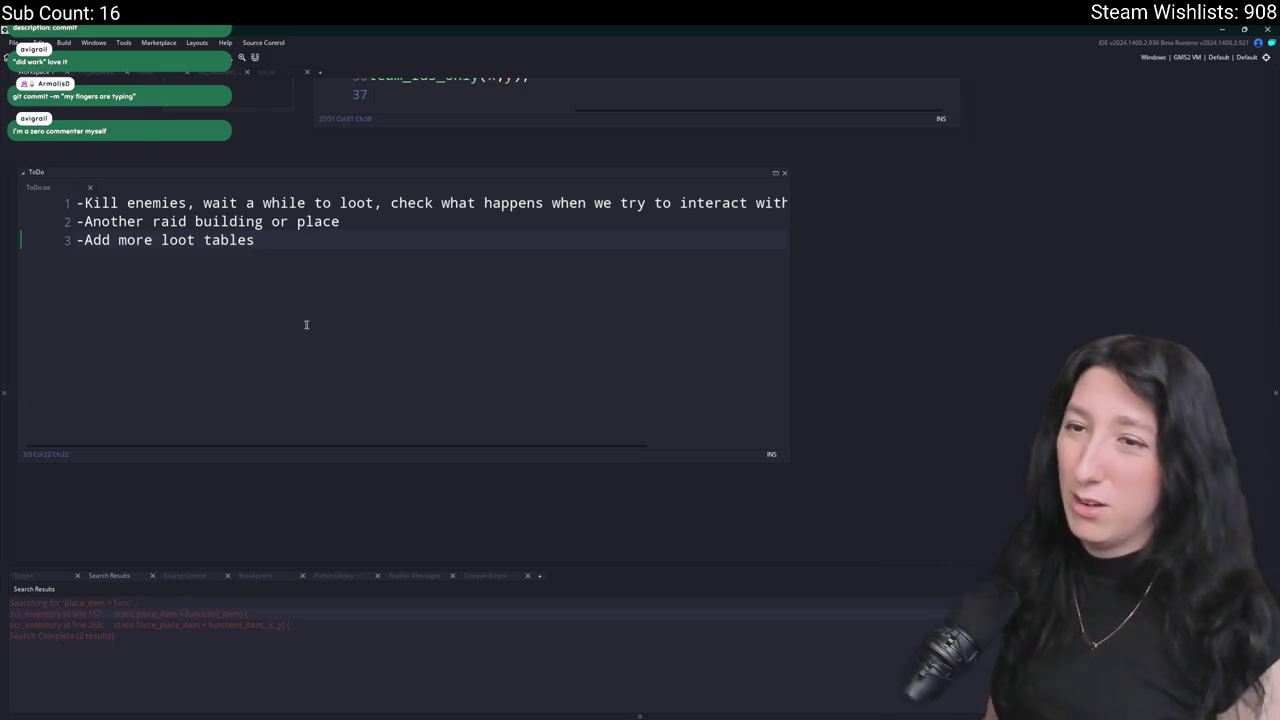
key("ctrl+shift+f")
type("//")
Find all '//' matches across the project and scroll through the Search Results.
key("Return")
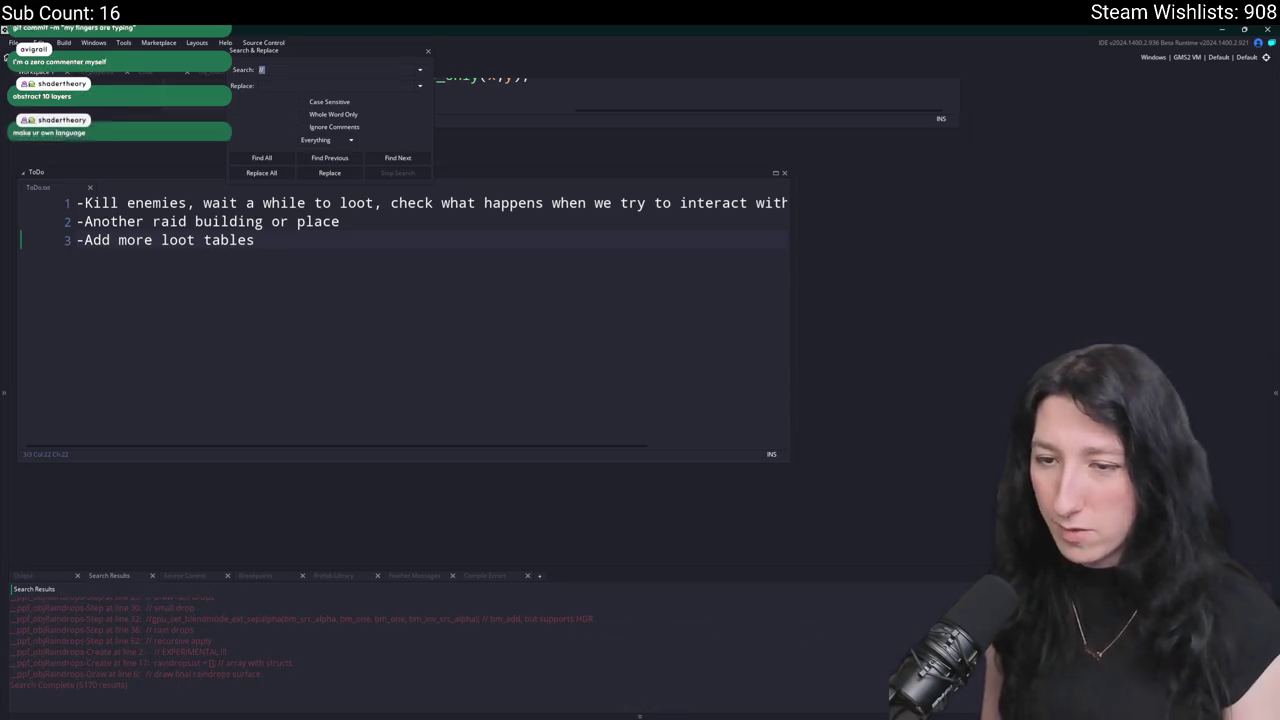
scroll(300, 640, "up", 10)
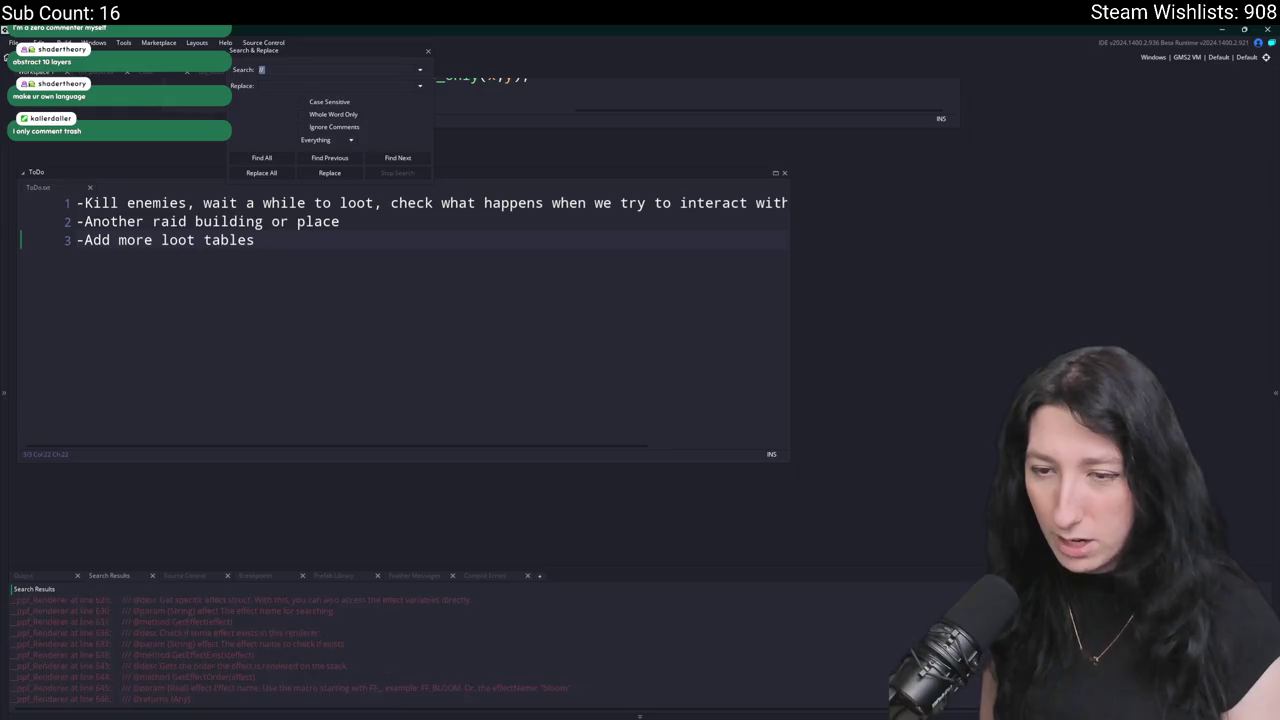
scroll(300, 640, "up", 15)
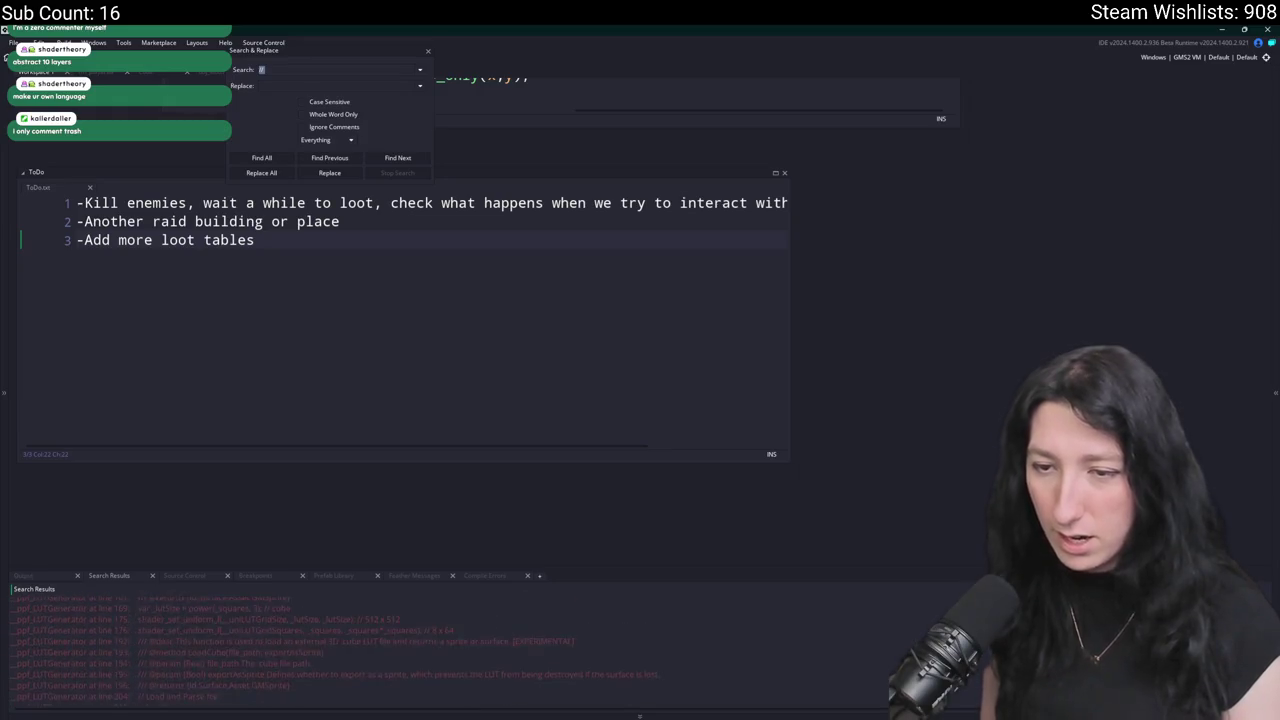
scroll(300, 640, "up", 15)
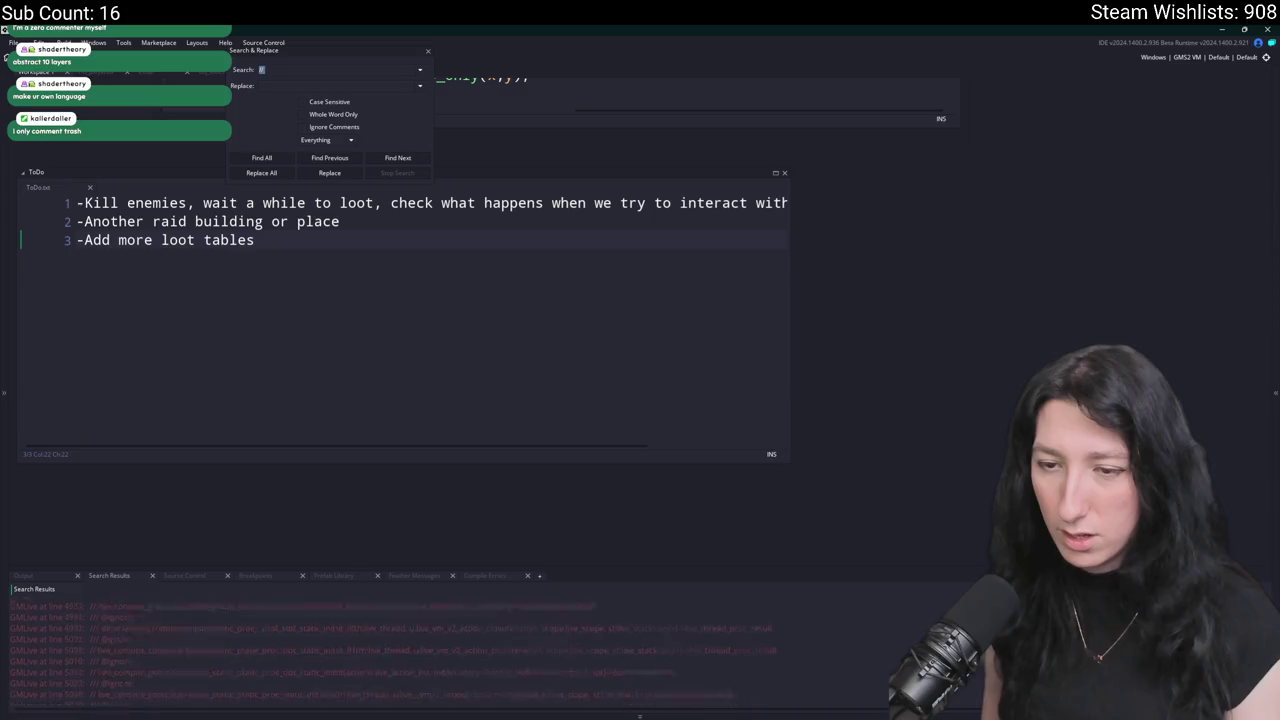
scroll(300, 640, "up", 10)
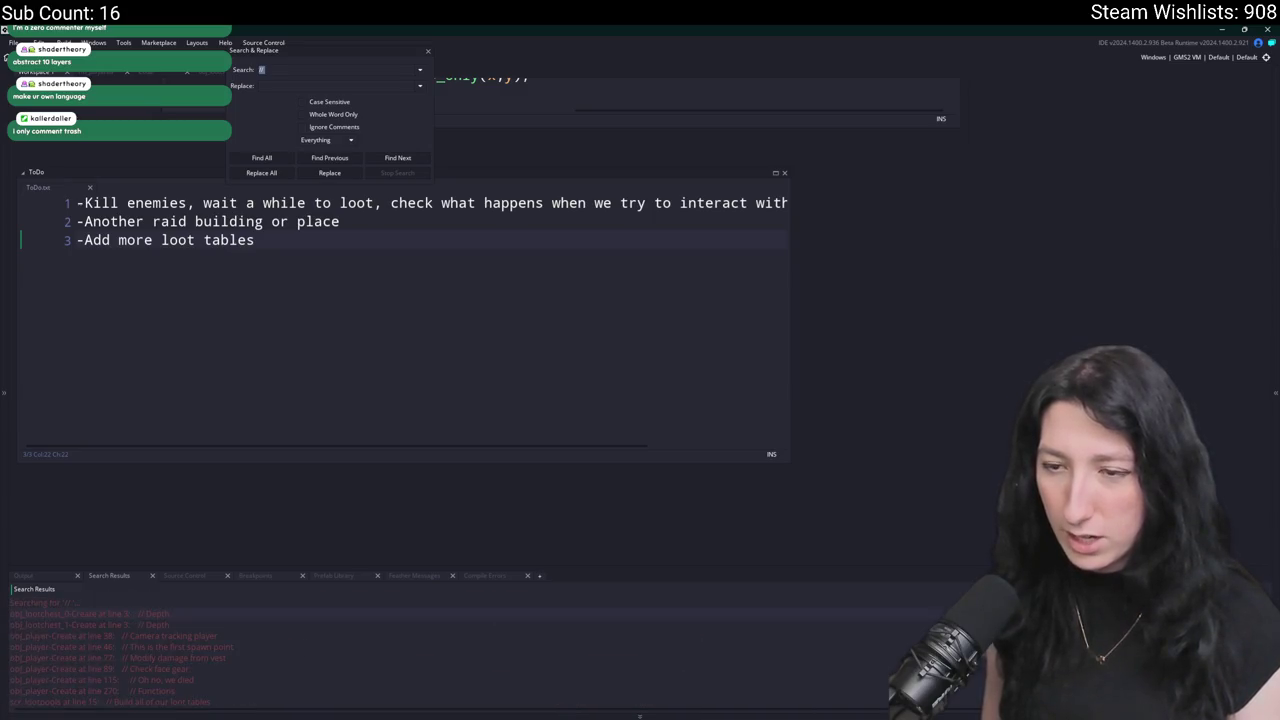
Show the Output log, close Search & Replace, and select the 'Add more loot tables' line.
left_click(57, 577)
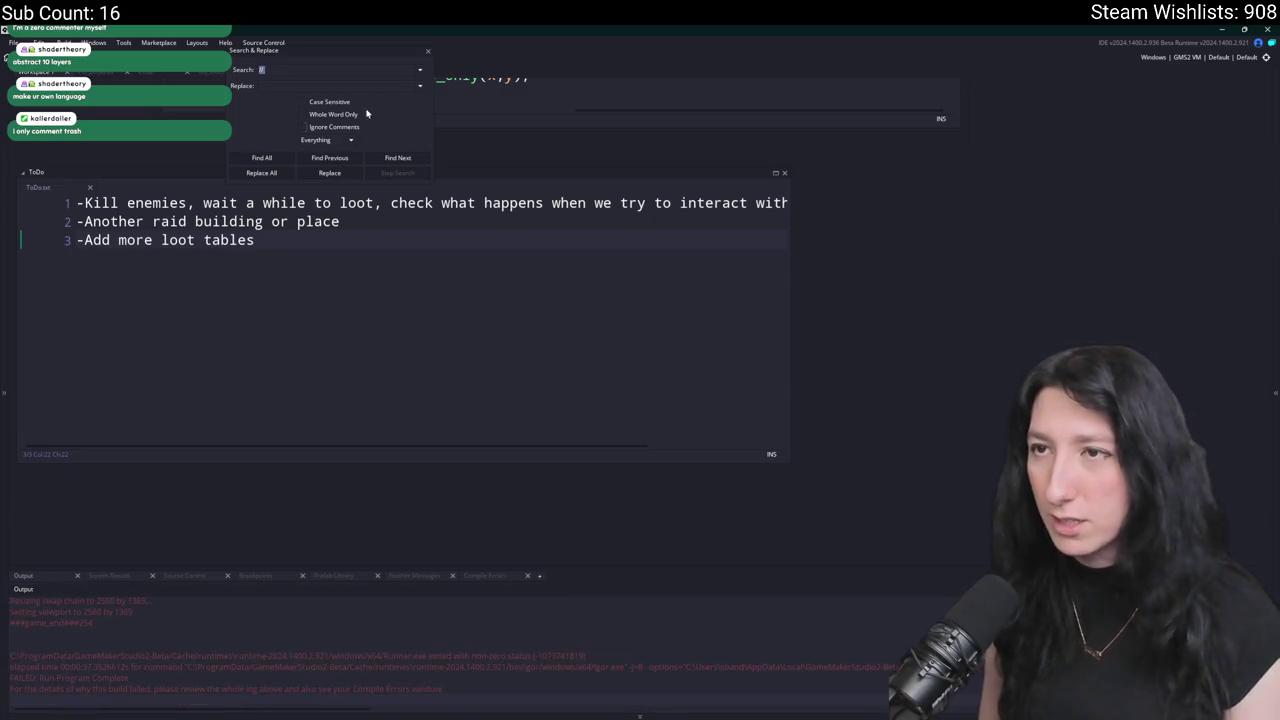
left_click(430, 52)
left_click_drag(349, 353, 495, 492)
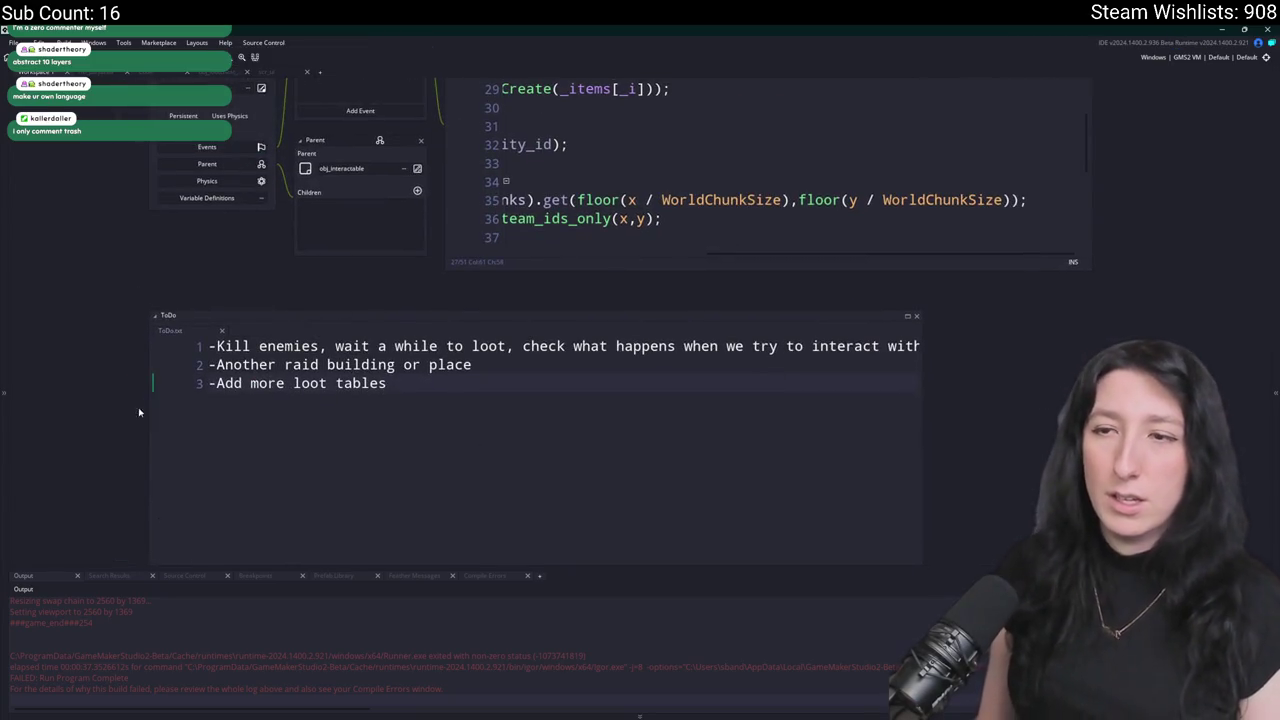
left_click_drag(436, 435, 171, 434)
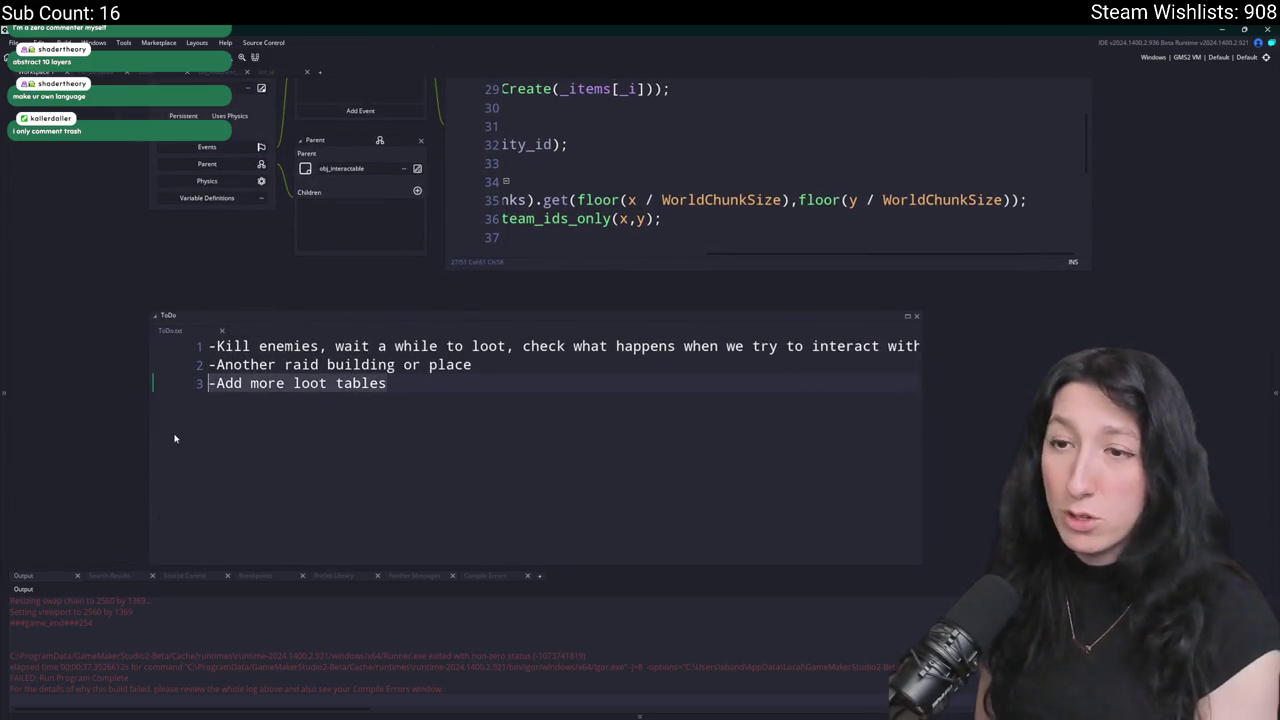
Delete the 'Add more loot tables' ToDo line and switch to the rm_playarea room editor.
key("BackSpace")
key("BackSpace")
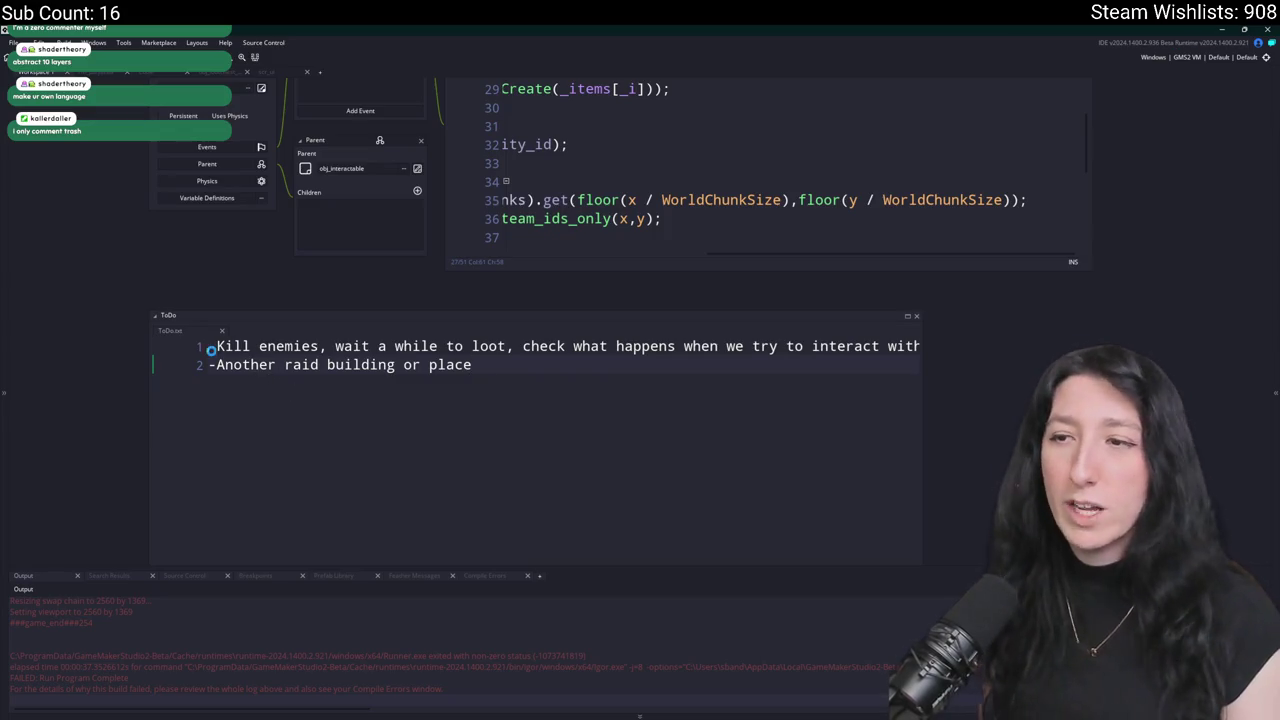
left_click(103, 79)
scroll(412, 282, "down", 2)
scroll(412, 283, "right", 3)
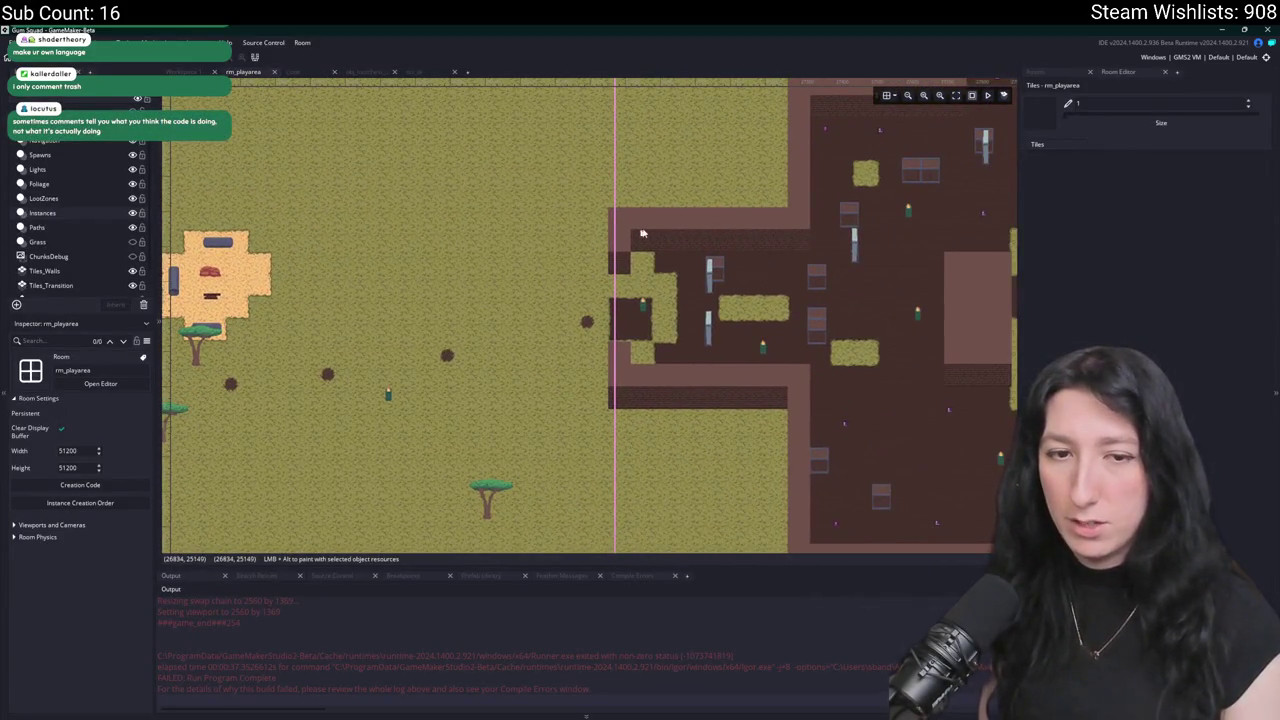
scroll(664, 256, "right", 10)
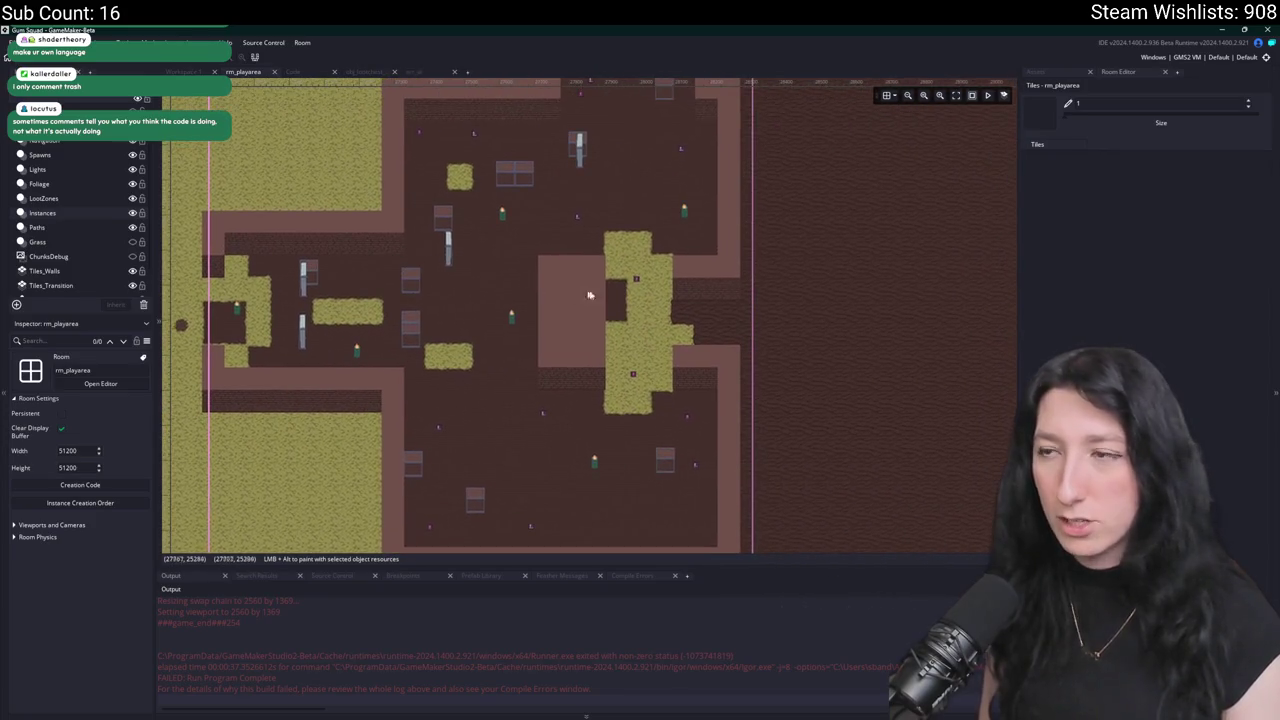
scroll(452, 260, "down", 2)
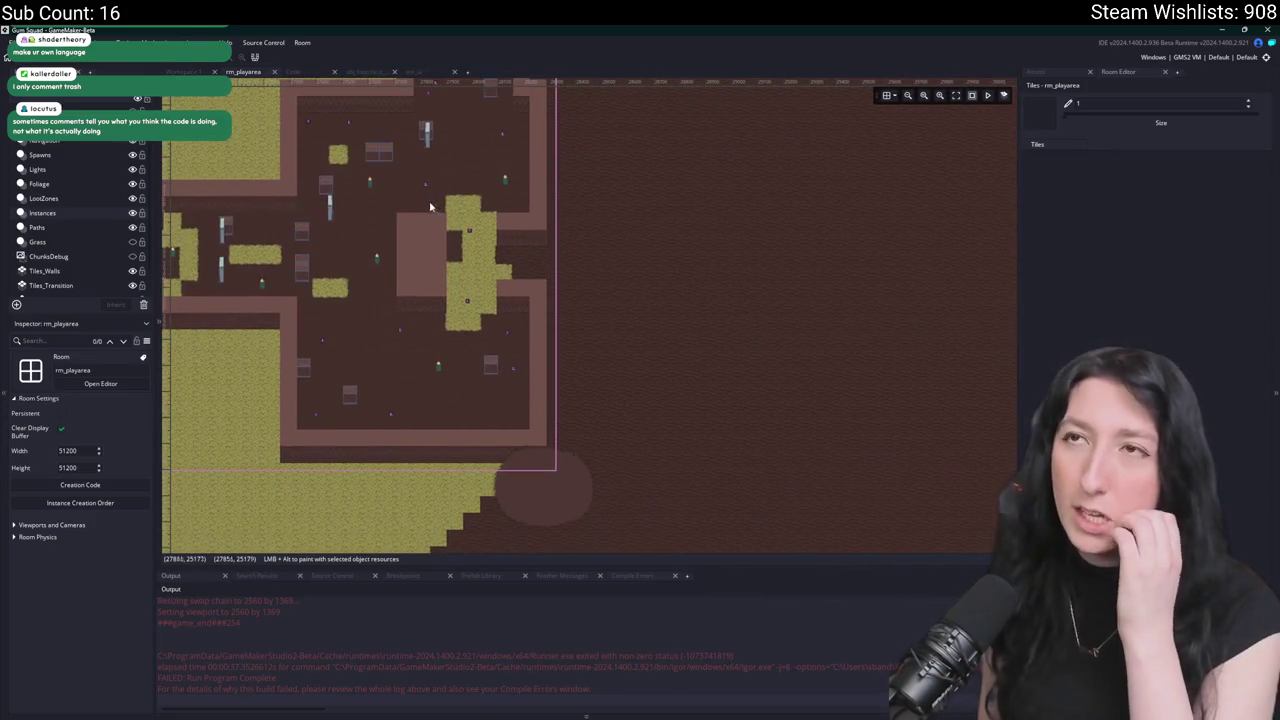
scroll(292, 287, "down", 4)
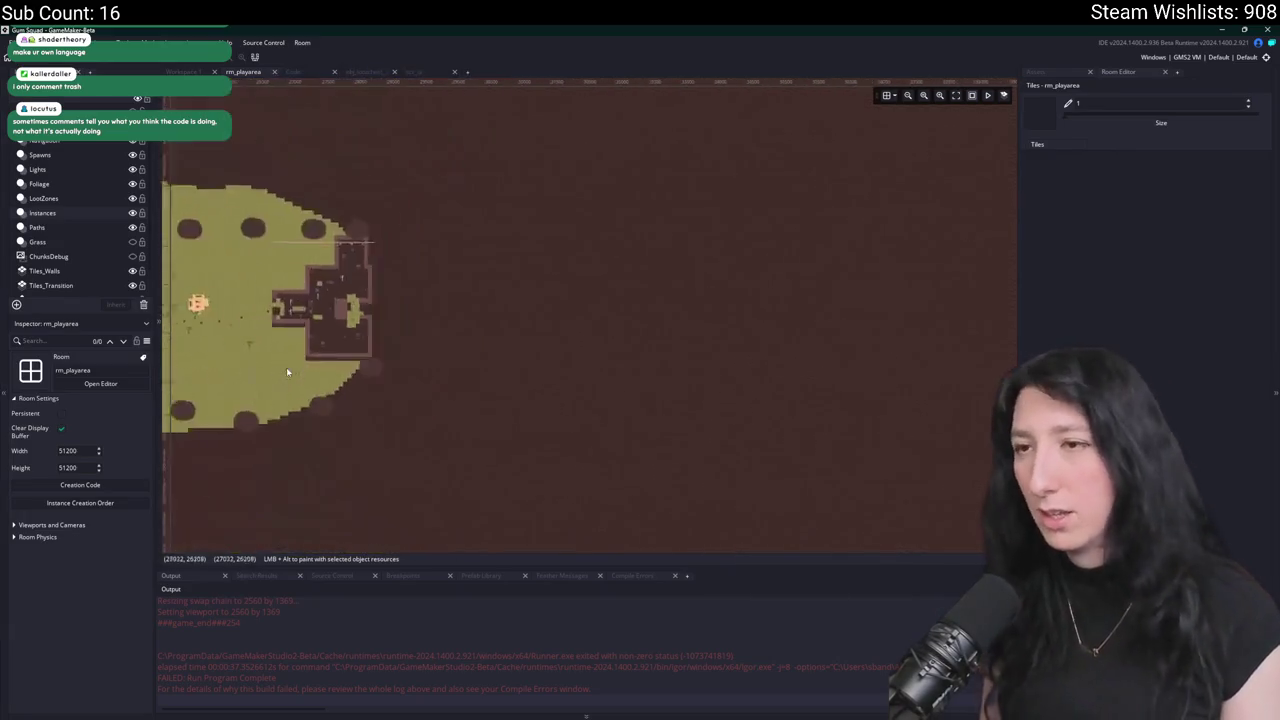
Pan across the rm_playarea map and bring up the project asset list.
left_click_drag(292, 287, 376, 284)
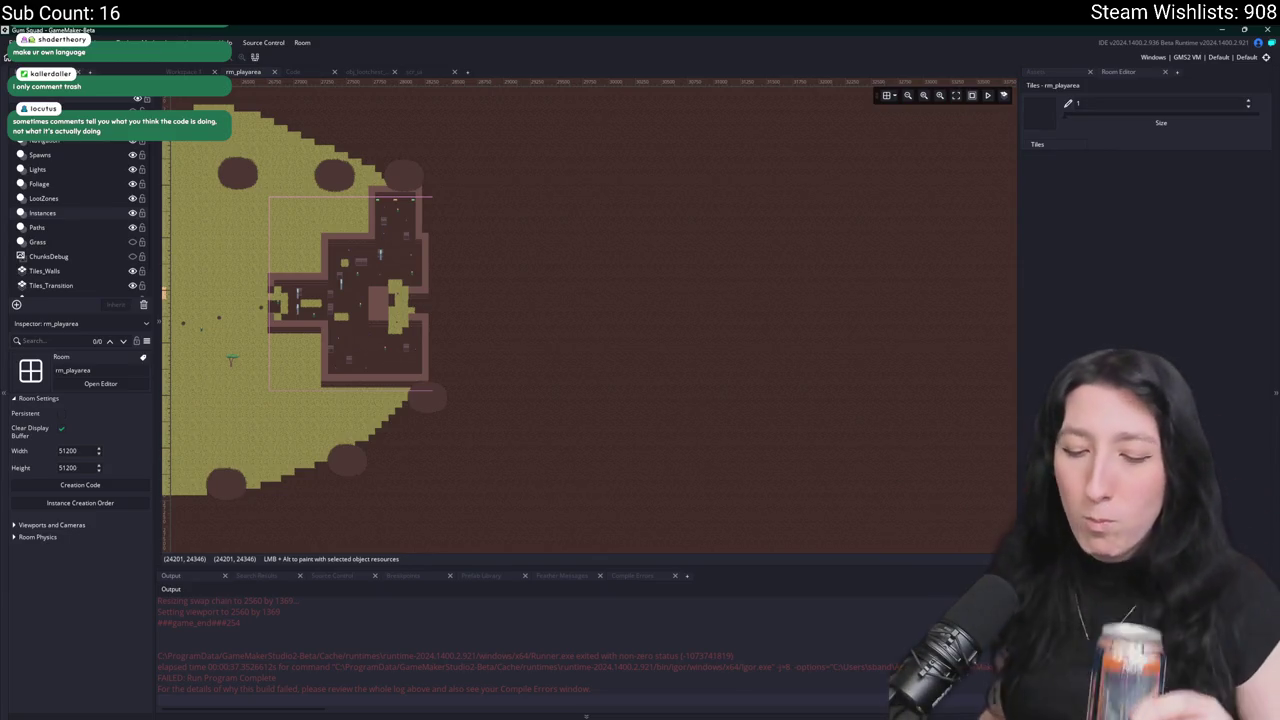
scroll(505, 285, "up", 5)
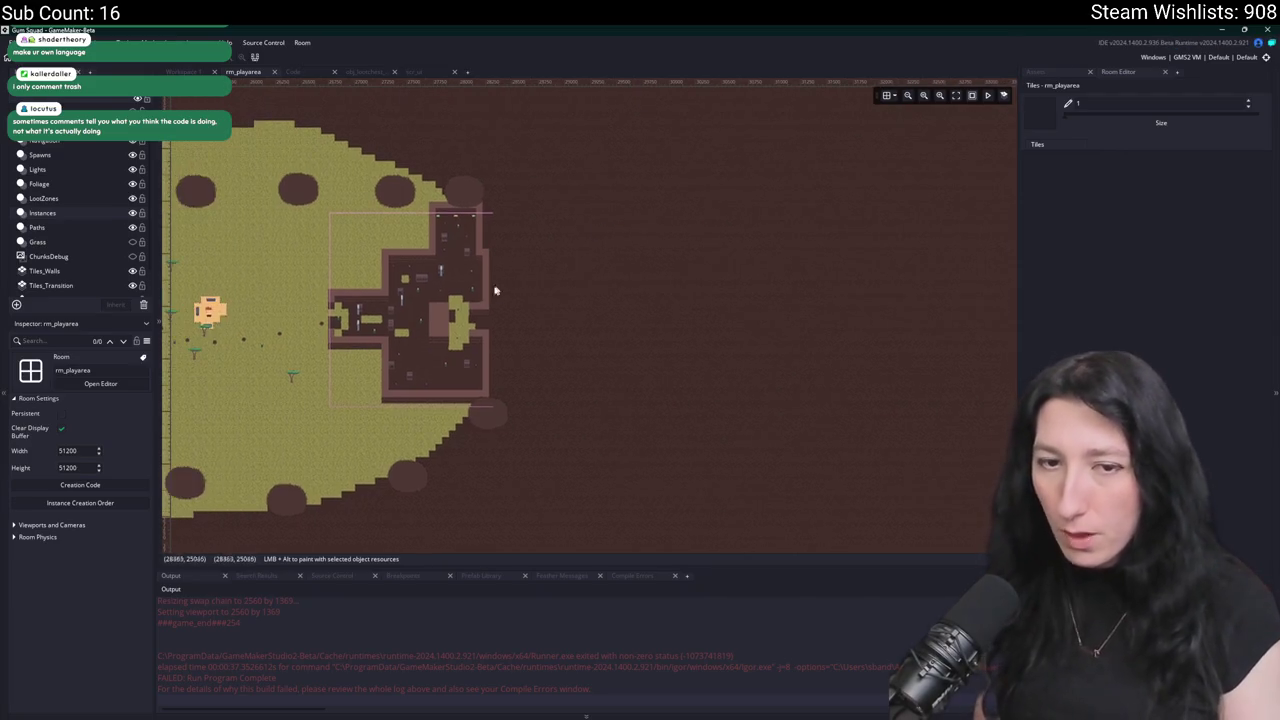
scroll(511, 285, "down", 4)
scroll(546, 258, "up", 3)
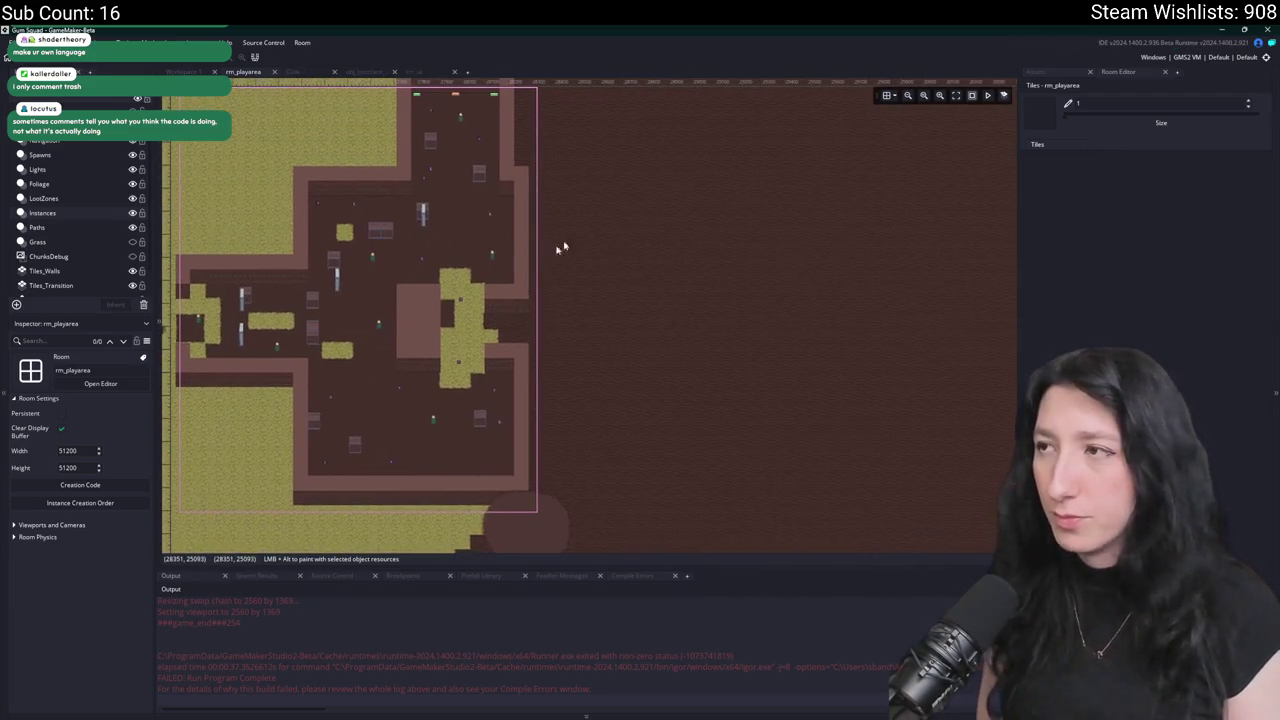
left_click(1072, 78)
scroll(700, 200, "down", 4)
Pan the rm_playarea view over the building.
scroll(509, 269, "up", 6)
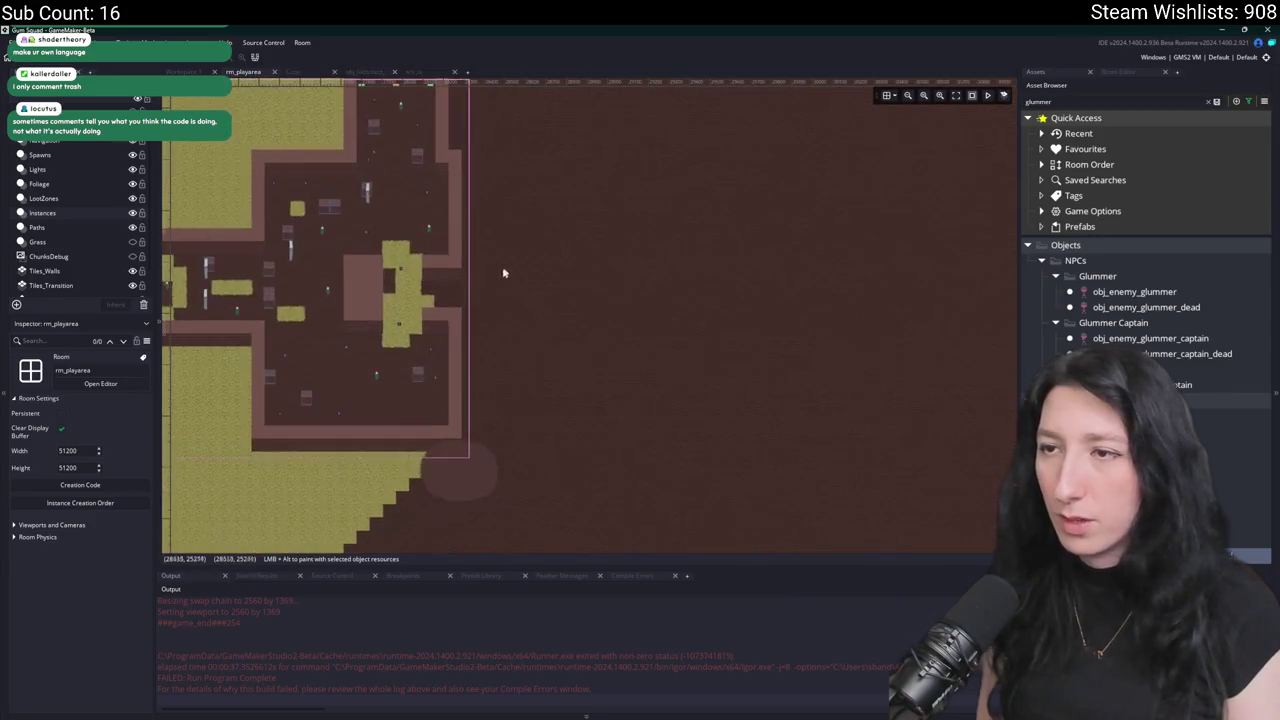
scroll(500, 277, "up", 1)
scroll(73, 293, "down", 1)
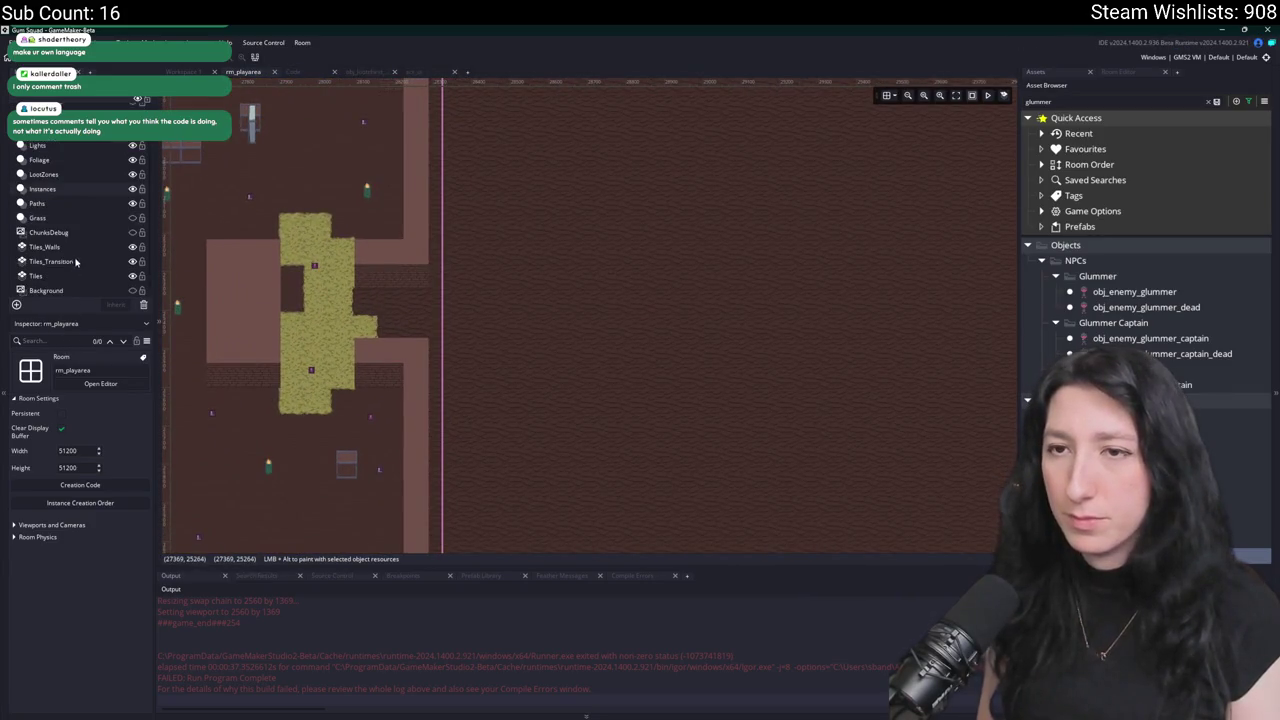
scroll(590, 275, "down", 2)
scroll(663, 266, "down", 2)
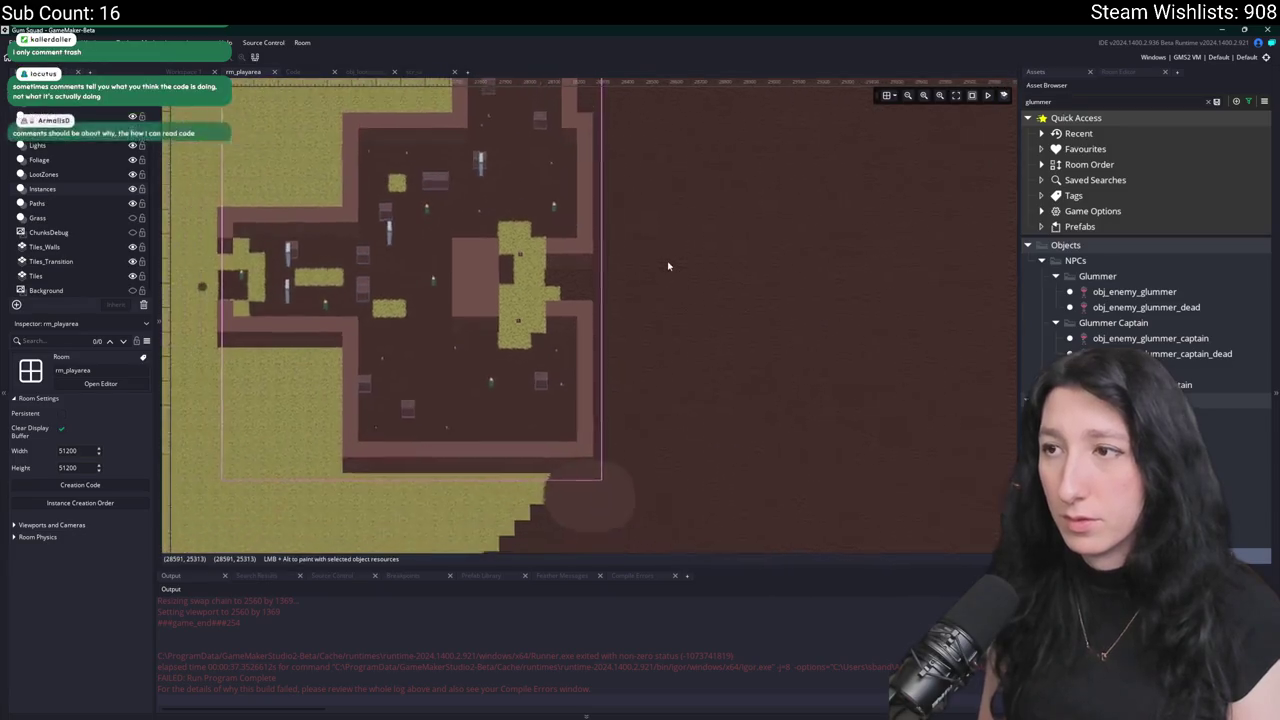
scroll(663, 266, "up", 1)
left_click_drag(776, 210, 691, 230)
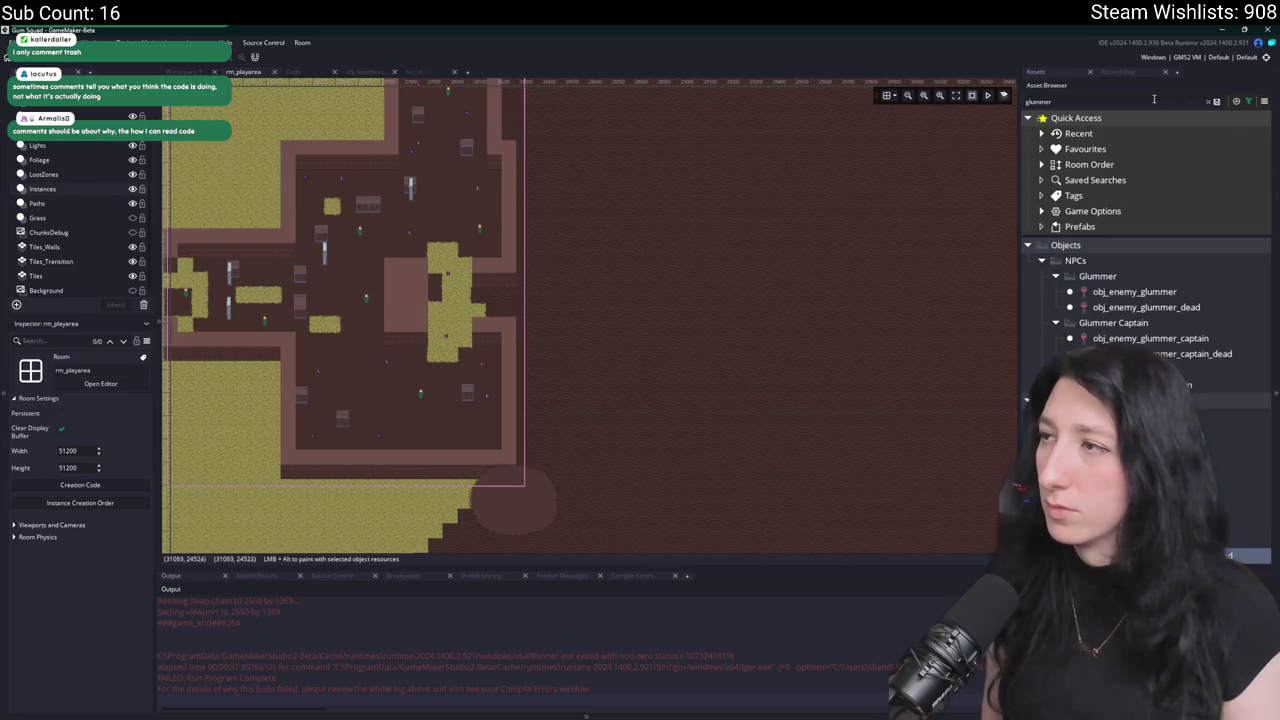
Filter the Asset Browser for sand assets, select obj_sand_path0_node, and frame the empty dirt floor.
type("sabo")
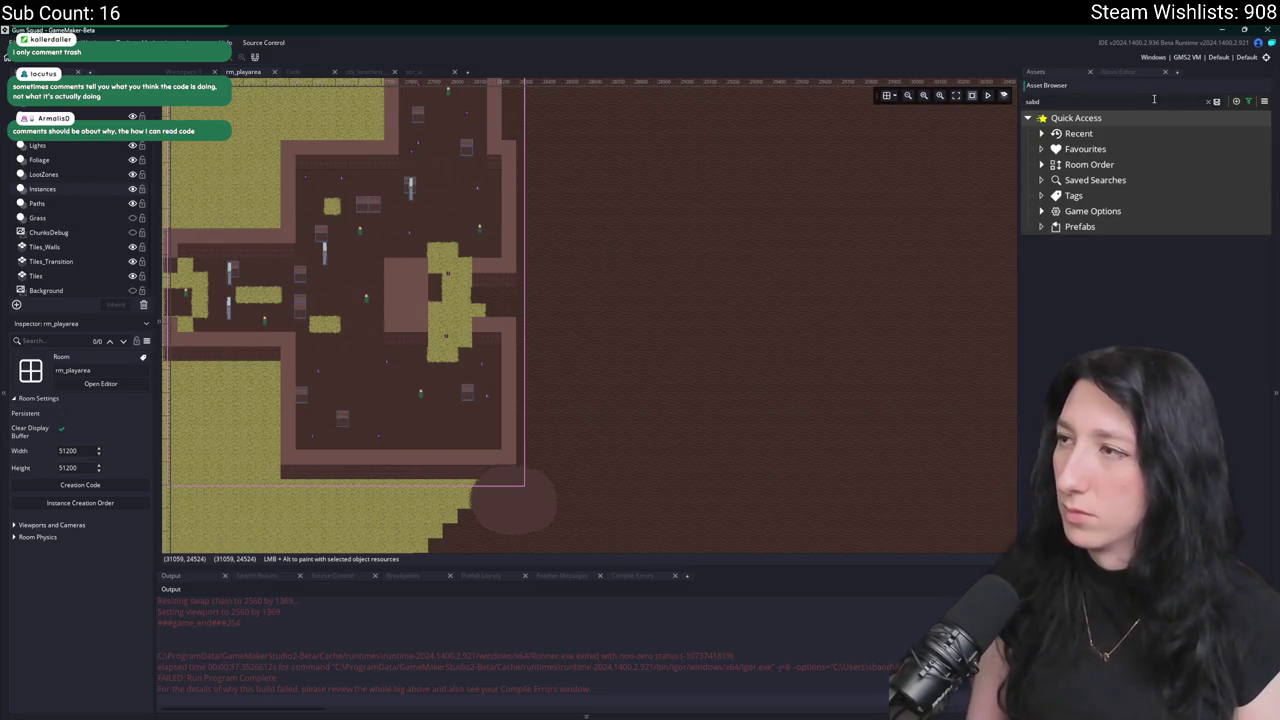
key("BackSpace")
key("BackSpace")
type("n")
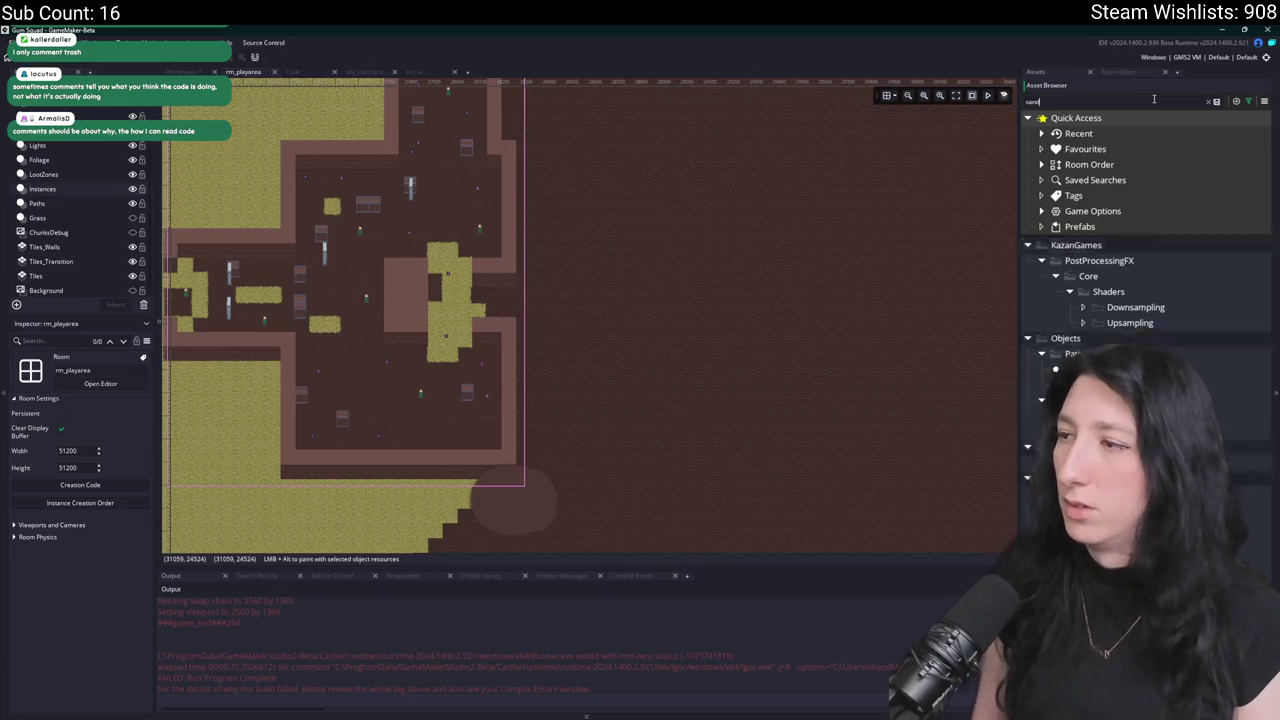
left_click(1120, 276)
scroll(540, 310, "up", 3)
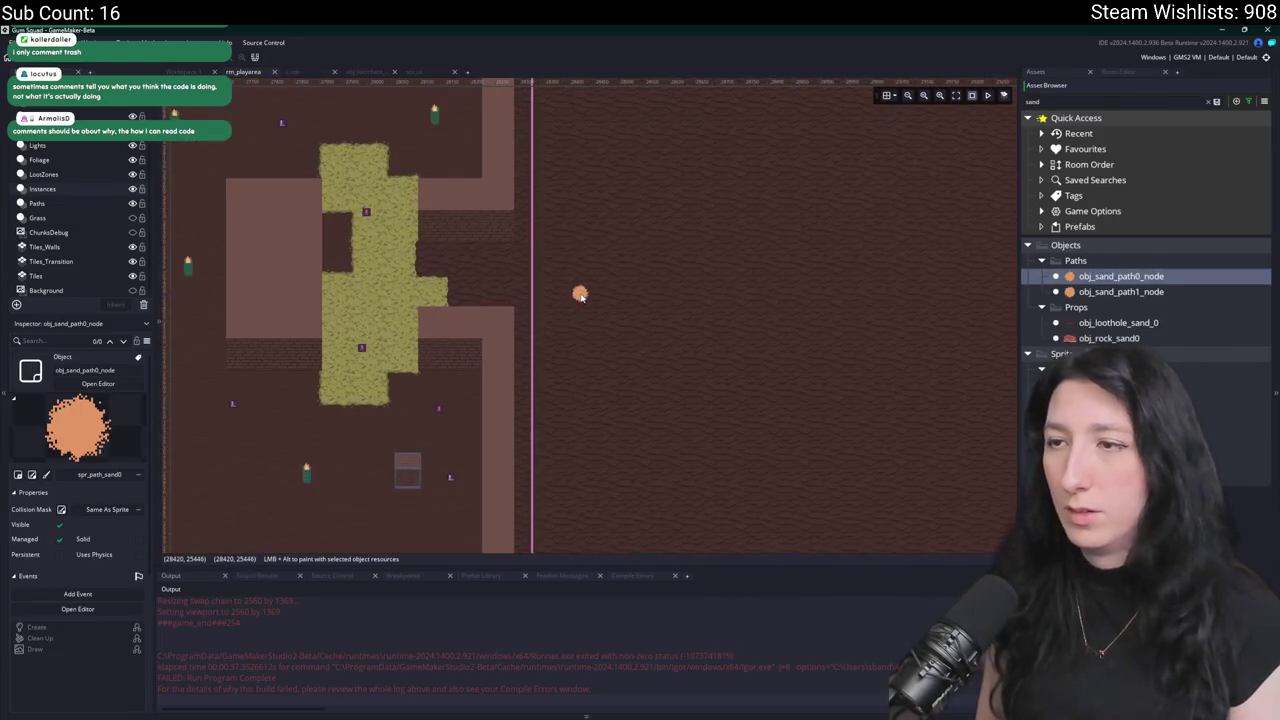
left_click_drag(601, 288, 420, 308)
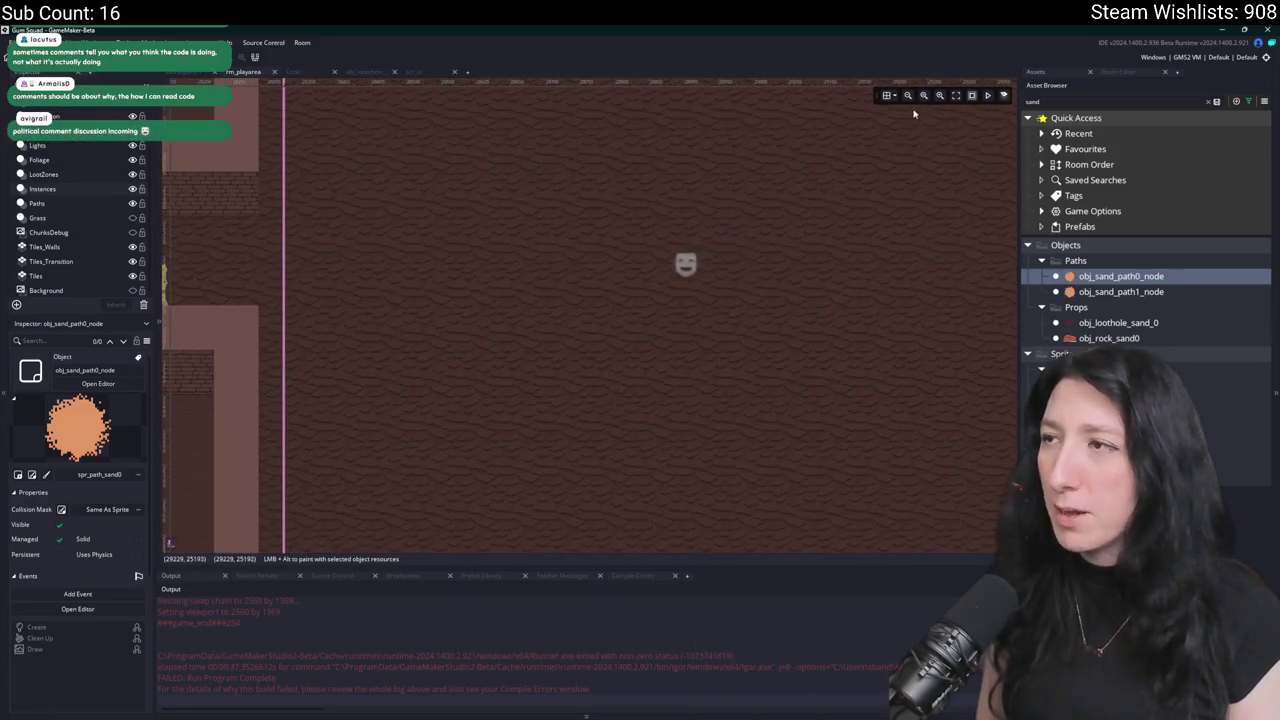
left_click_drag(551, 590, 637, 590)
key("super")
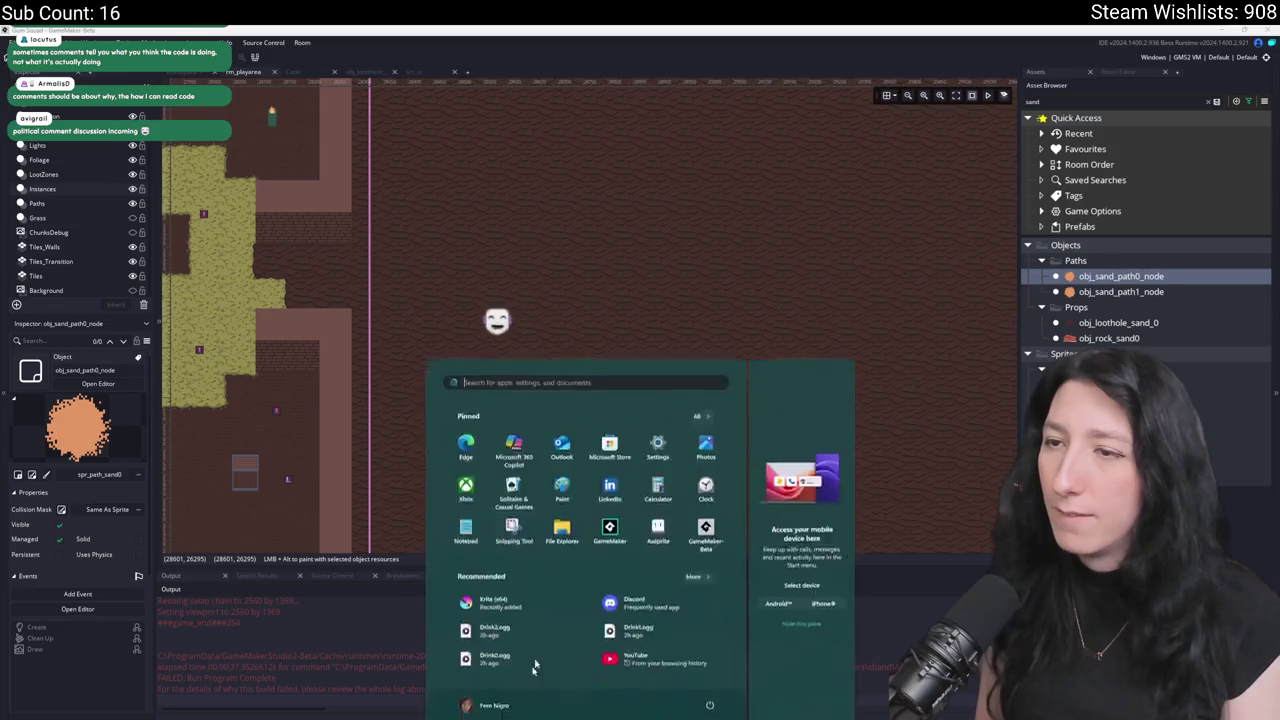
Launch the Snipping Tool with 'snip' and capture a rectangle of the empty dirt floor.
type("snipping Tool")
key("Return")
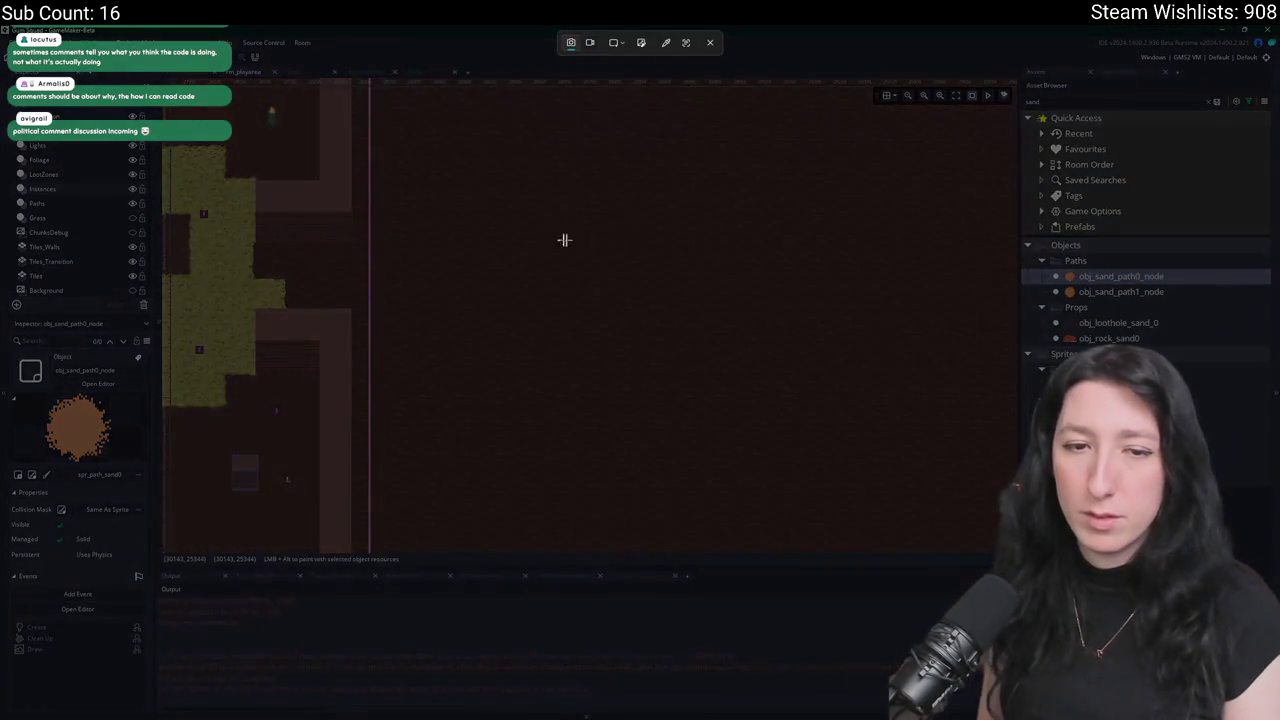
mouse_move(380, 121)
left_mouse_down()
mouse_move(663, 477)
mouse_move(723, 523)
mouse_move(947, 529)
mouse_move(1010, 556)
mouse_move(986, 521)
left_mouse_up()
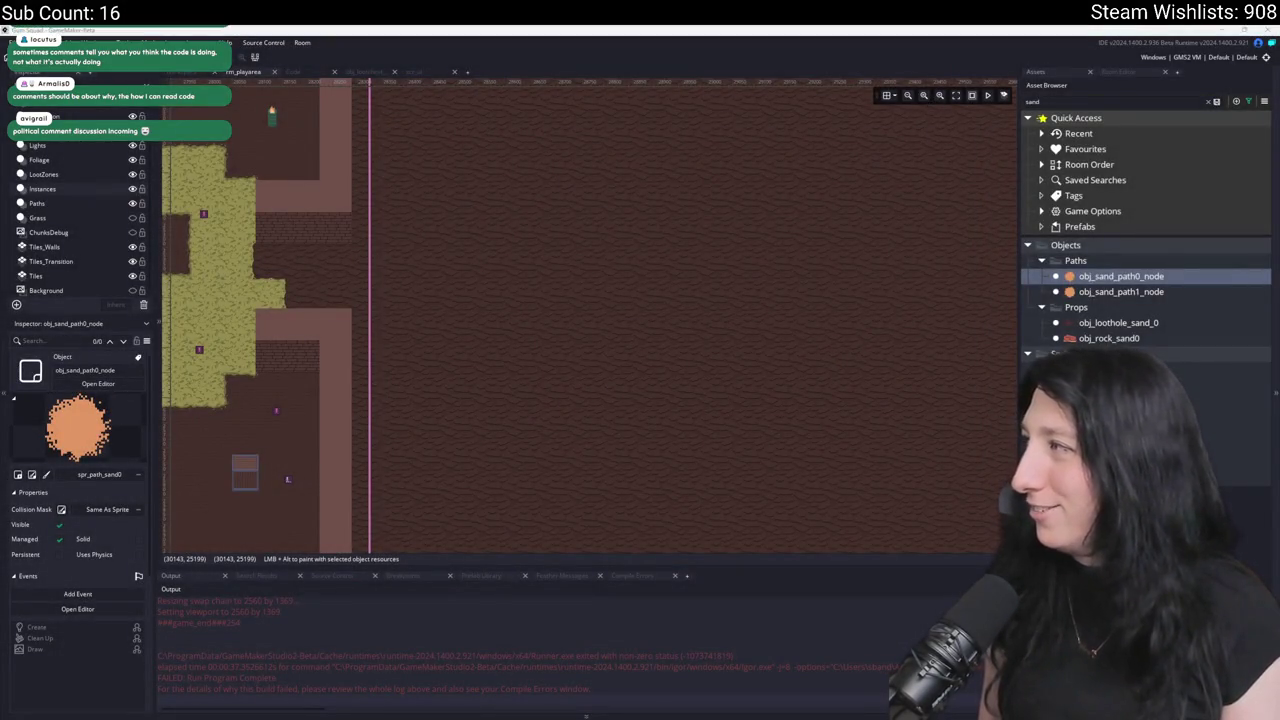
key("alt+Tab")
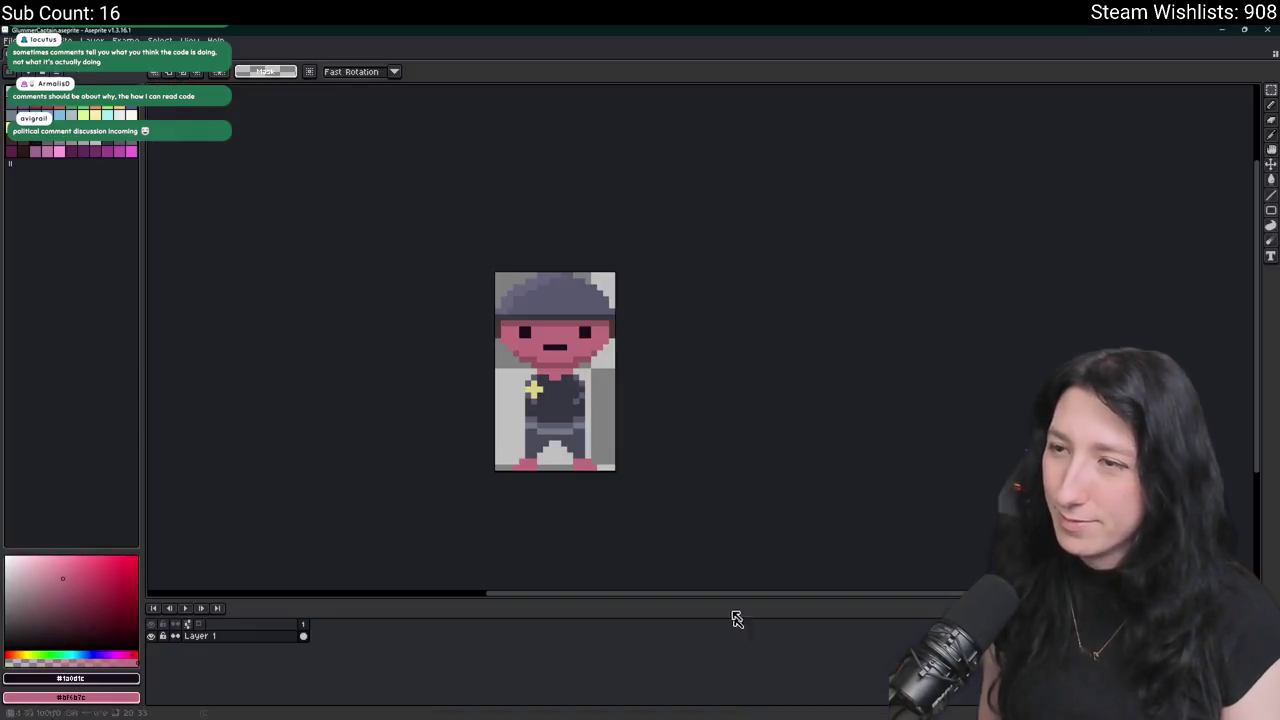
Create a 1208×792 sprite from the clipboard dirt-floor capture and add an empty layer.
key("alt+f")
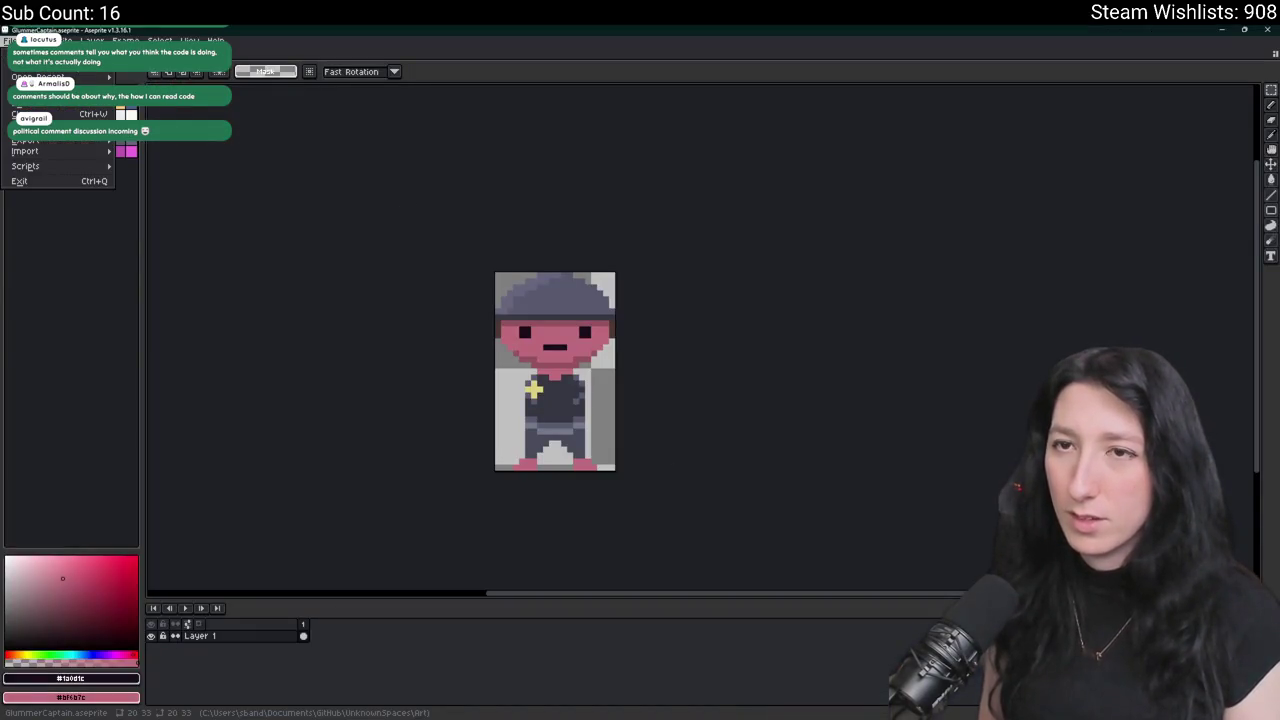
key("n")
key("Return")
key("ctrl+v")
scroll(686, 403, "down", 3)
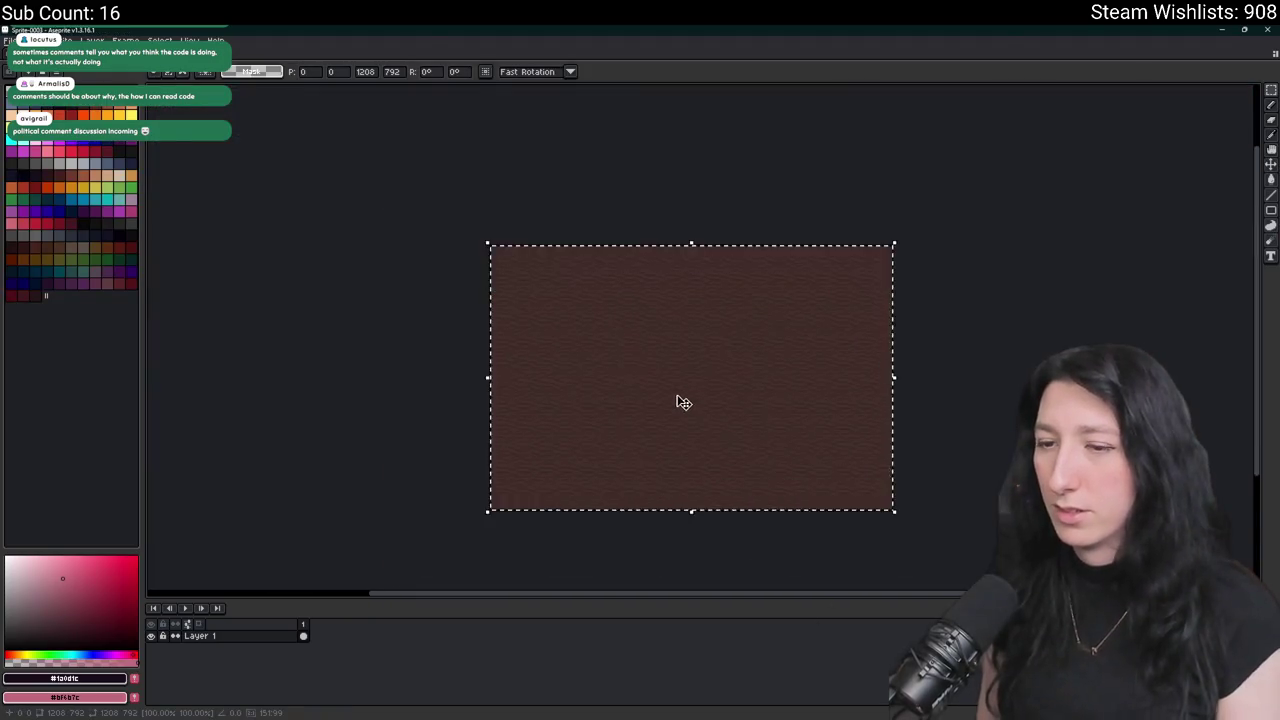
left_click_drag(686, 403, 592, 289)
key("shift+n")
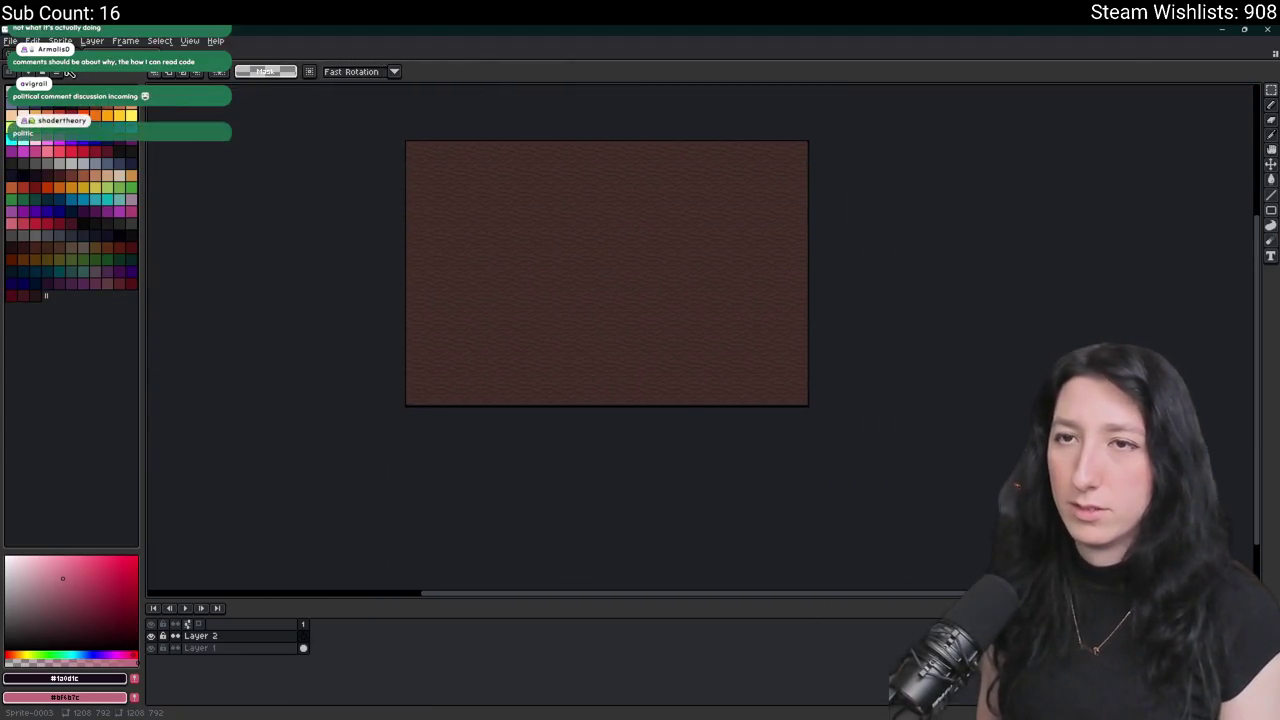
Load a new palette from one of the game's art PNG files.
left_click(63, 72)
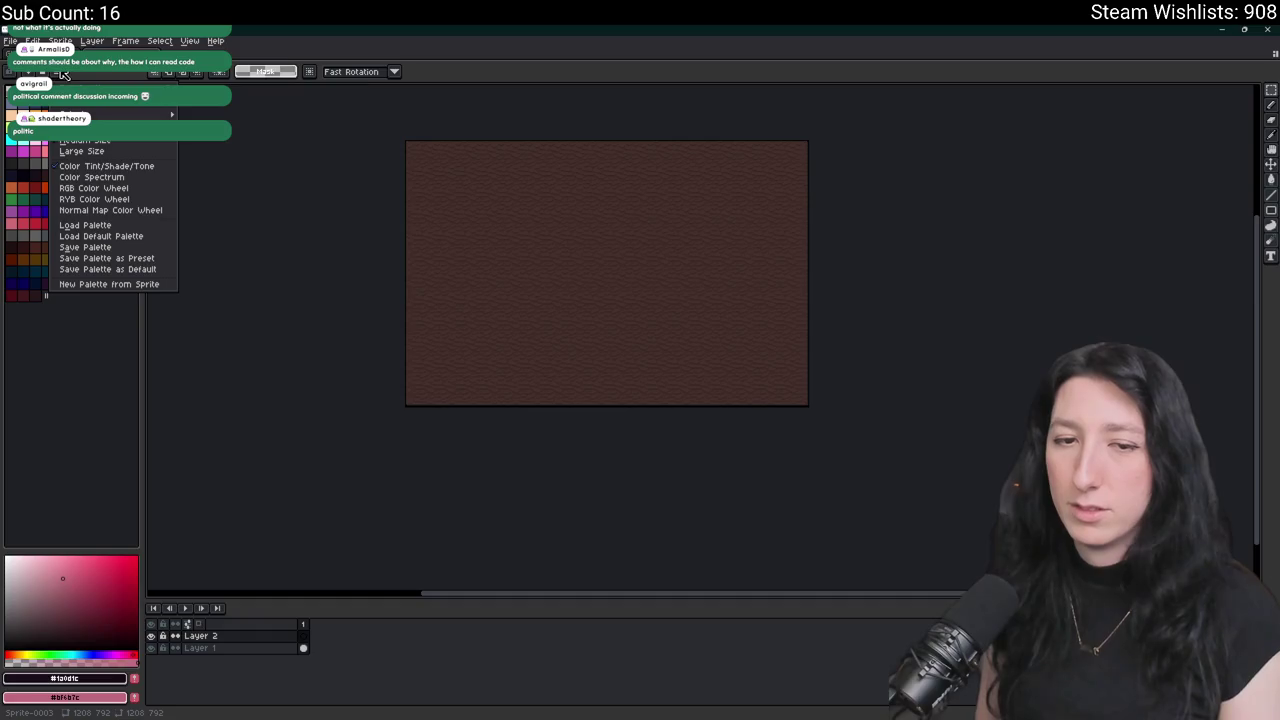
left_click(85, 225)
scroll(460, 290, "down", 10)
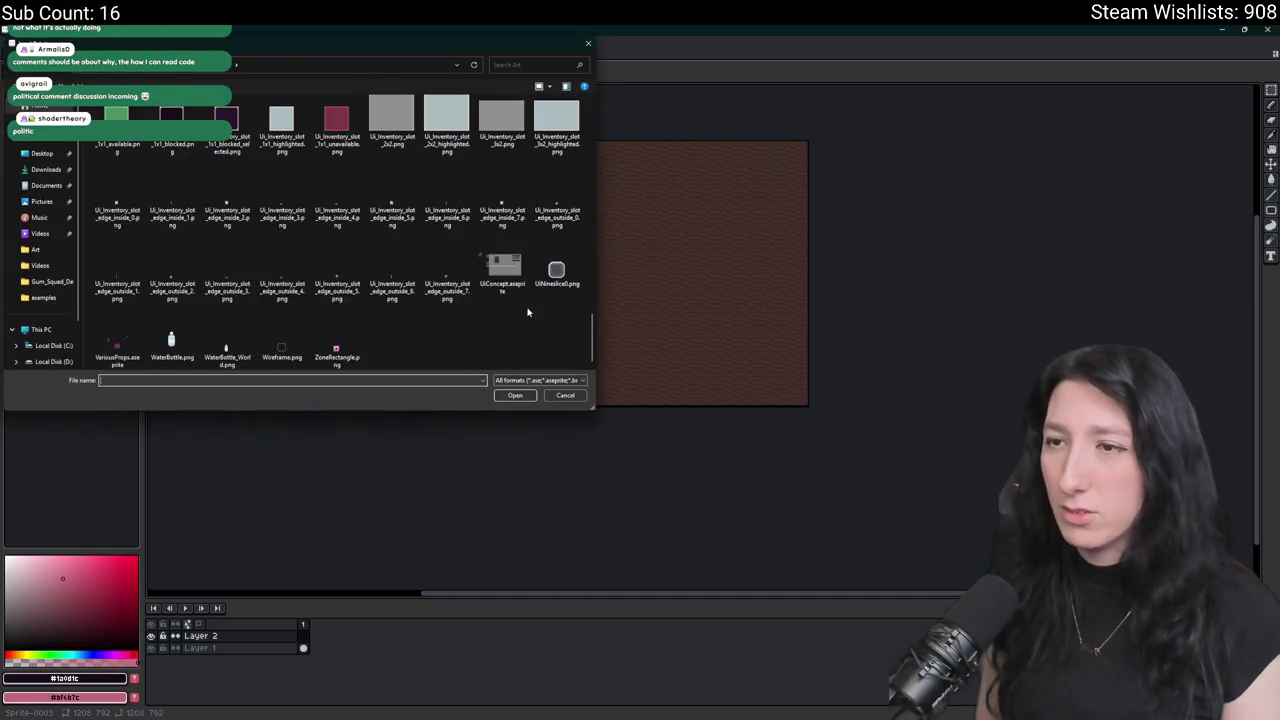
scroll(400, 287, "up", 5)
scroll(285, 205, "down", 3)
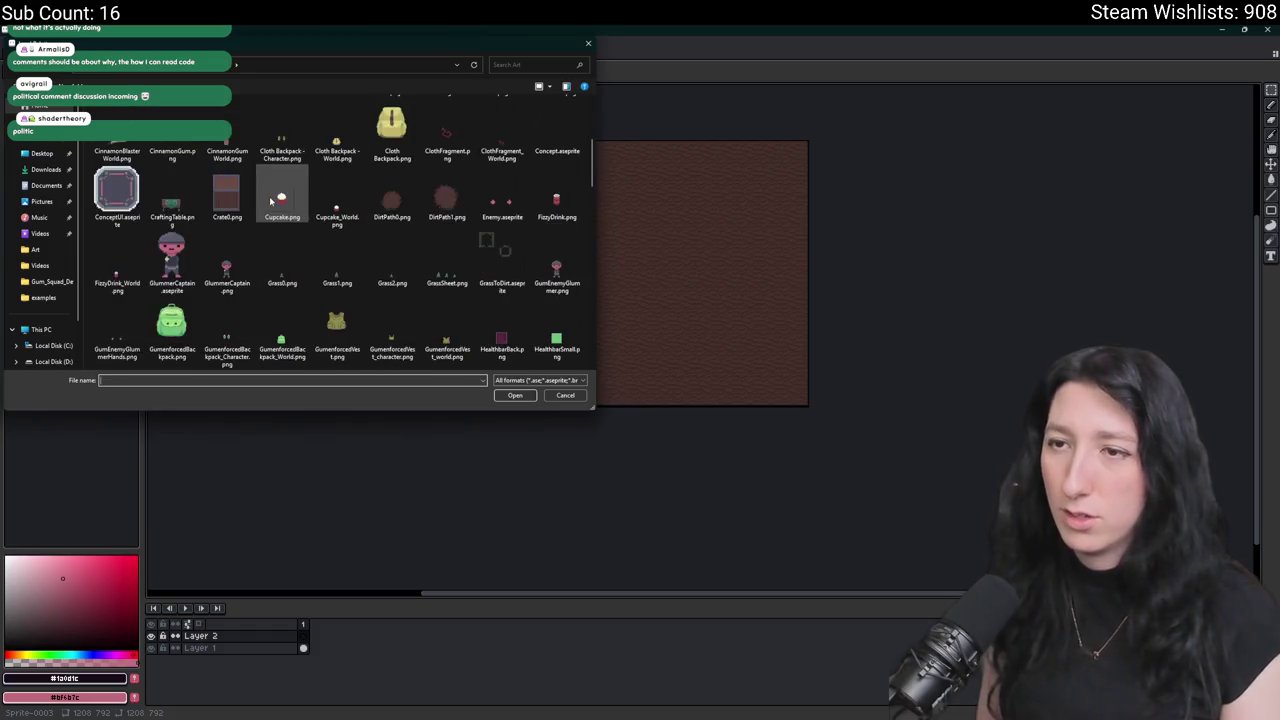
scroll(170, 205, "down", 15)
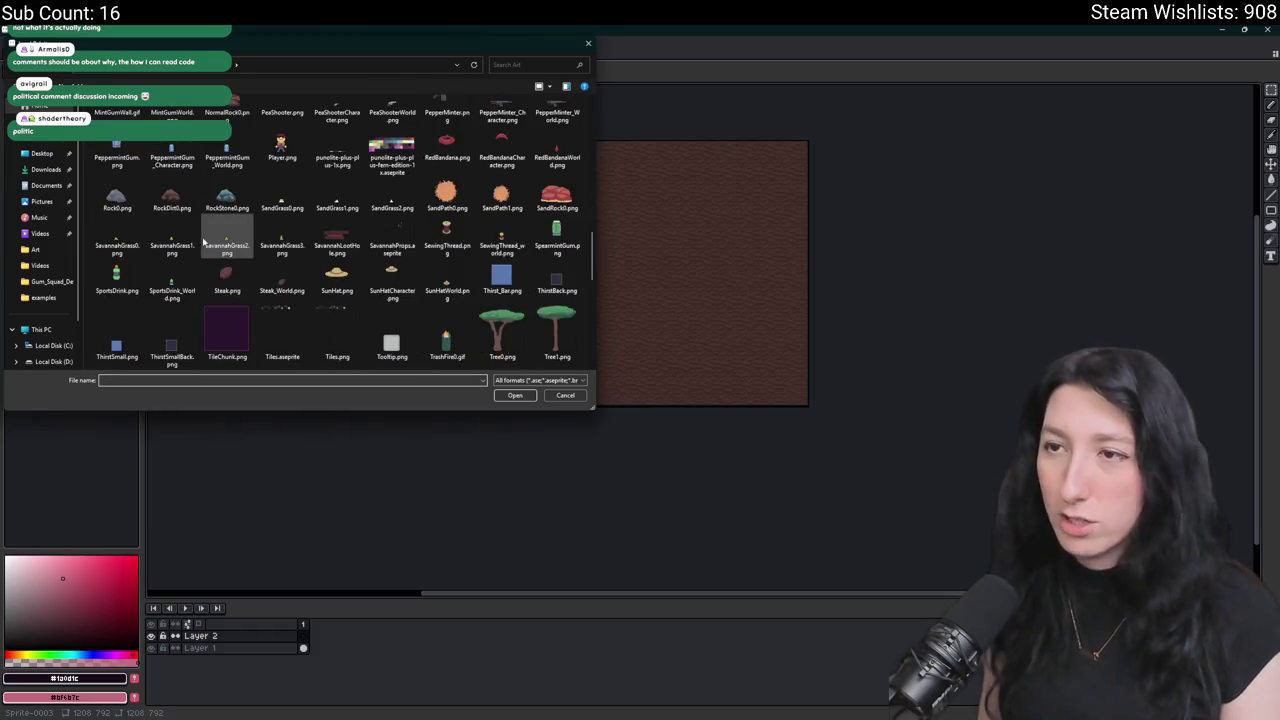
double_click(392, 155)
scroll(454, 206, "up", 3)
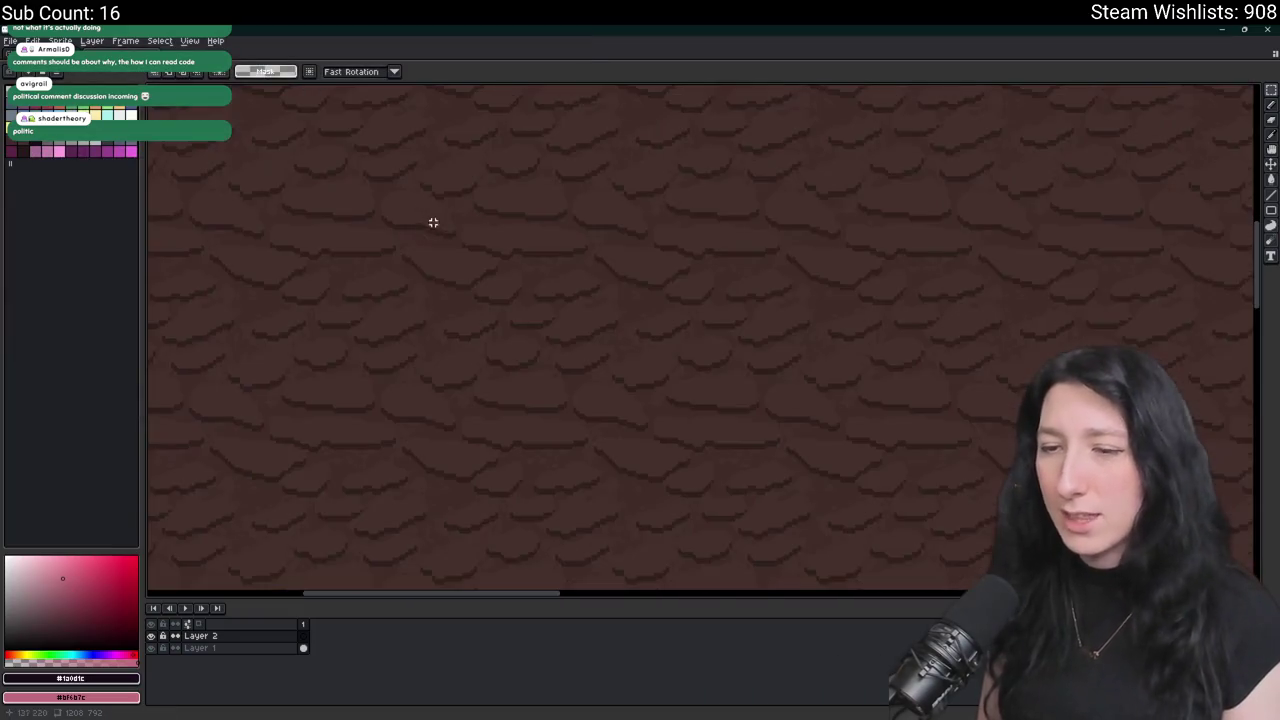
Paint a large dark round patch on Layer 2 with the pencil, undoing a stray pink stroke.
scroll(499, 113, "down", 2)
key("b")
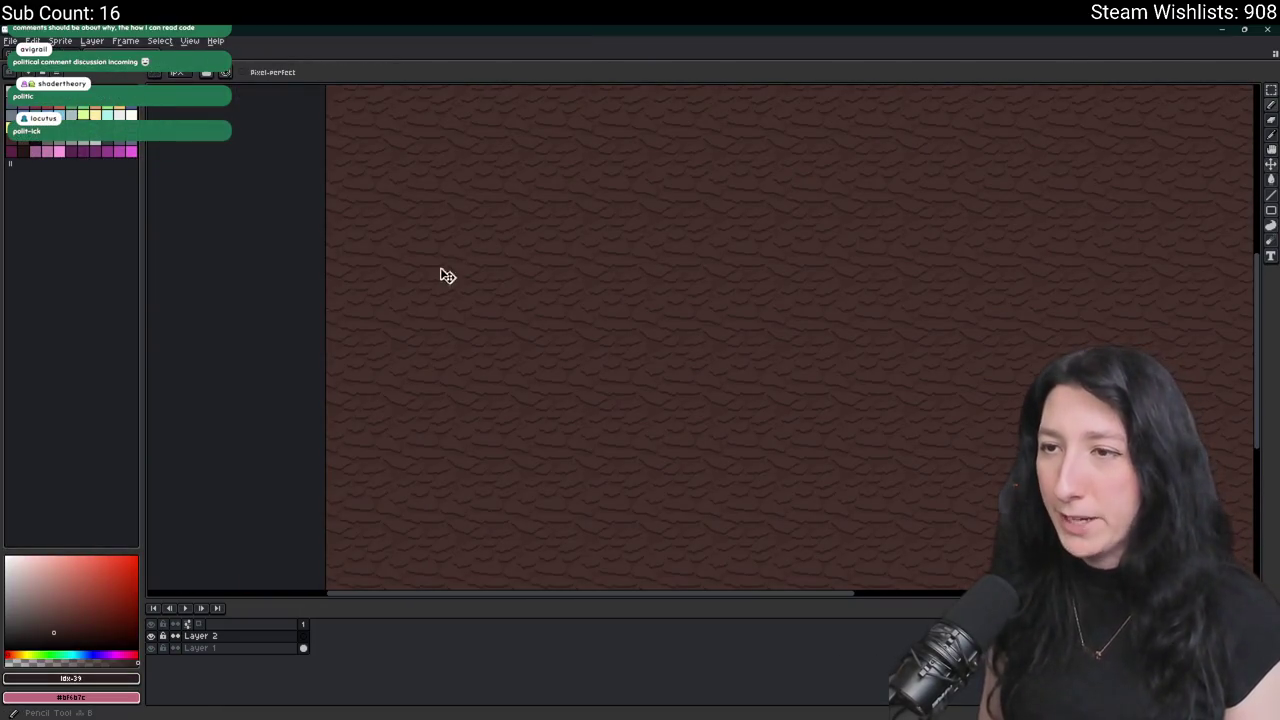
scroll(409, 285, "up", 2)
scroll(651, 451, "up", 6)
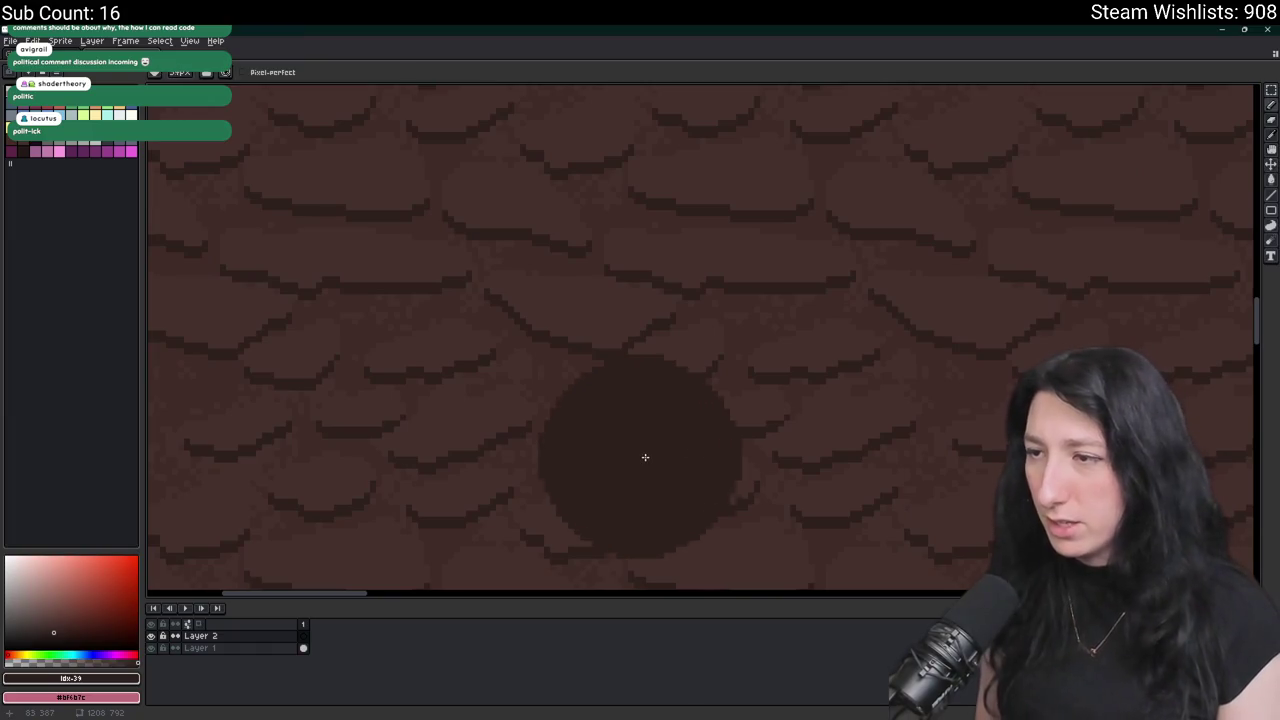
scroll(645, 457, "down", 1)
scroll(645, 457, "up", 1)
scroll(611, 414, "down", 3)
scroll(611, 400, "up", 1)
left_click_drag(613, 381, 613, 417)
mouse_move(644, 437)
left_mouse_down()
mouse_move(609, 337)
mouse_move(500, 317)
left_mouse_up()
key("ctrl+z")
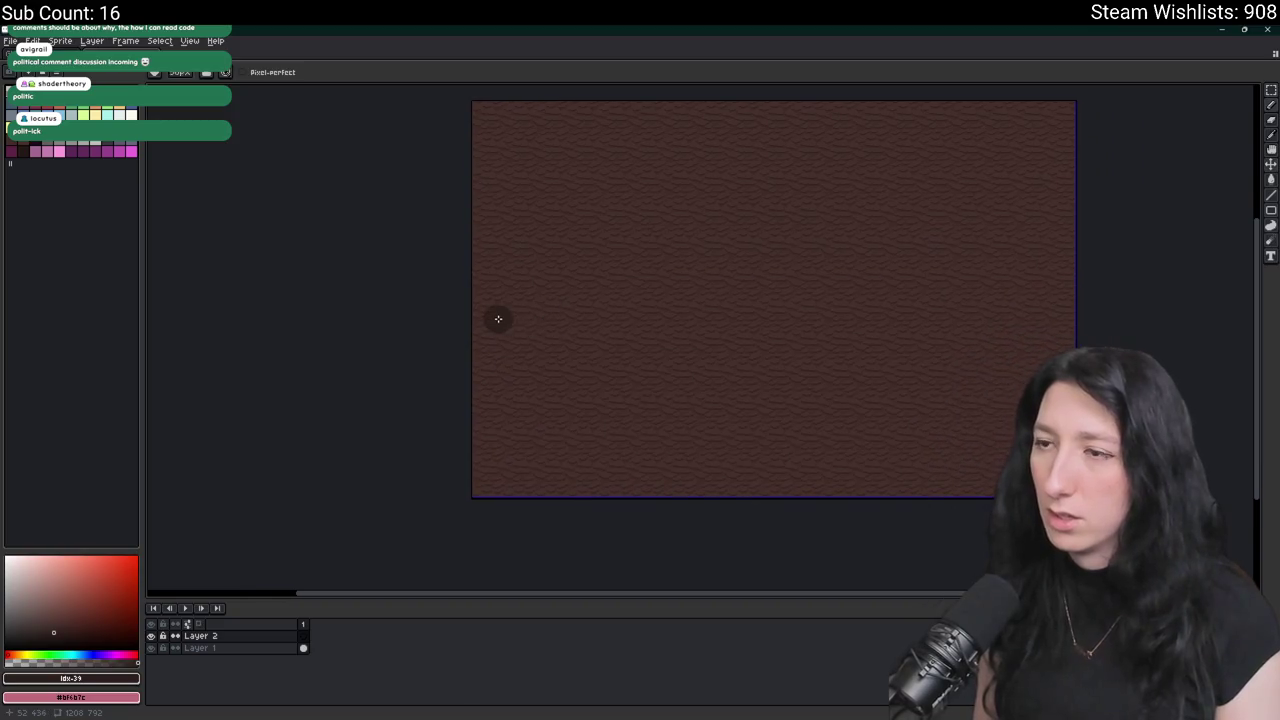
scroll(569, 326, "up", 3)
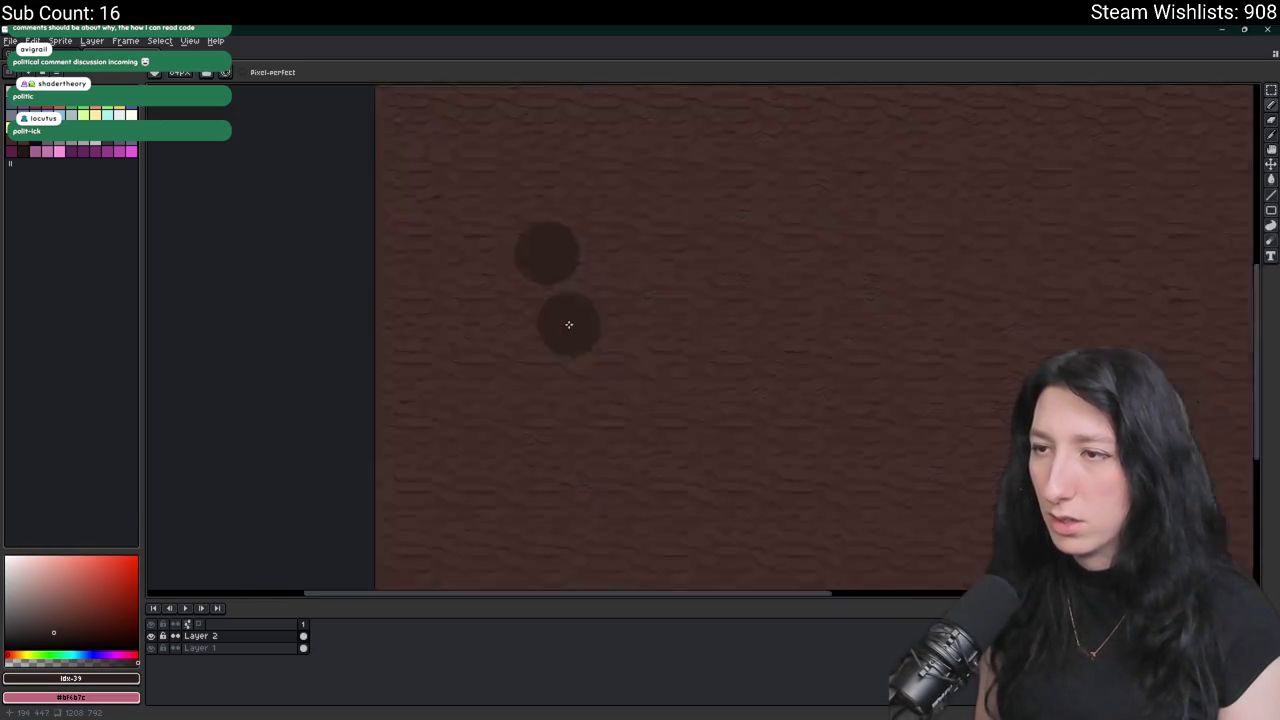
mouse_move(577, 323)
left_mouse_down()
mouse_move(611, 314)
mouse_move(622, 327)
mouse_move(554, 351)
mouse_move(591, 300)
left_mouse_up()
scroll(580, 300, "down", 4)
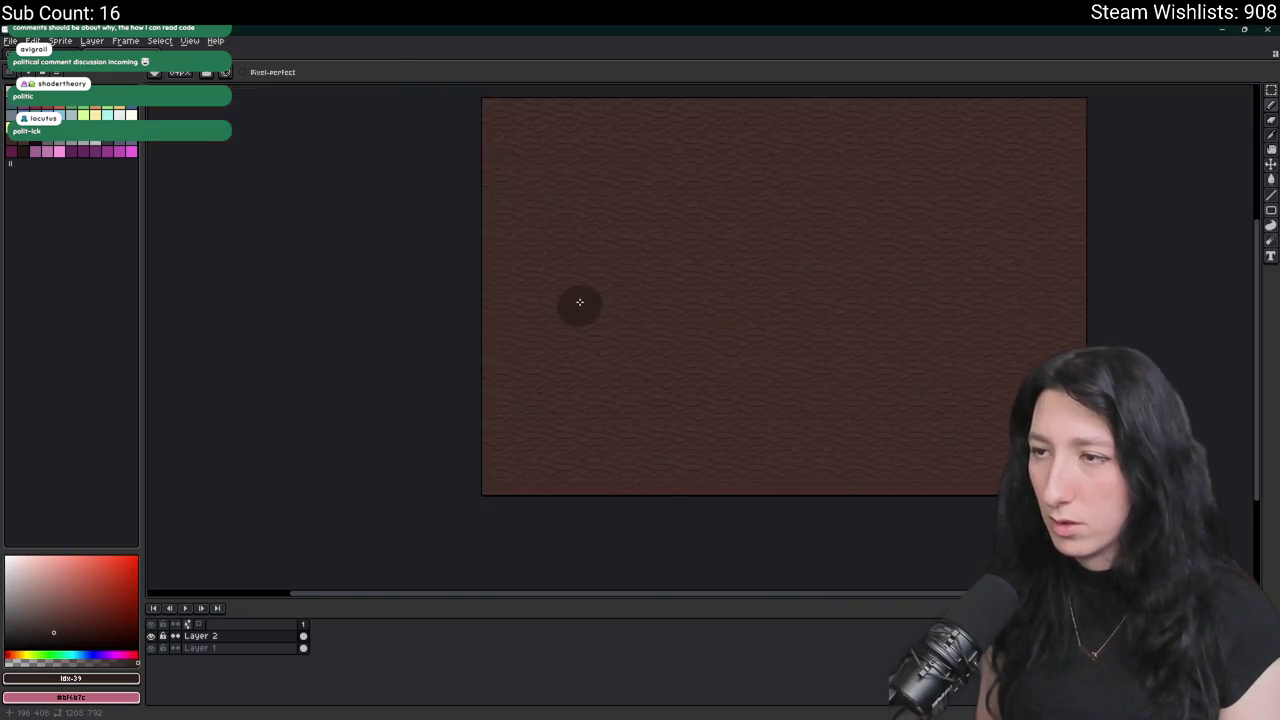
scroll(568, 328, "up", 3)
Roughen the dark patch's top edge with the Jumble tool.
left_click(1262, 244)
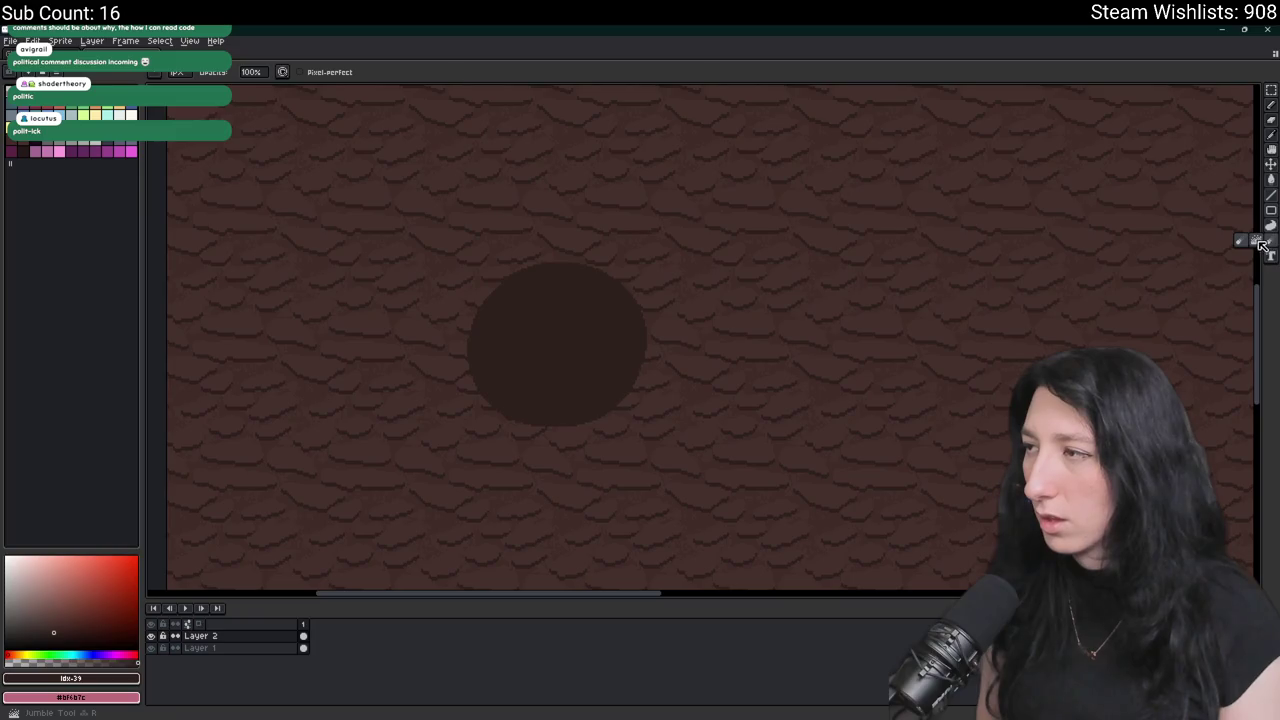
mouse_move(551, 300)
left_mouse_down()
mouse_move(529, 320)
mouse_move(527, 364)
mouse_move(603, 363)
mouse_move(577, 311)
left_mouse_up()
scroll(605, 390, "down", 4)
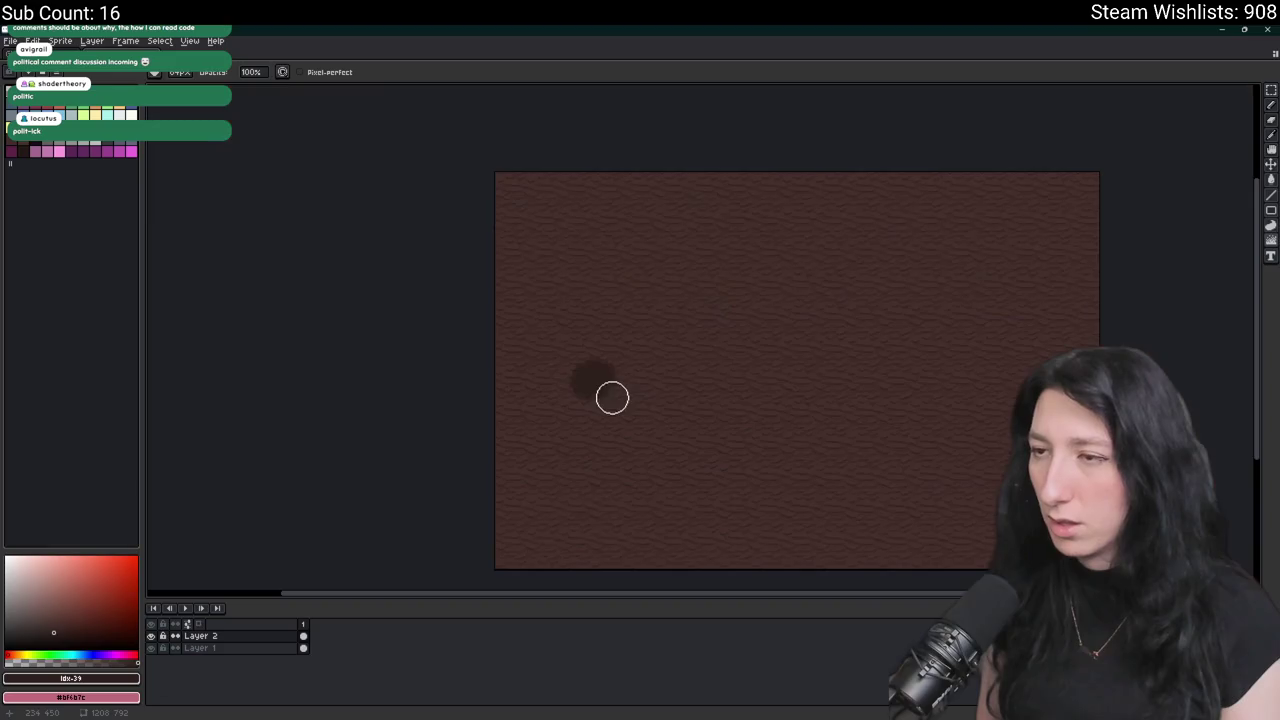
scroll(625, 397, "up", 3)
scroll(629, 396, "up", 3)
scroll(494, 323, "down", 1)
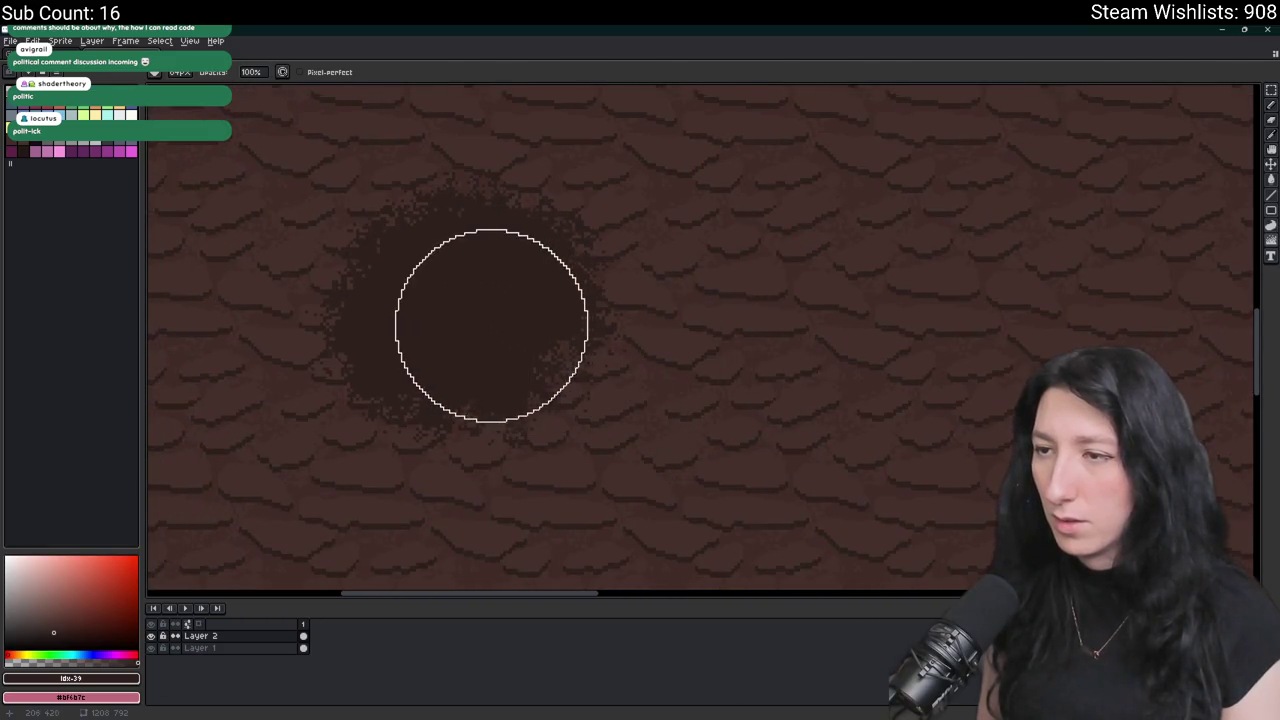
scroll(617, 380, "down", 2)
Try stretching the blob wider via a rectangular selection, then undo back to the round patch.
key("m")
scroll(610, 375, "down", 2)
left_click_drag(563, 334, 663, 414)
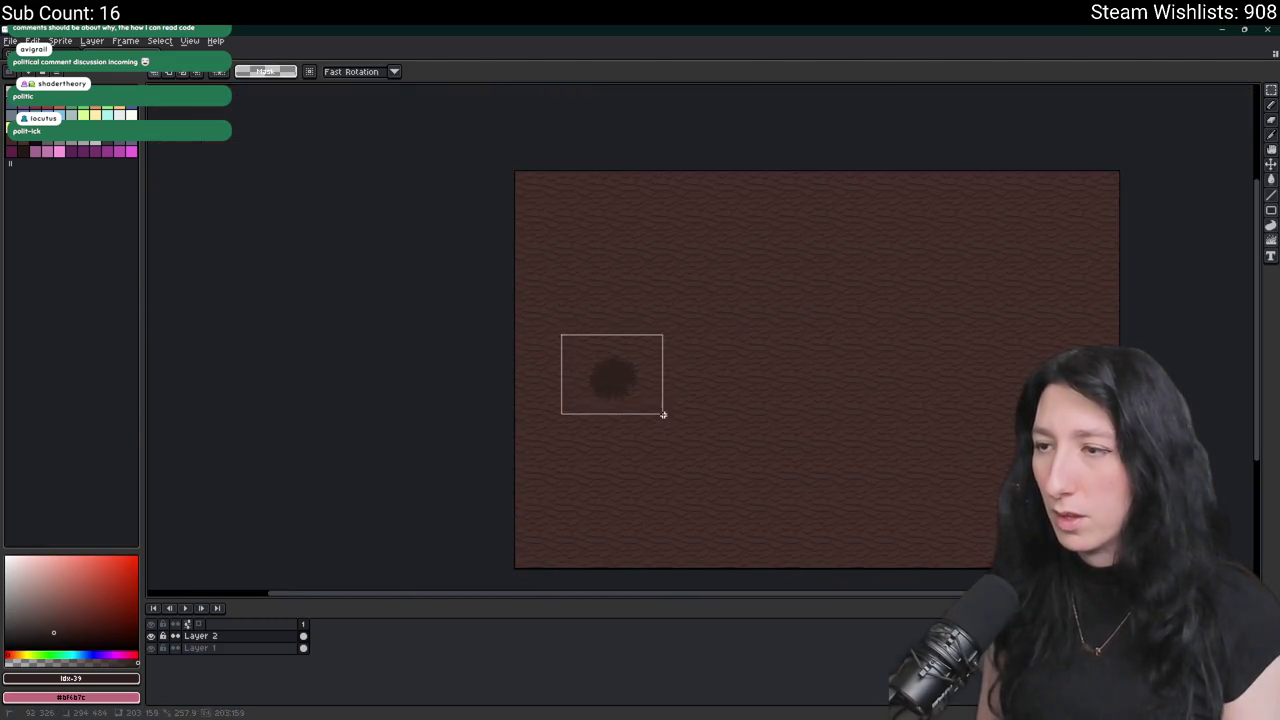
scroll(596, 367, "up", 3)
left_click_drag(596, 367, 686, 357)
left_click(937, 306)
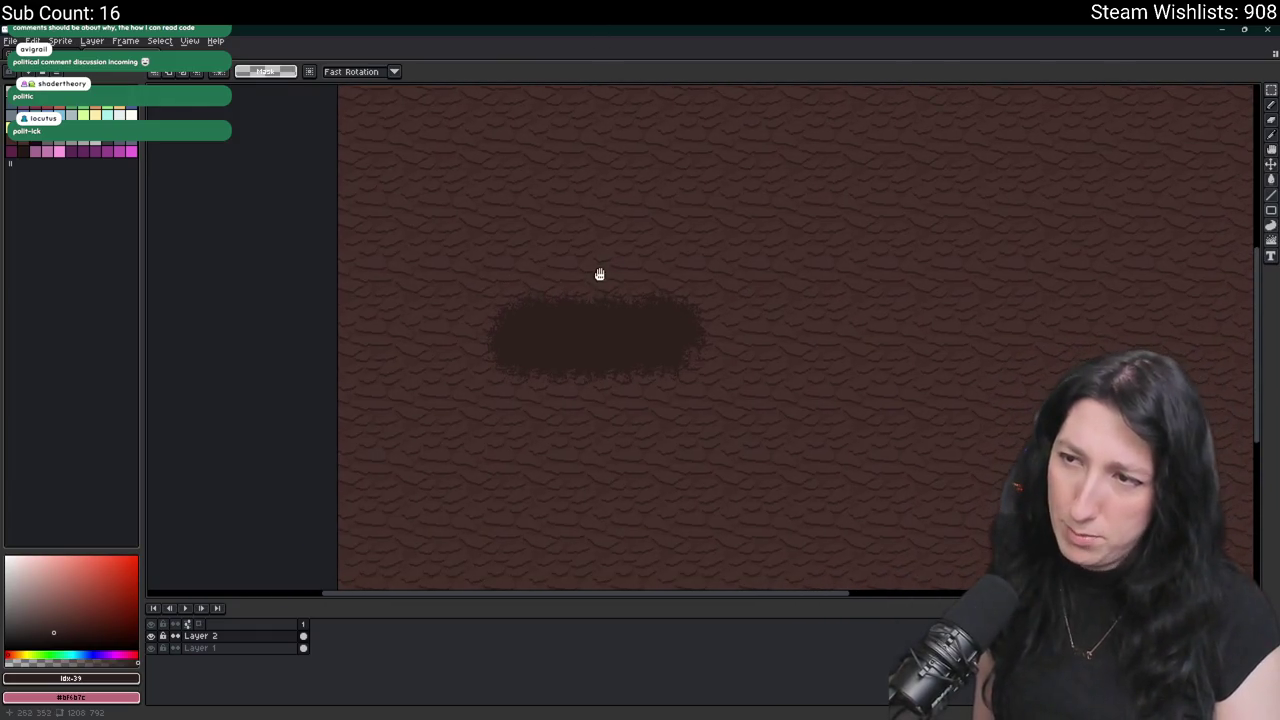
key("ctrl+z")
key("ctrl+s")
key("Escape")
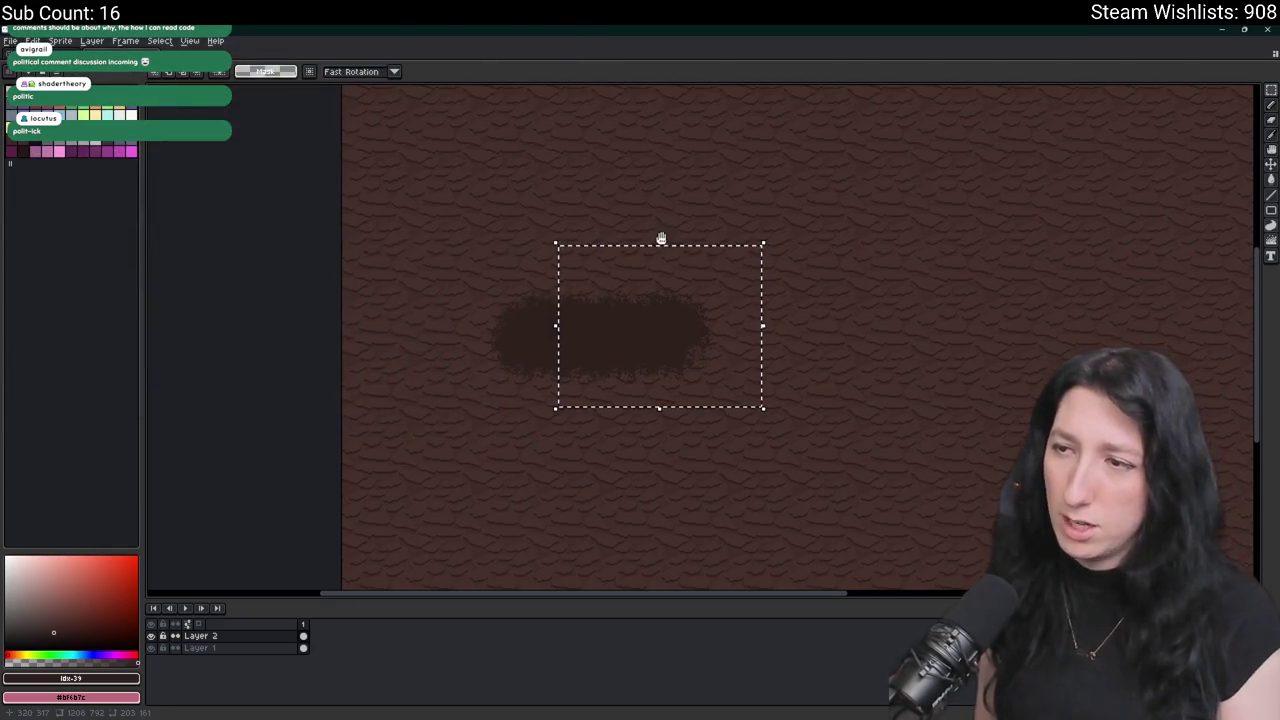
key("ctrl+z")
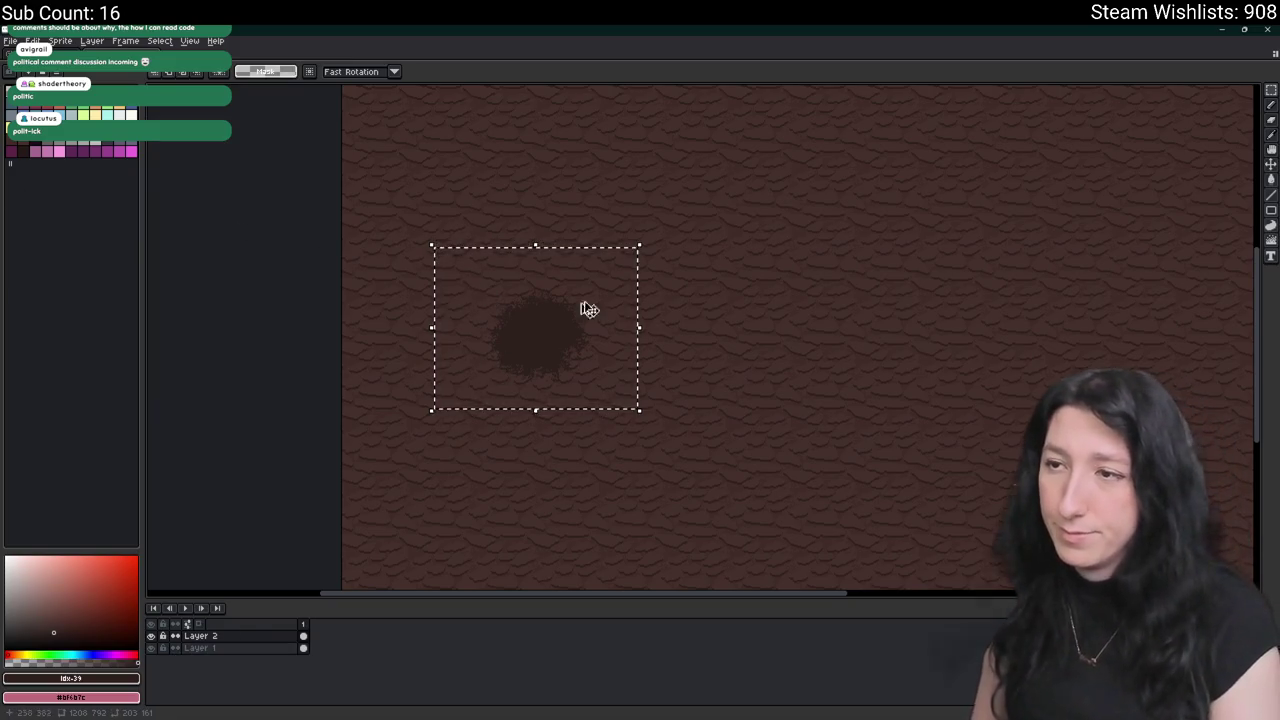
key("alt+Tab")
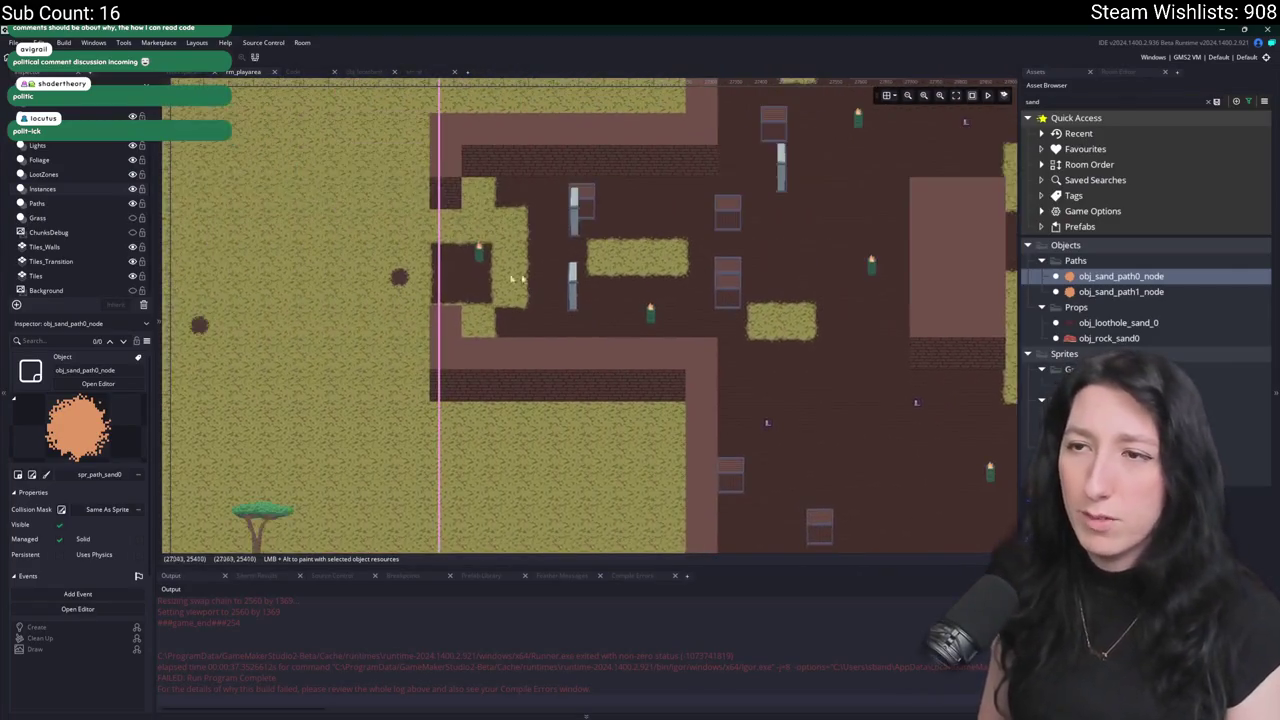
Filter assets by 'path' and place an obj_dirt_path1_node instance on the empty dirt floor.
scroll(625, 400, "up", 3)
scroll(509, 397, "down", 4)
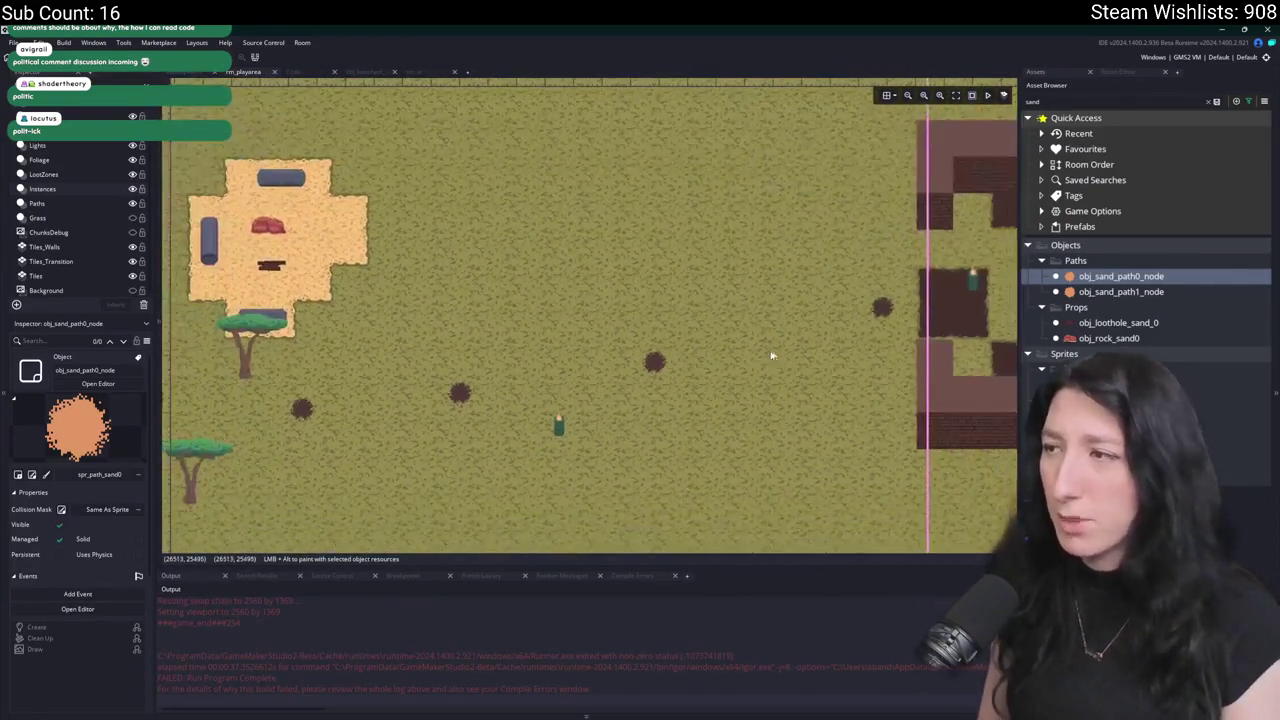
scroll(777, 354, "up", 4)
scroll(559, 312, "right", 3)
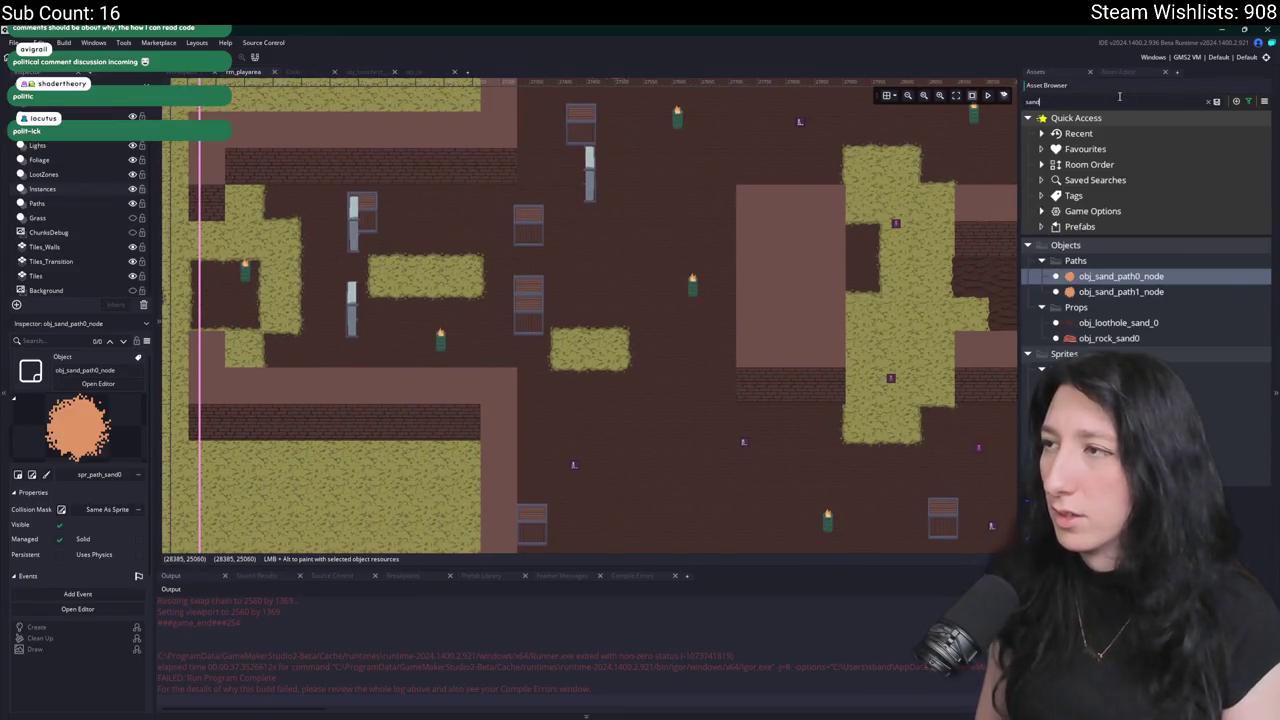
type("path")
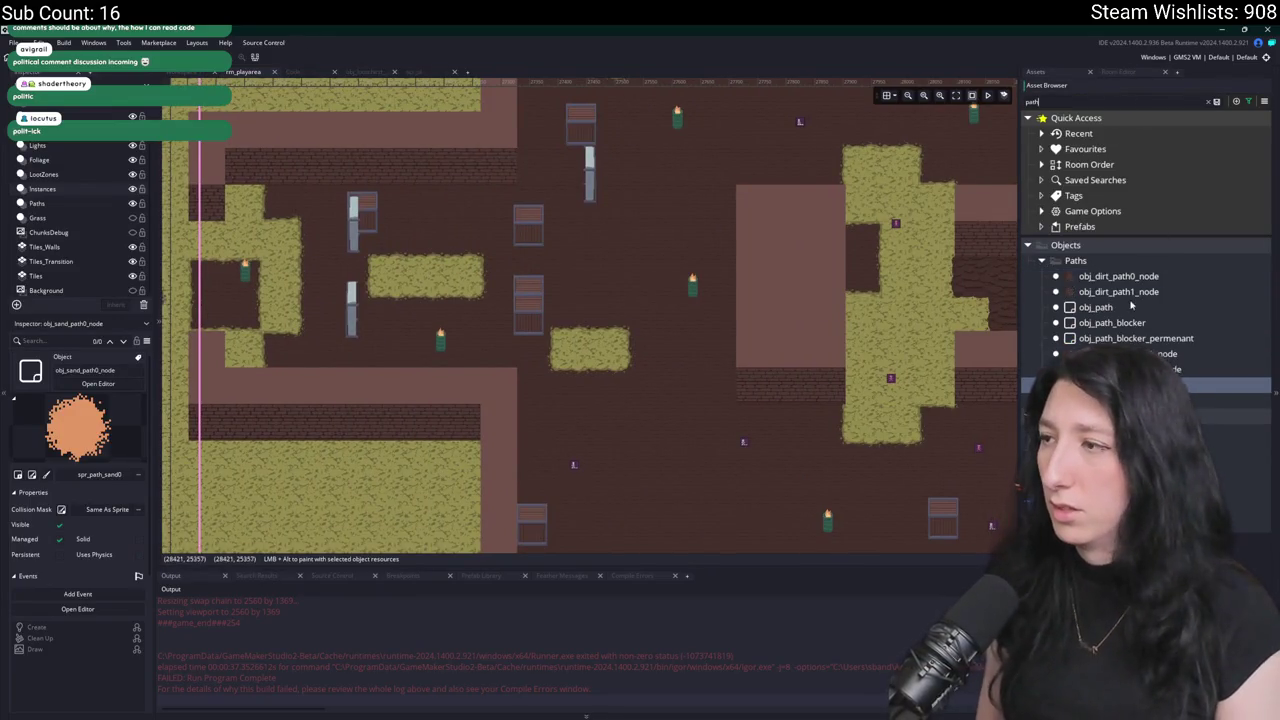
left_click(1118, 276)
scroll(820, 315, "up", 4)
mouse_move(676, 336)
left_mouse_down()
mouse_move(392, 372)
mouse_move(543, 343)
mouse_move(491, 349)
left_mouse_up()
left_click(1097, 292)
left_click(514, 342, "alt")
Move the new dirt path node beside the grass strip near the brick wall.
scroll(503, 349, "down", 3)
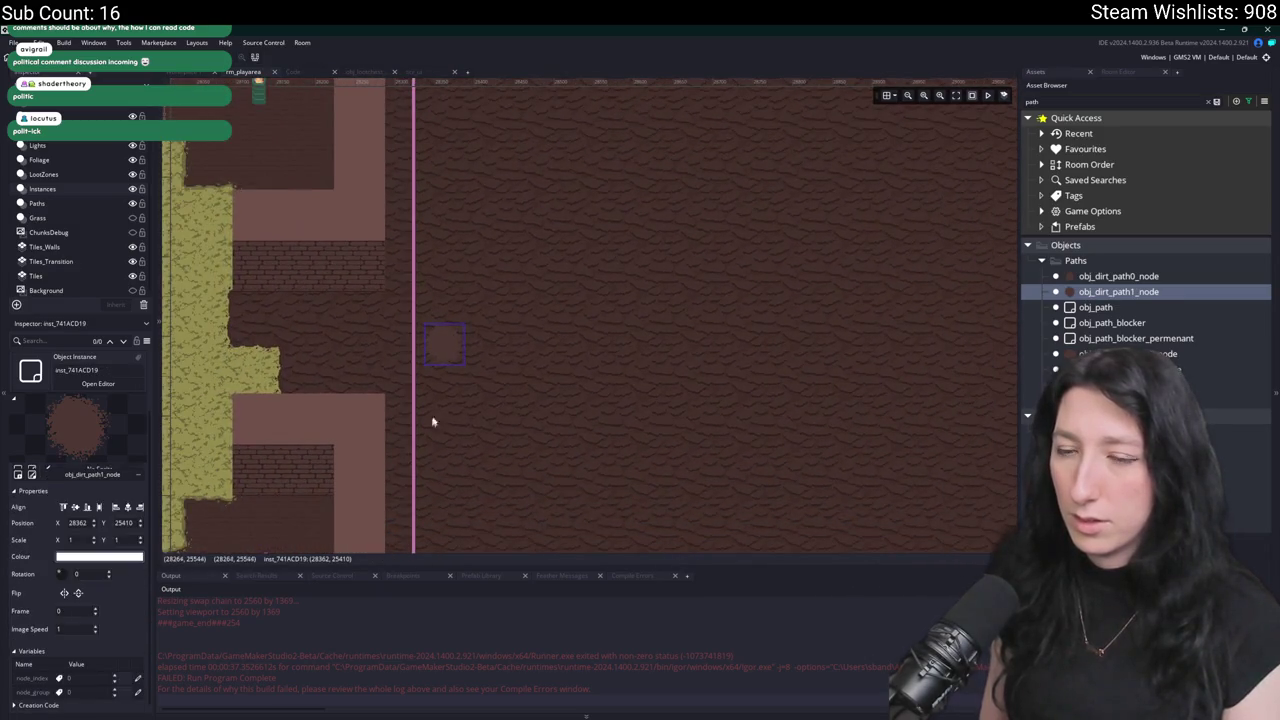
left_click(1085, 276)
left_click(463, 352)
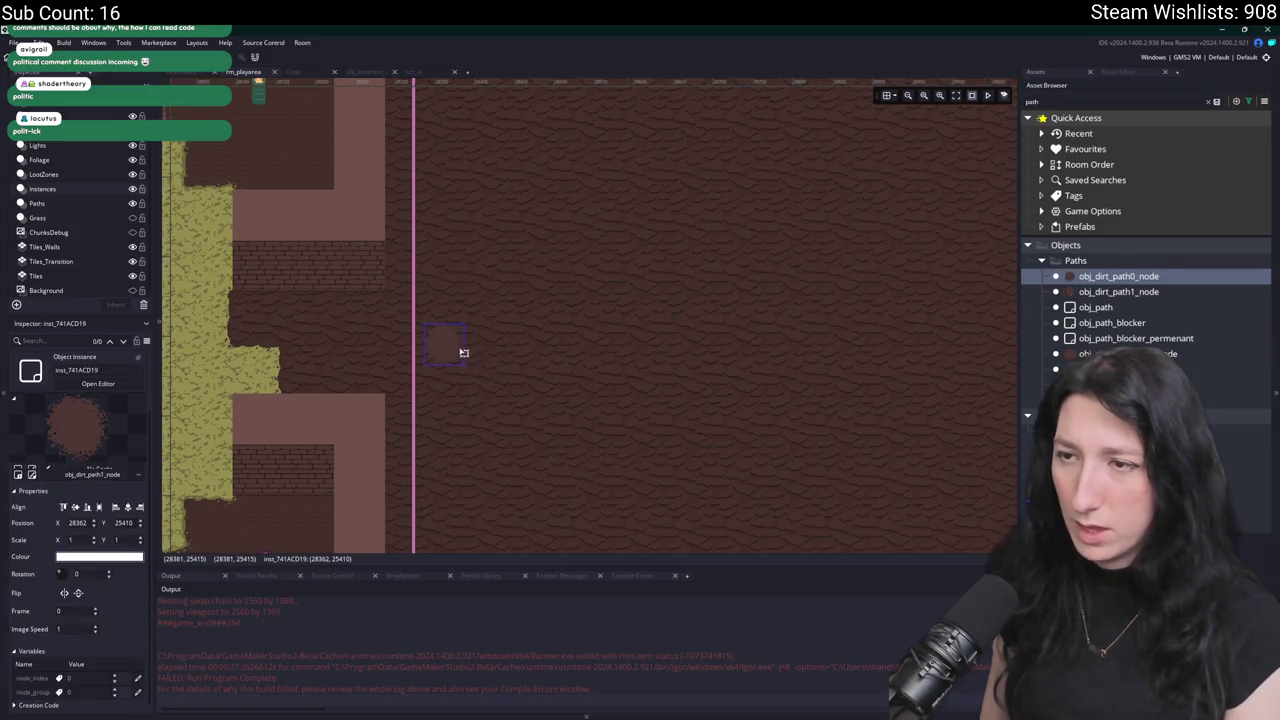
left_click(1105, 291)
left_click_drag(449, 346, 321, 354)
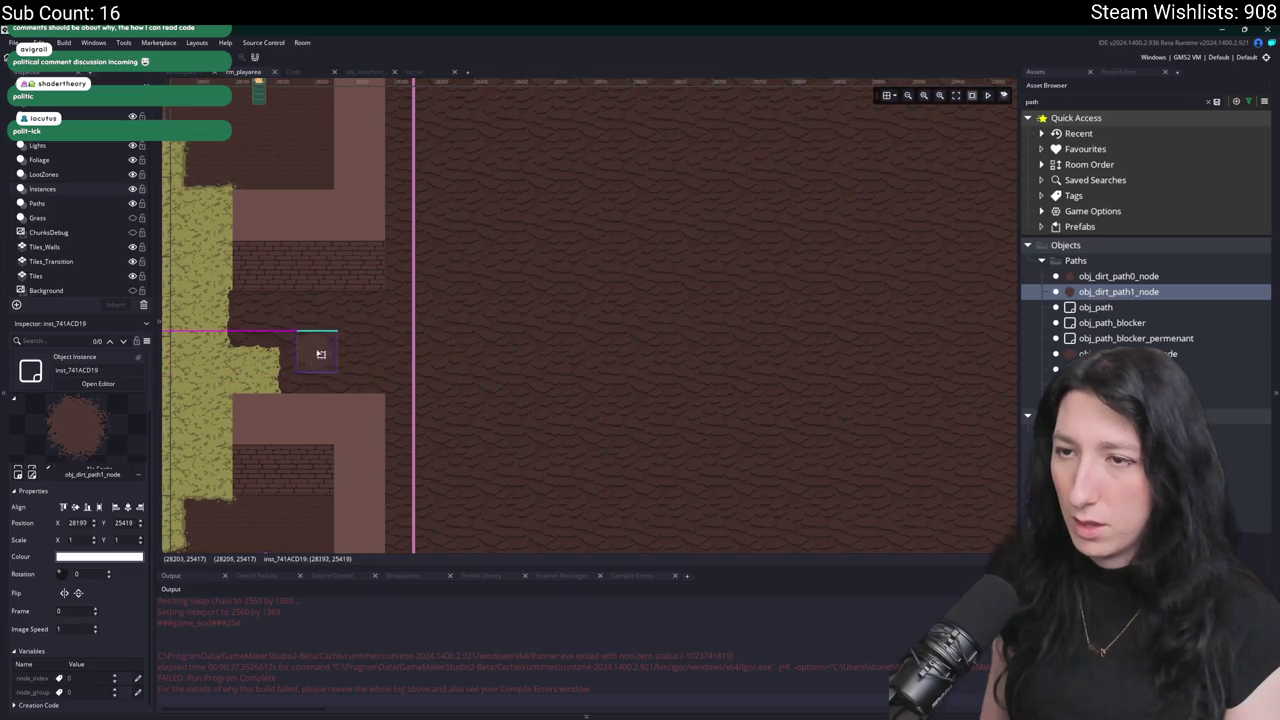
scroll(328, 352, "down", 1)
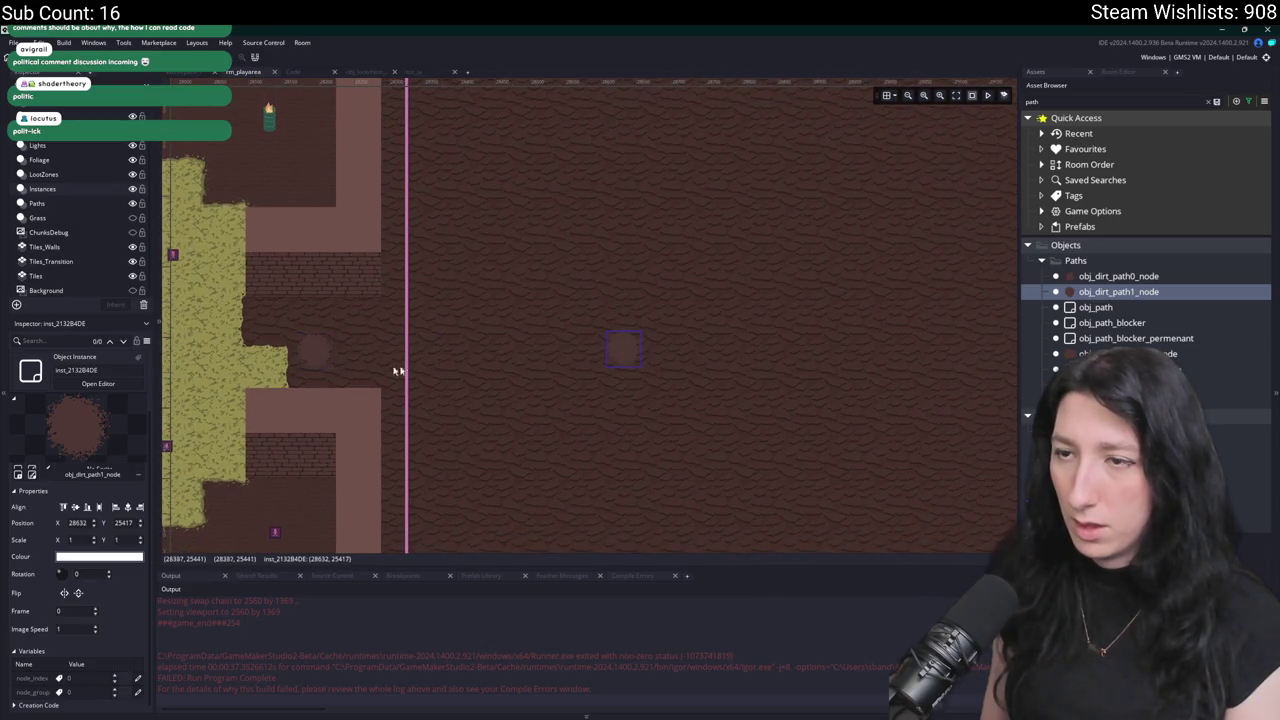
left_click(316, 352)
Select the Navigation layer and pick a patrol waypoint in the room.
mouse_move(315, 322)
left_mouse_down()
mouse_move(414, 306)
mouse_move(660, 366)
mouse_move(524, 307)
mouse_move(279, 281)
left_mouse_up()
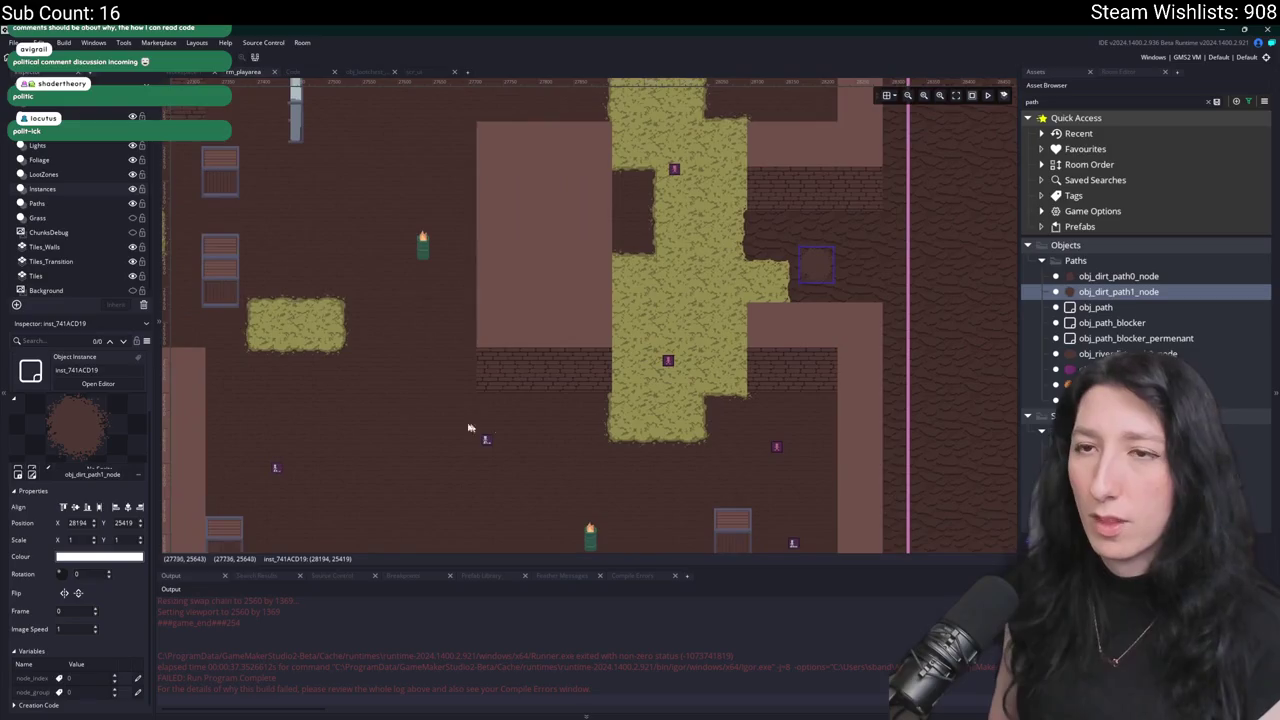
scroll(50, 160, "up", 1)
left_click(54, 156)
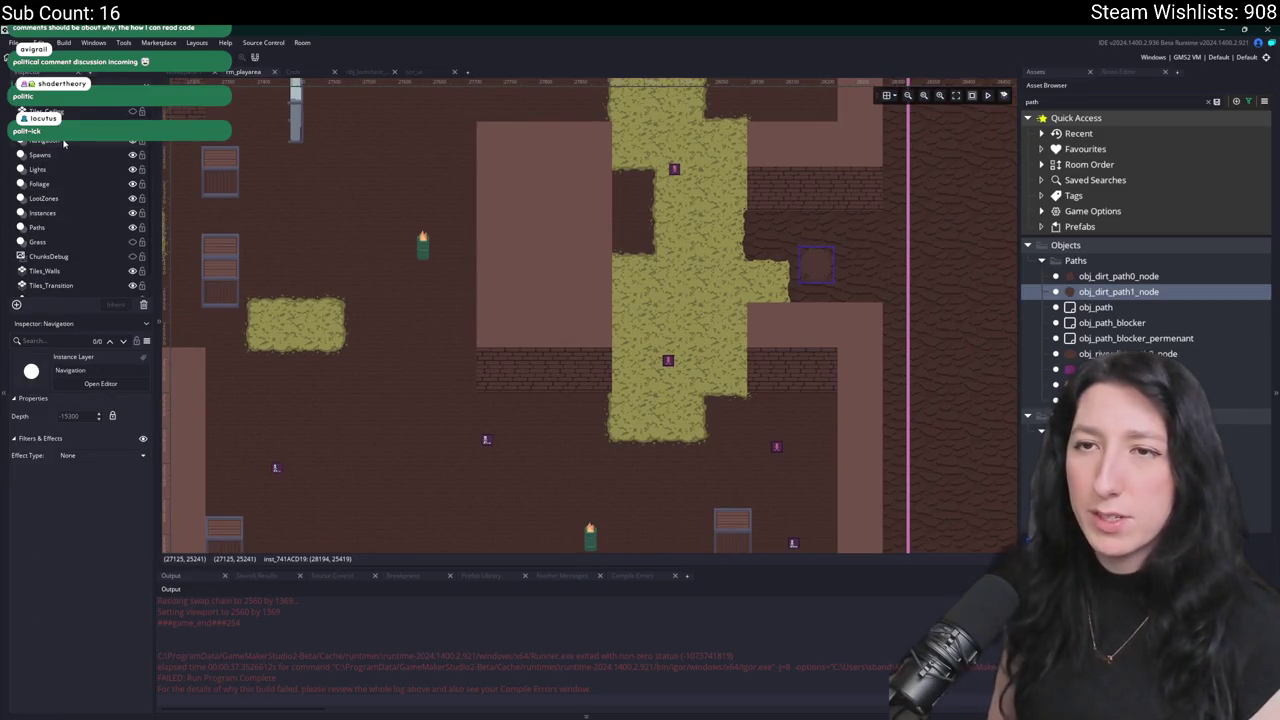
left_click(487, 440)
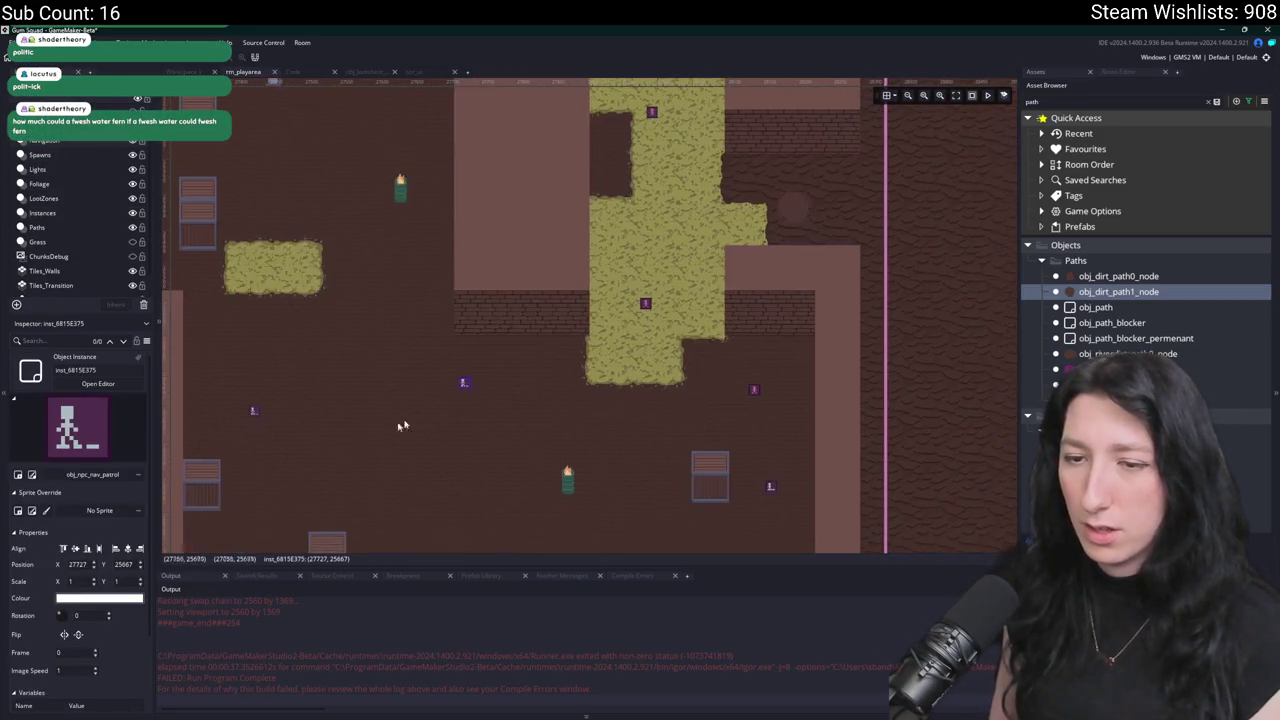
Nudge the obj_npc_nav_patrol waypoint down-left to 27949, 25489 on the grass strip, then deselect it.
scroll(82, 640, "down", 1)
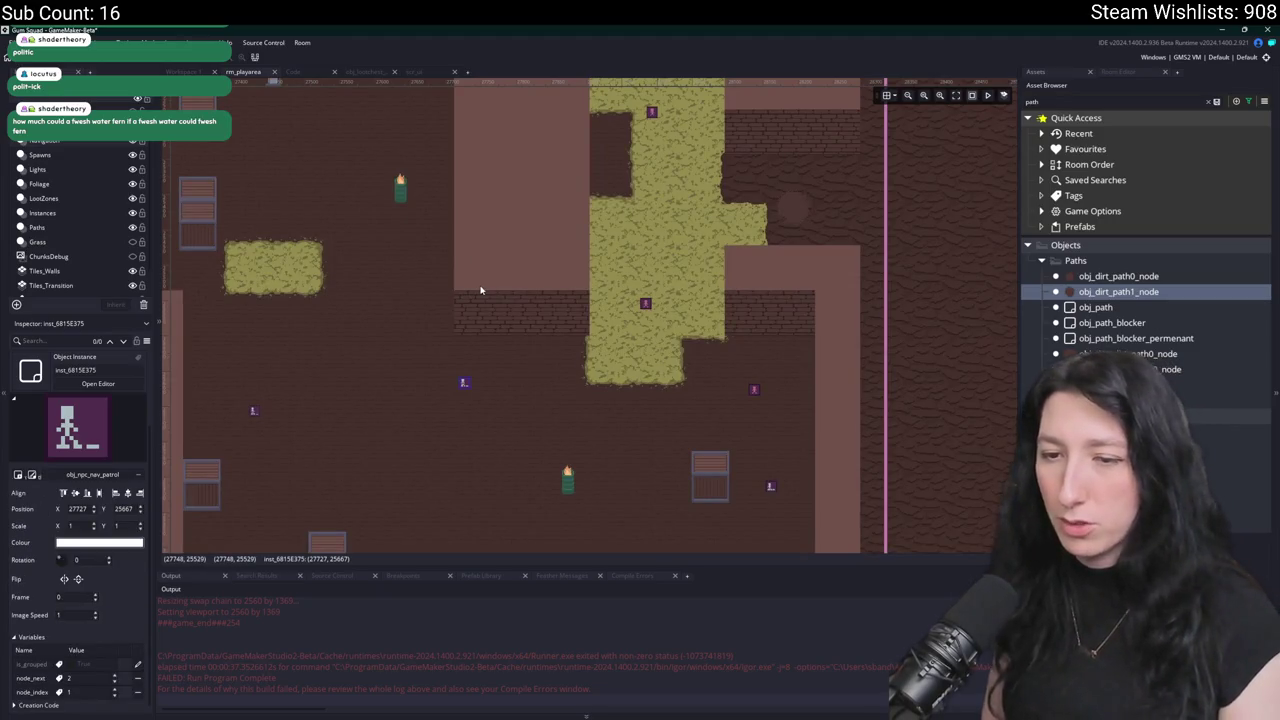
left_click_drag(480, 292, 448, 350)
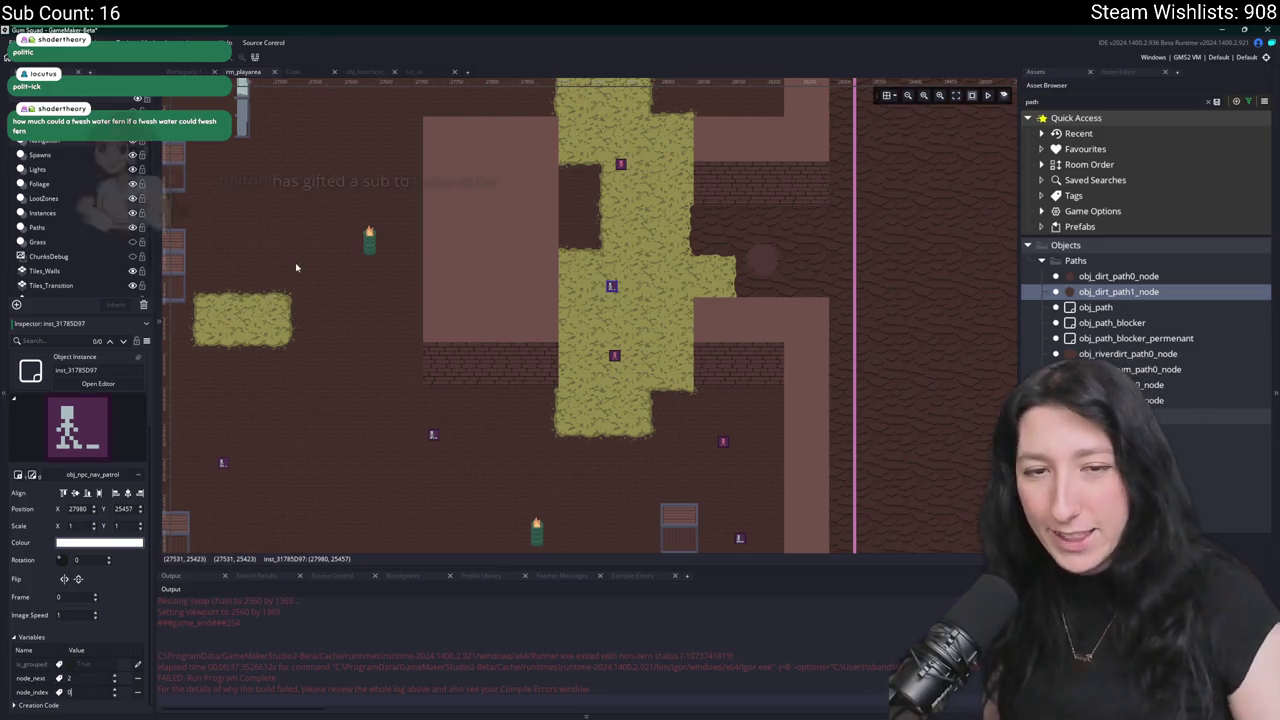
left_click_drag(295, 267, 271, 310)
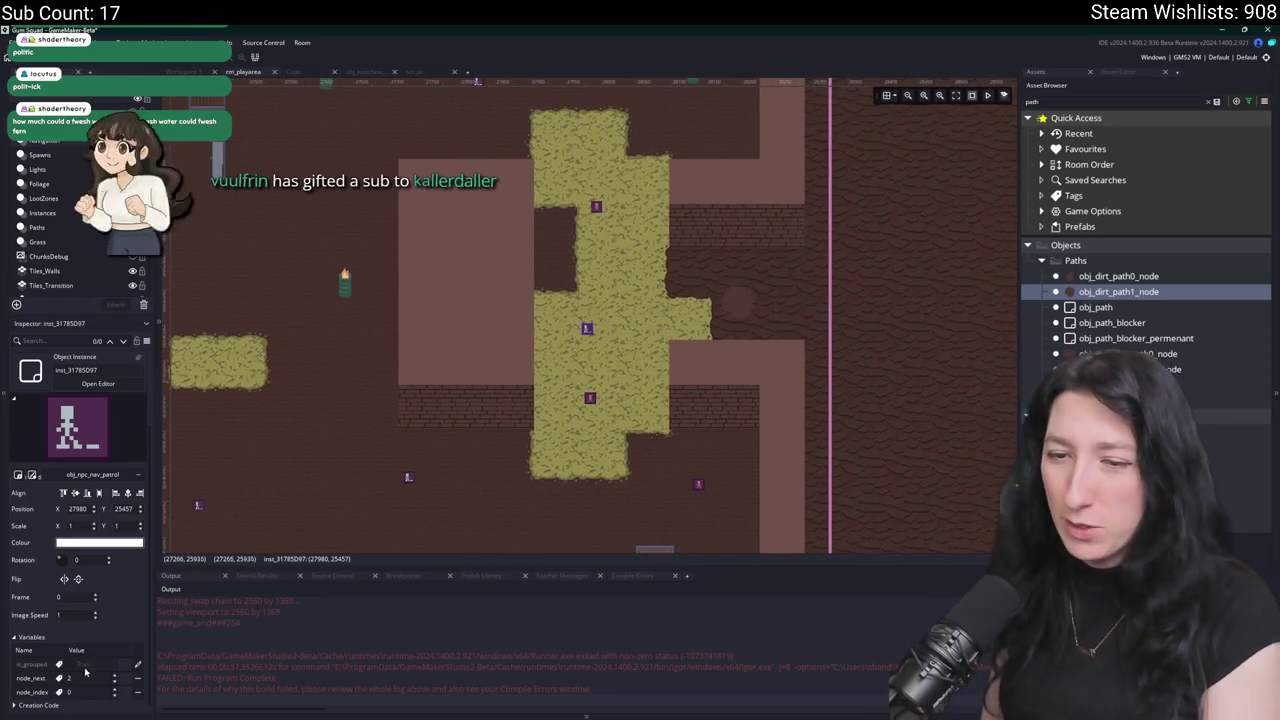
left_click_drag(542, 386, 552, 441)
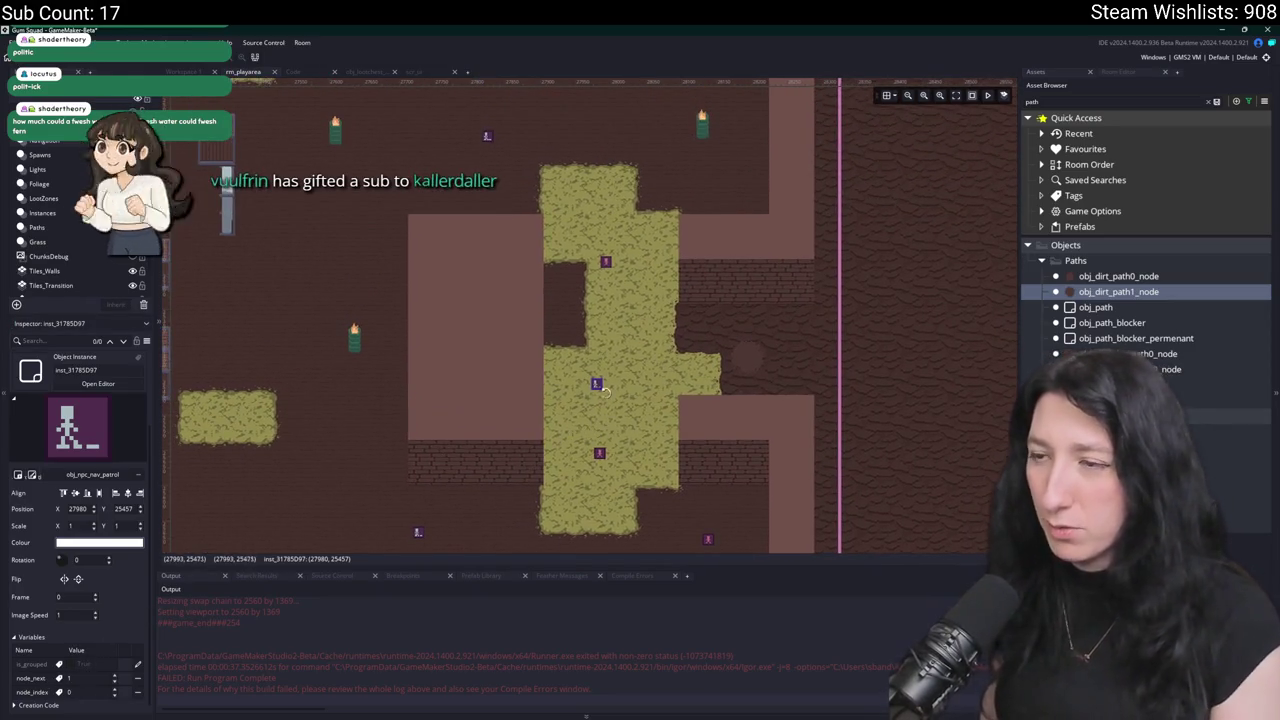
left_click_drag(596, 383, 566, 410)
left_click_drag(605, 372, 575, 420)
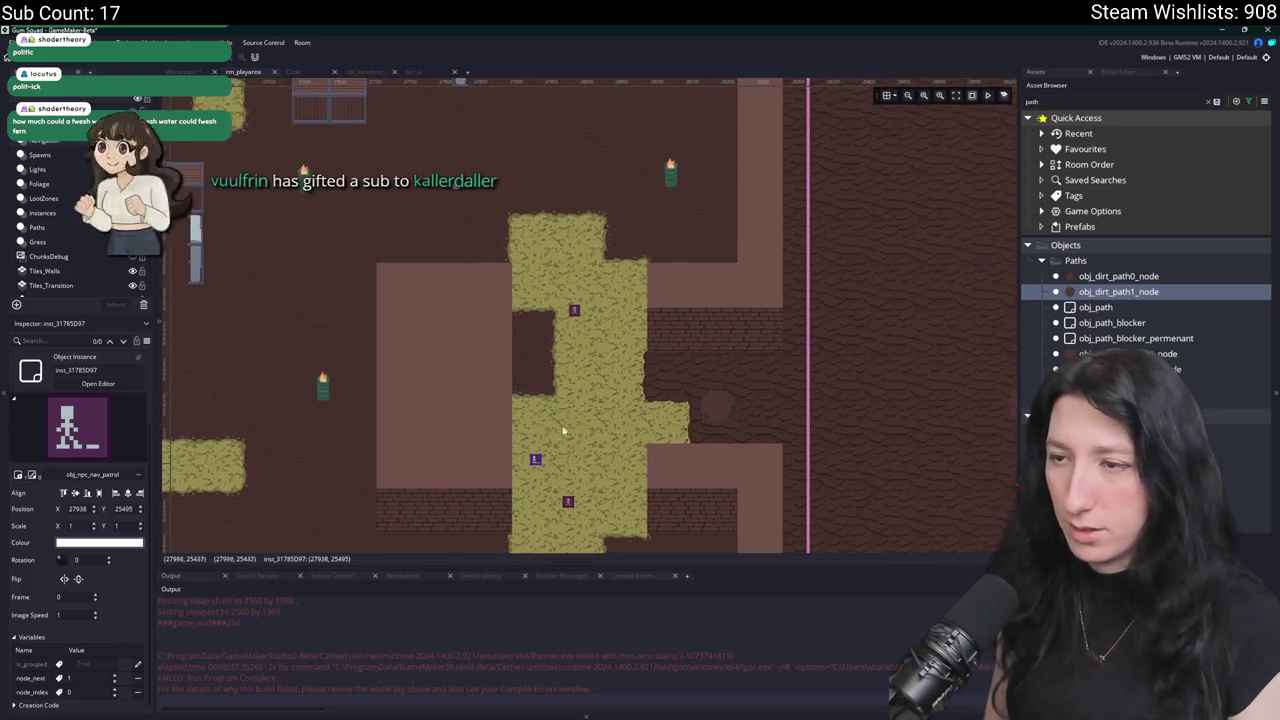
left_click_drag(535, 458, 543, 456)
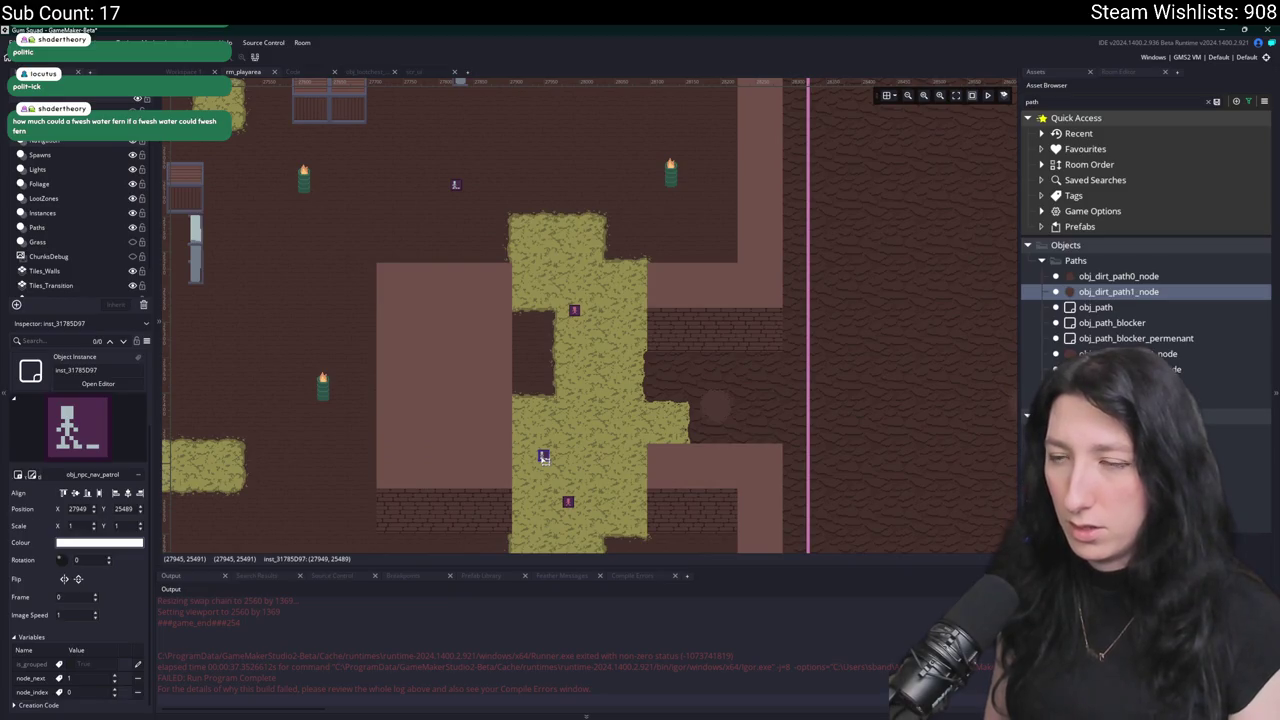
left_click(554, 469)
scroll(337, 322, "right", 5)
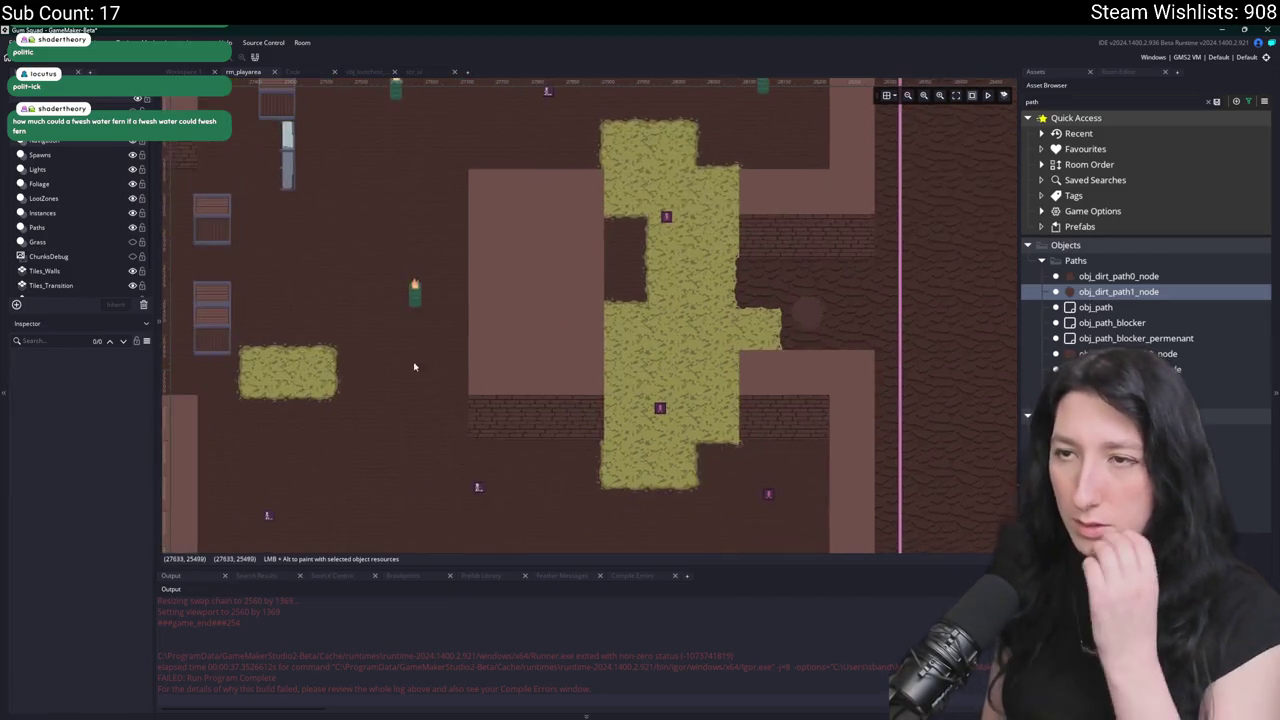
scroll(466, 366, "right", 5)
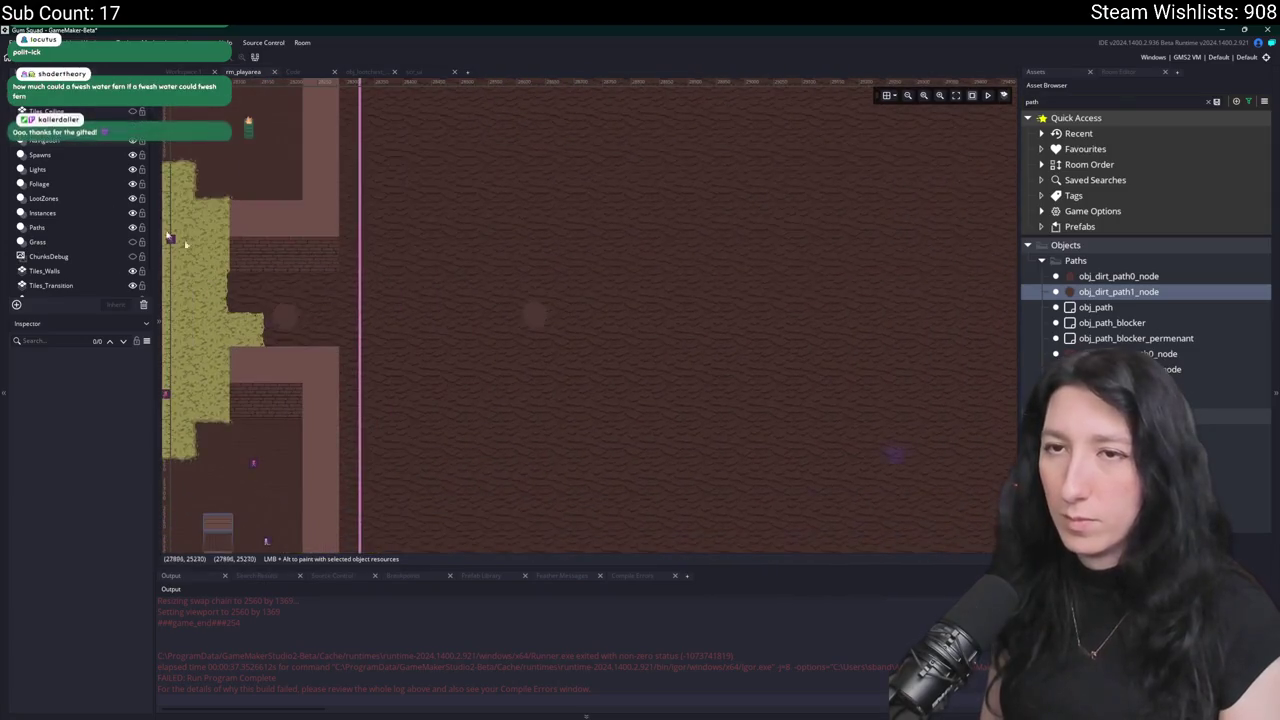
On the Paths layer, inspect the existing dirt path nodes near the dirt area's edge.
left_click(65, 228)
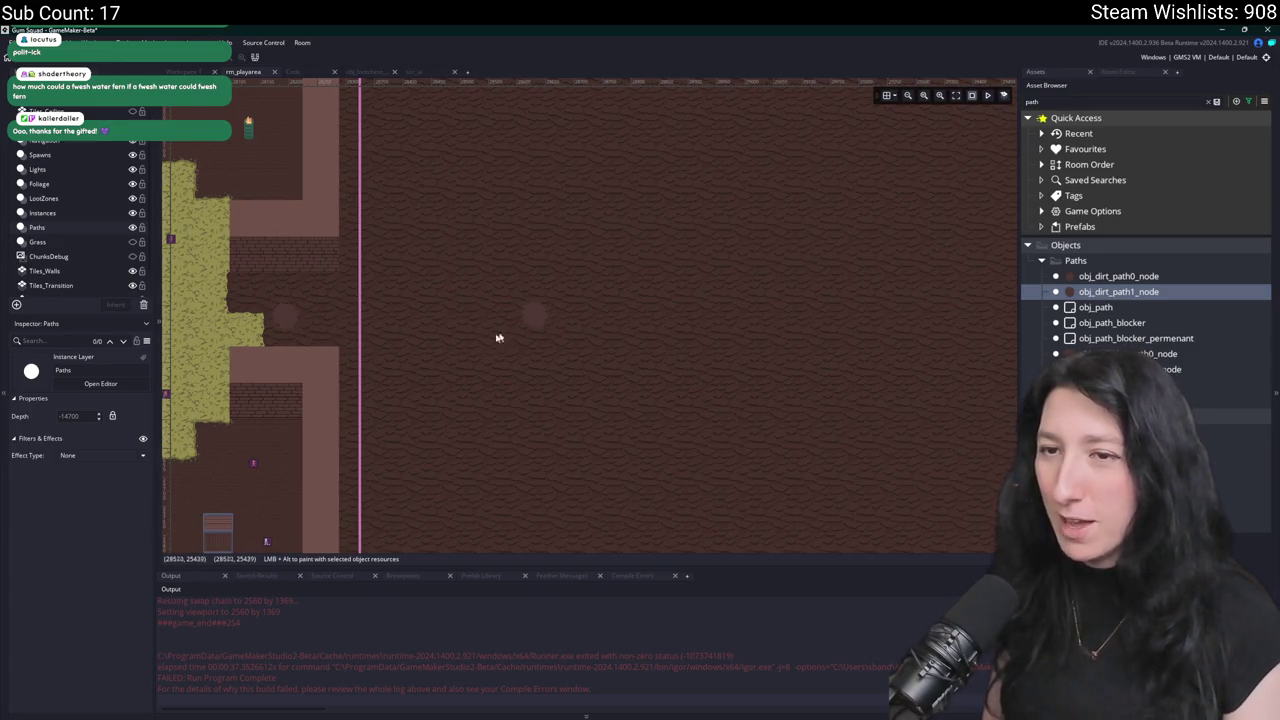
scroll(340, 310, "left", 5)
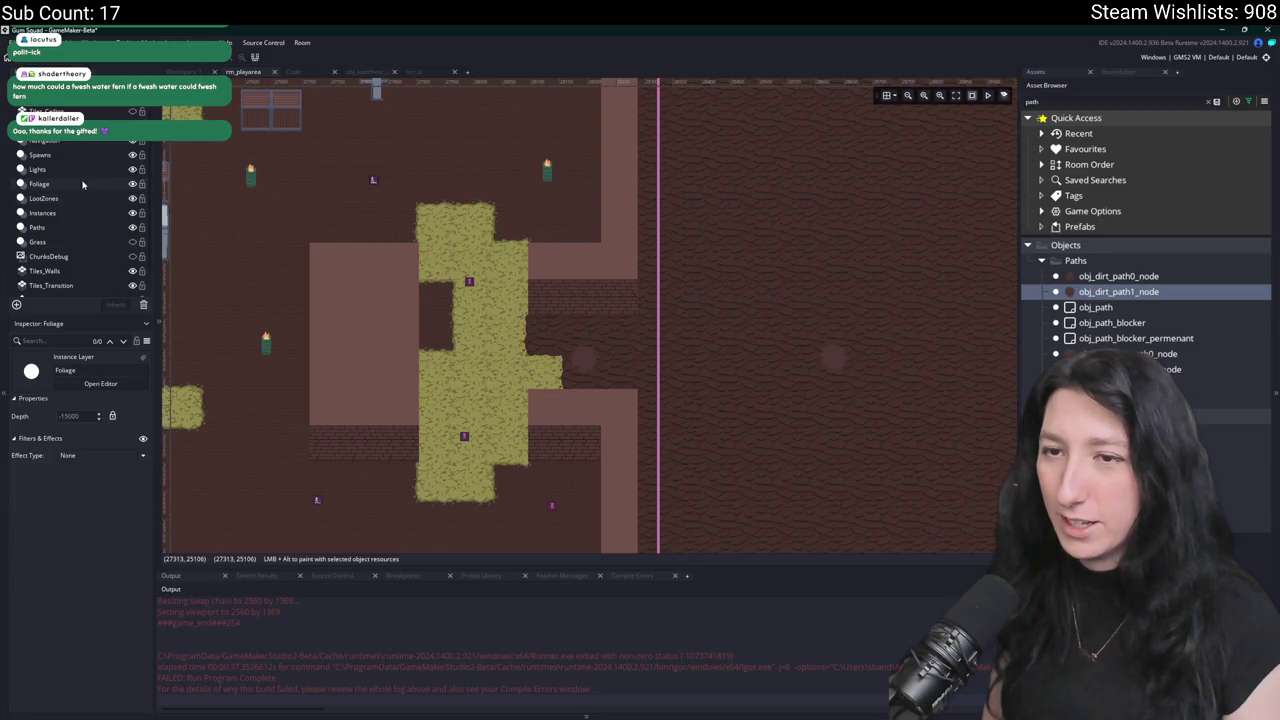
scroll(343, 294, "down", 1)
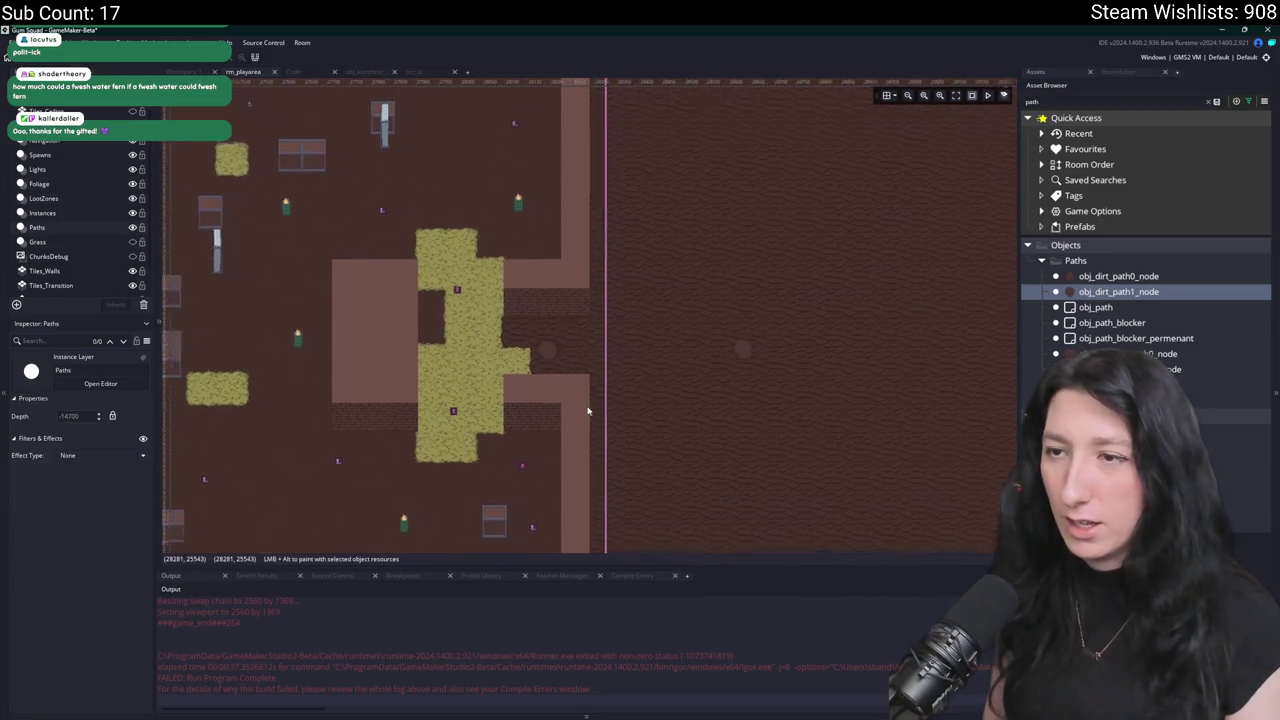
scroll(587, 410, "down", 2)
left_click(312, 278)
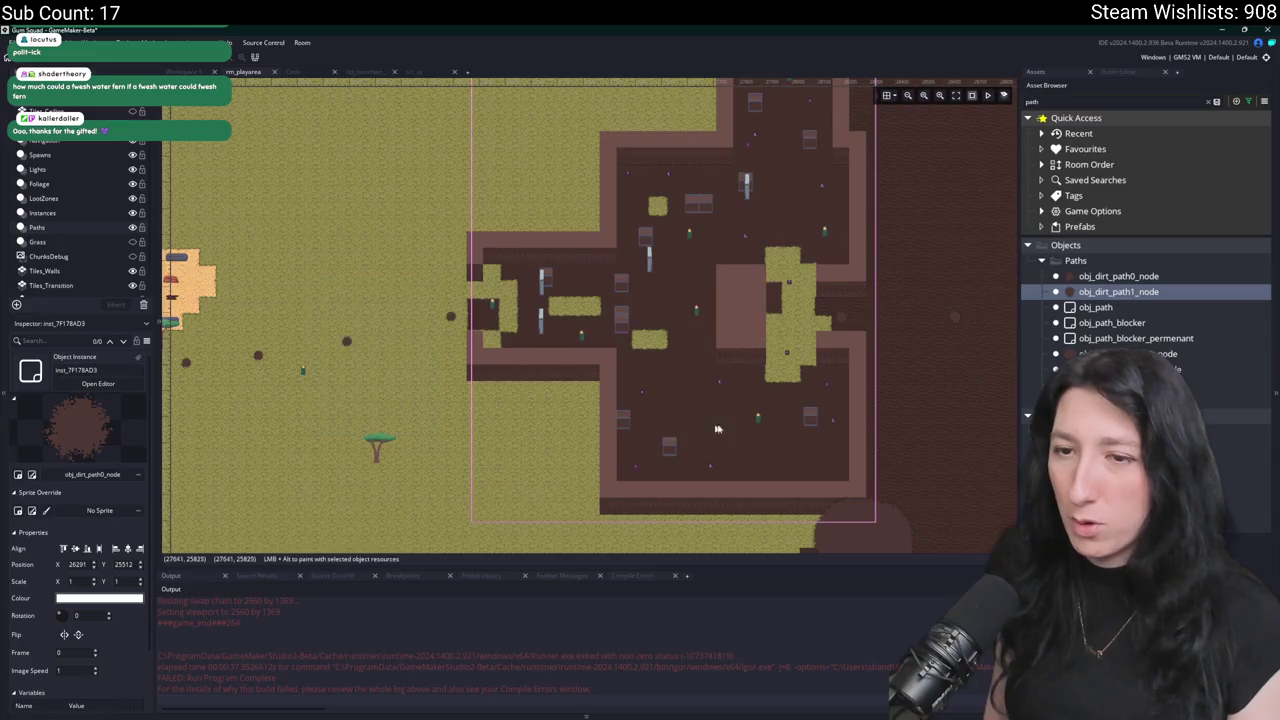
scroll(695, 428, "up", 1)
left_click_drag(594, 314, 452, 228)
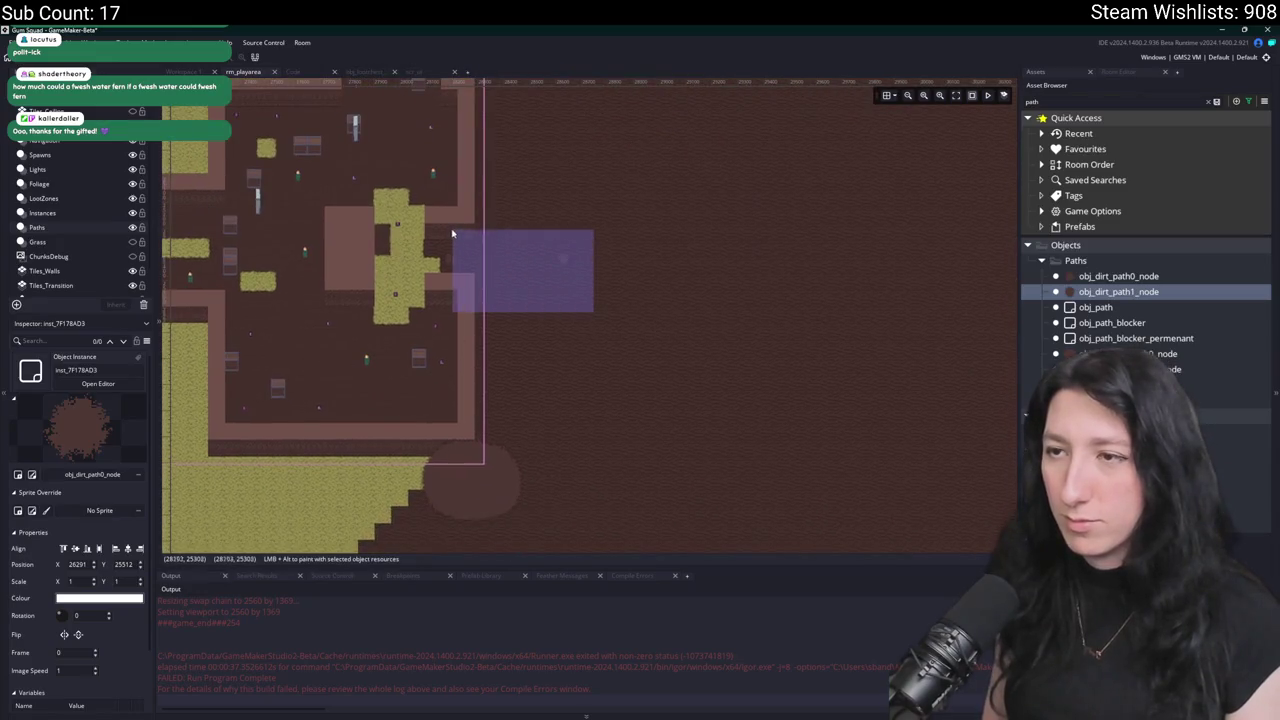
Check instances on the Spawns layer, then place a new obj_dirt_path1_node at 28275, 25424.
left_click(72, 154)
scroll(72, 255, "down", 1)
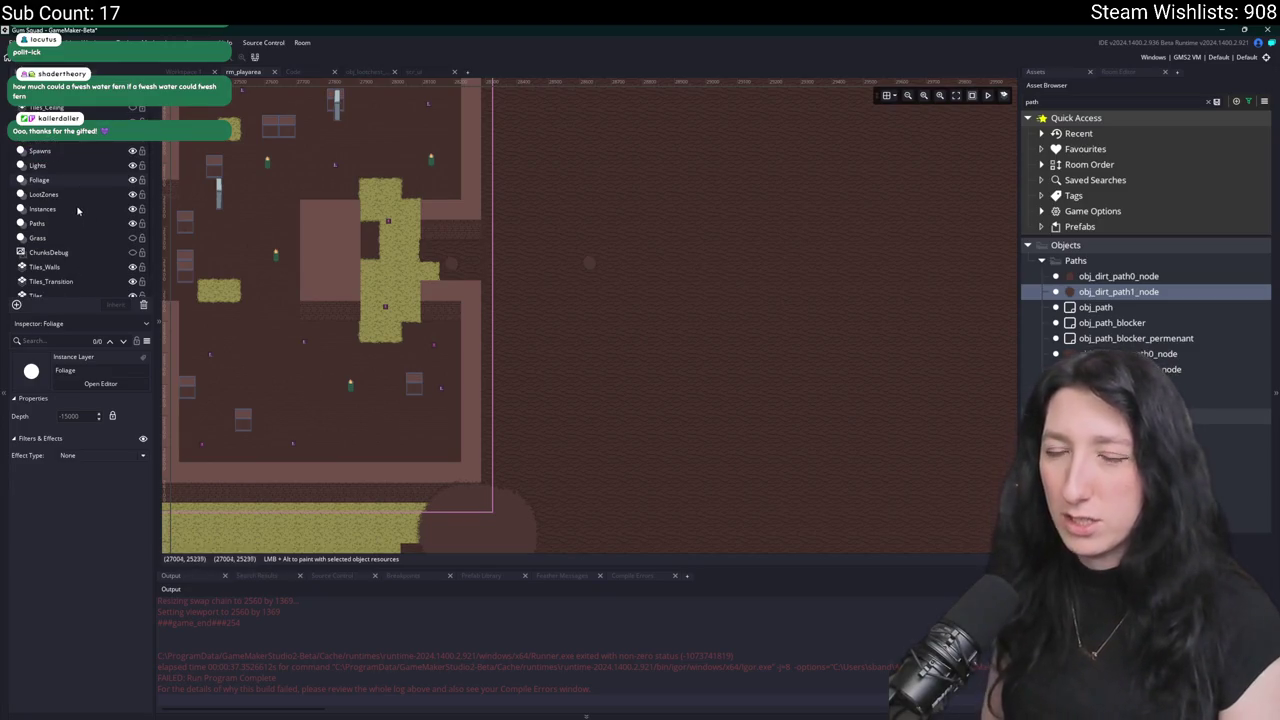
left_click(455, 267)
left_click_drag(662, 304, 442, 256)
left_click(80, 226)
scroll(443, 290, "up", 3)
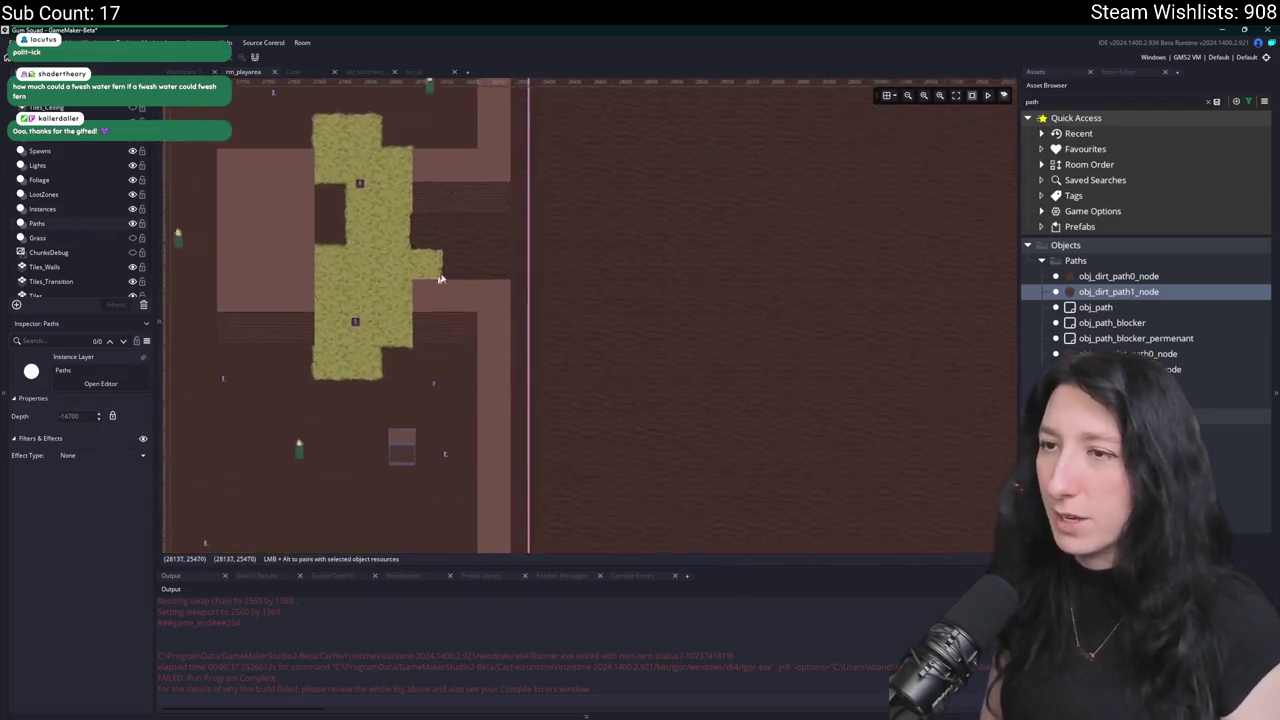
left_click(533, 250, "alt")
scroll(520, 260, "up", 1)
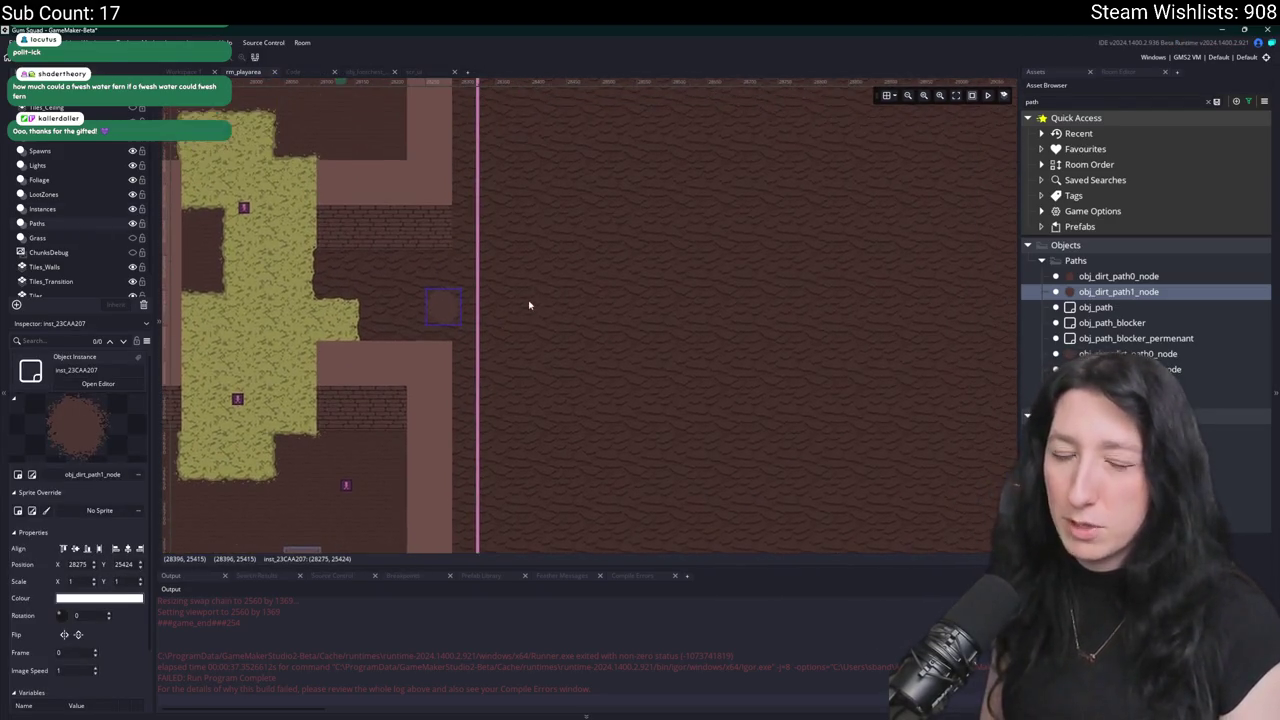
Shift the new node onto the path line and add a second node level with it.
left_click_drag(428, 310, 356, 308)
scroll(483, 329, "up", 1)
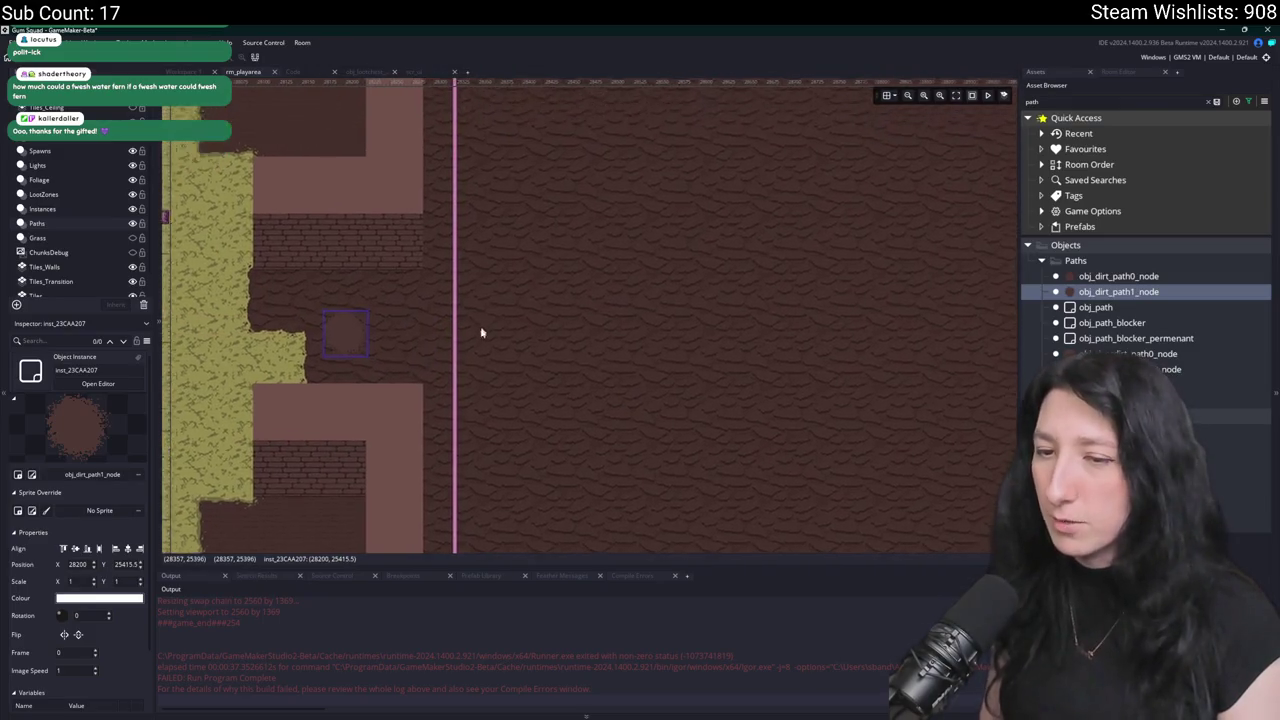
left_click(539, 342, "alt")
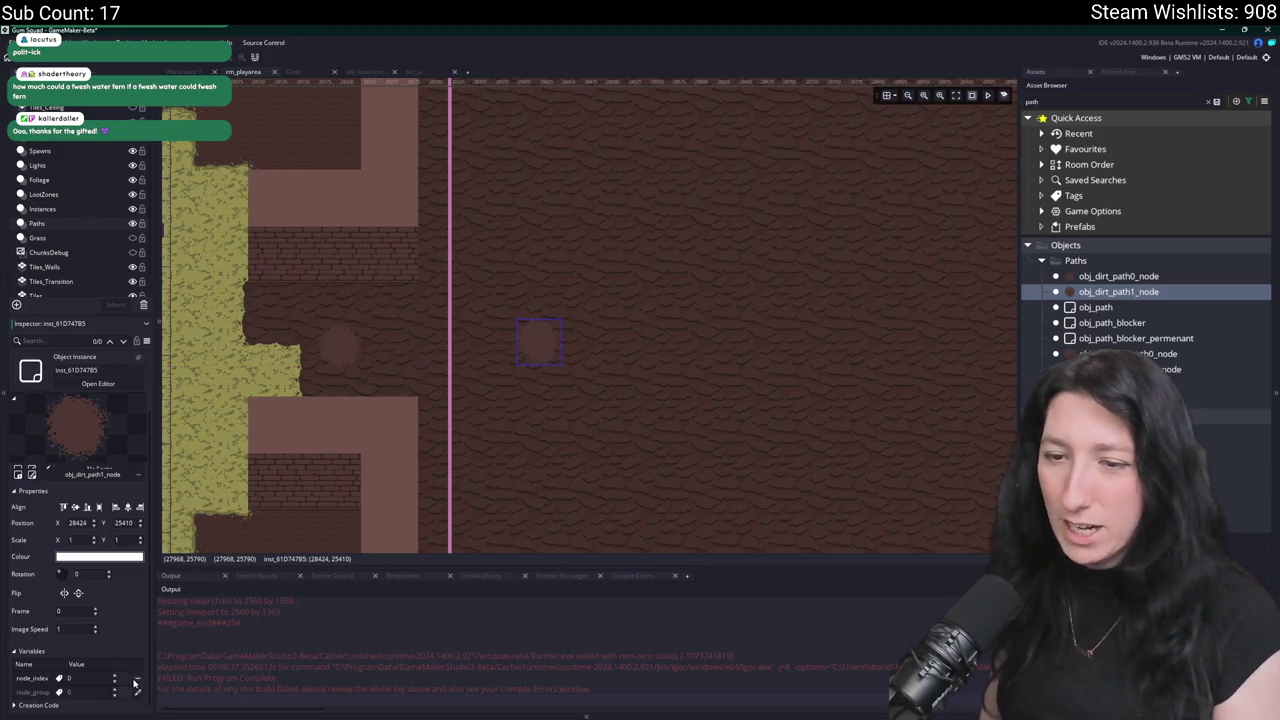
type("1")
scroll(560, 400, "right", 1)
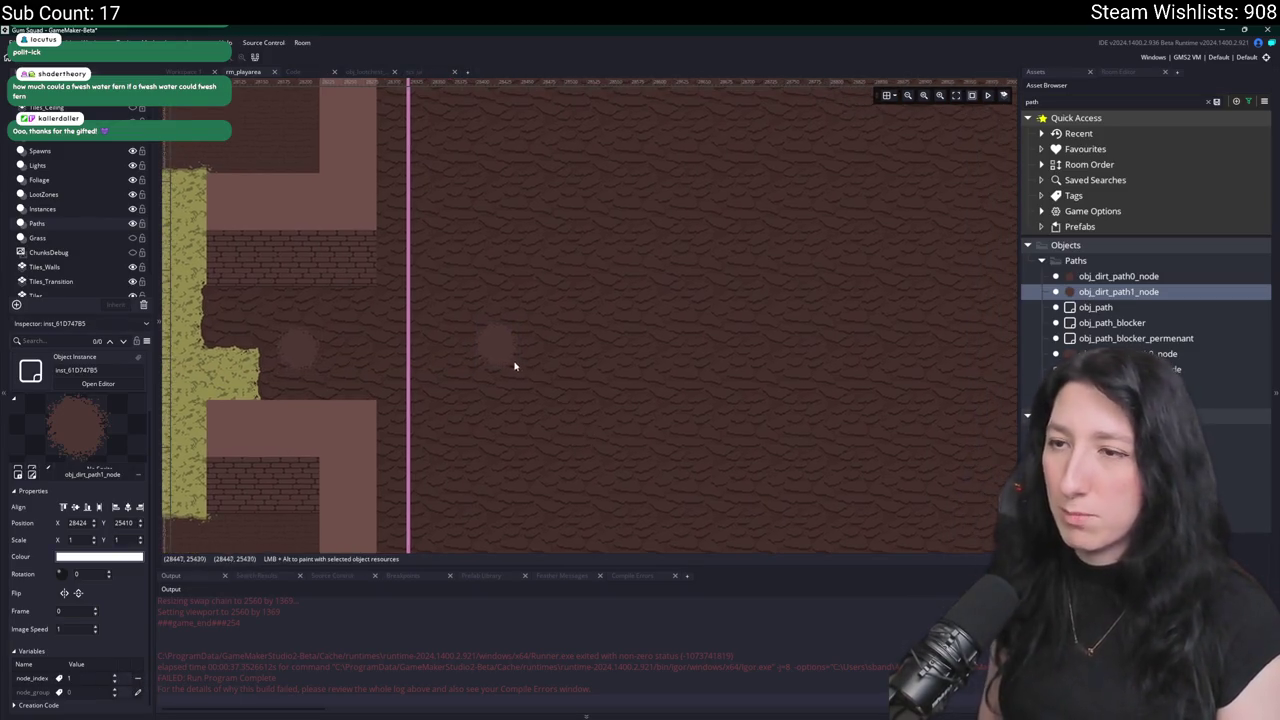
left_click(313, 357)
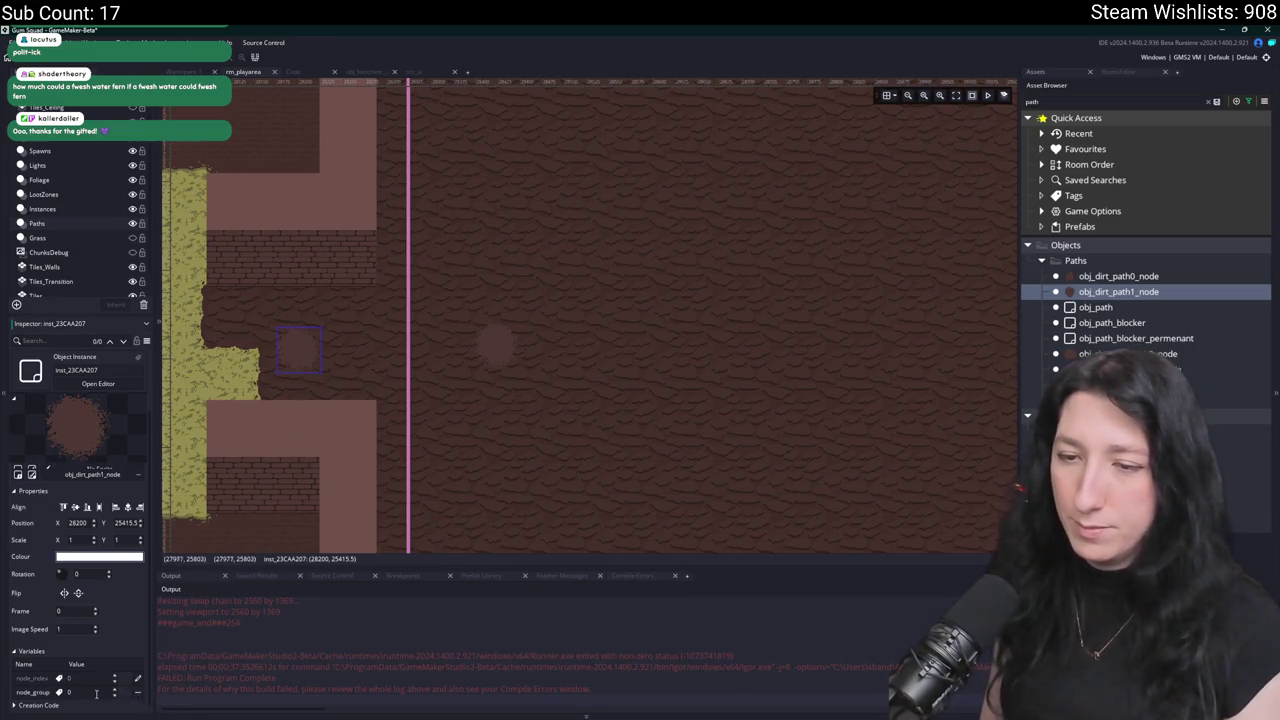
left_click(488, 360, "alt")
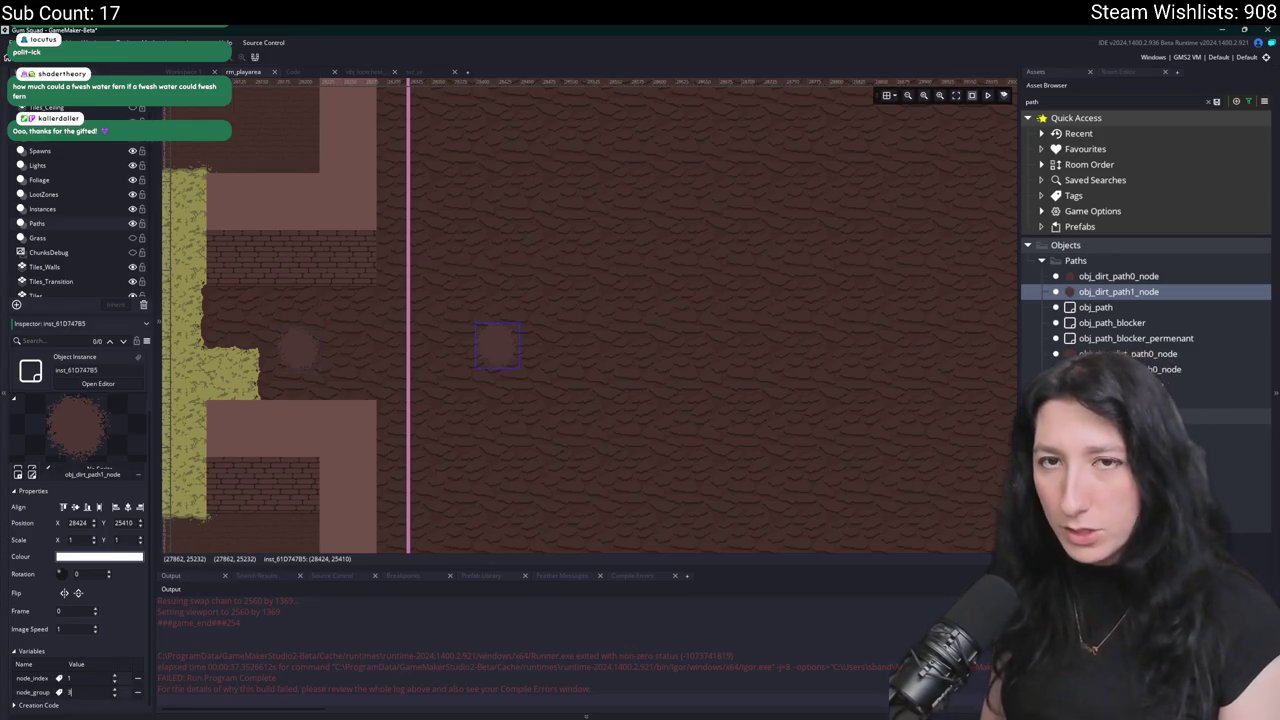
scroll(469, 391, "right", 2)
left_click_drag(446, 346, 465, 353)
scroll(500, 360, "right", 2)
Add third and fourth dirt path nodes eastward in line, the last at 29217, 25421.
left_click(450, 365, "alt")
left_click_drag(546, 363, 663, 356)
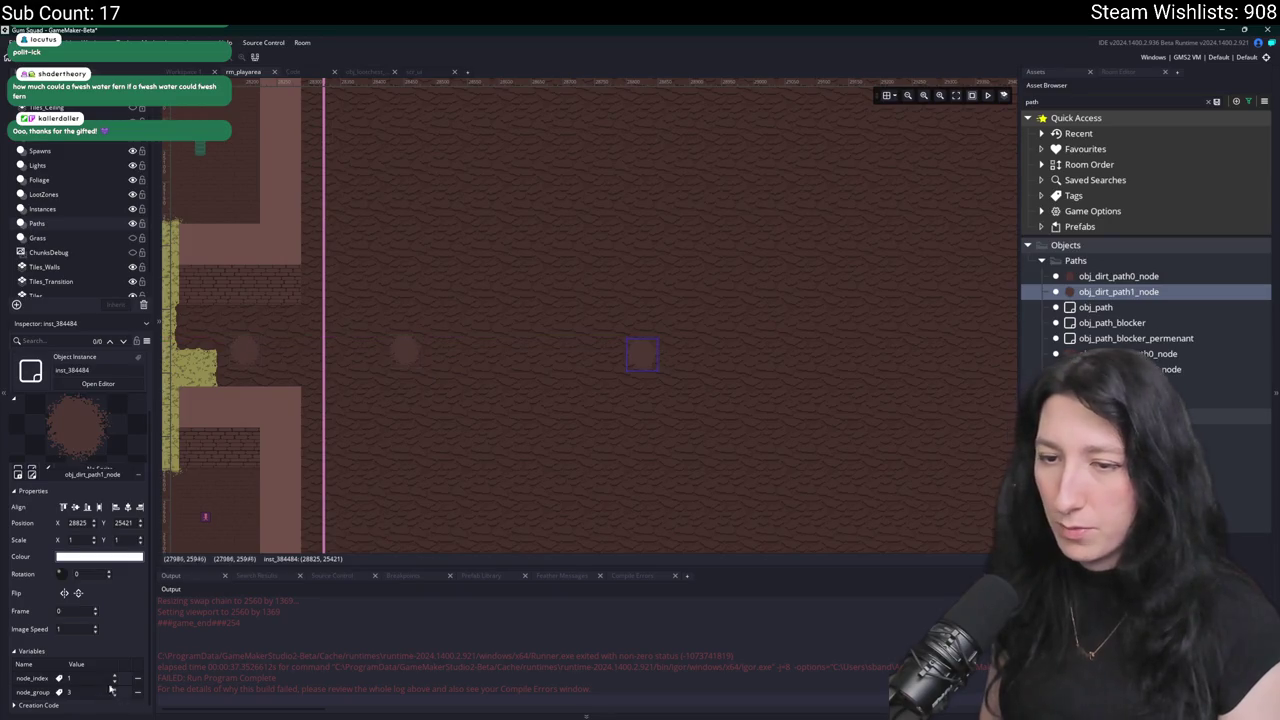
scroll(500, 450, "right", 2)
left_click(678, 383, "alt")
left_click_drag(681, 381, 755, 363)
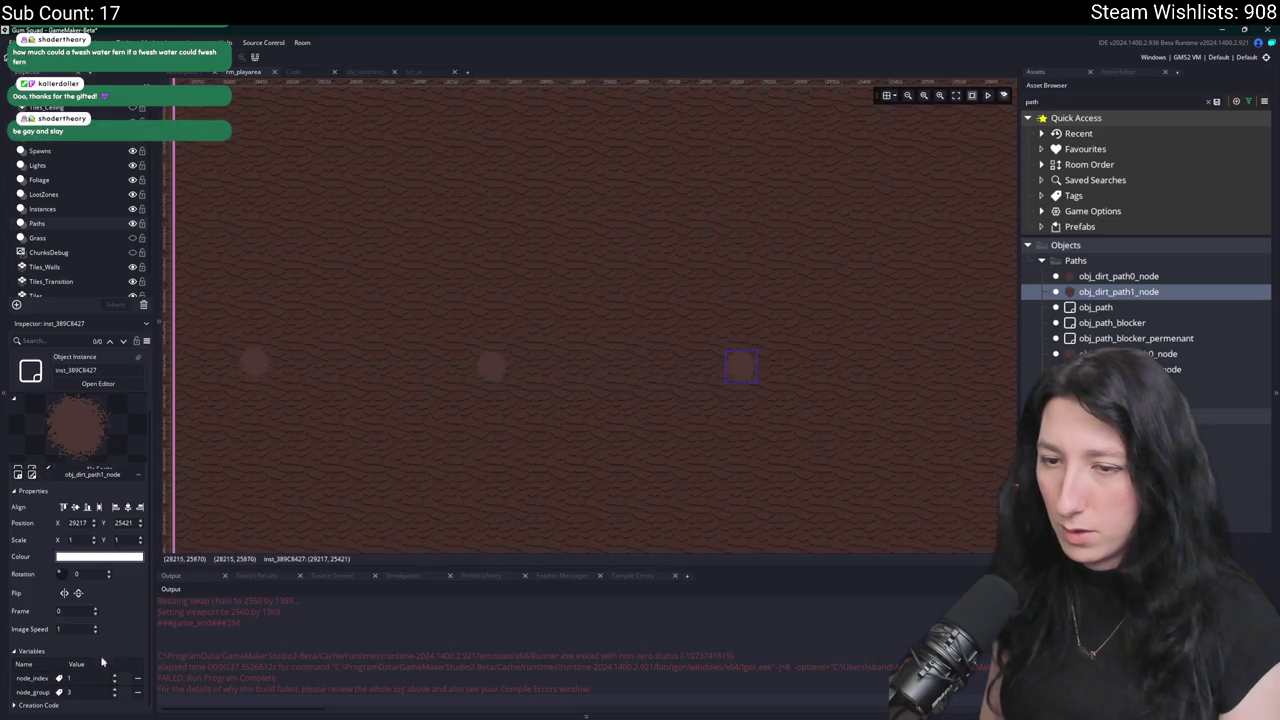
scroll(327, 518, "left", 2)
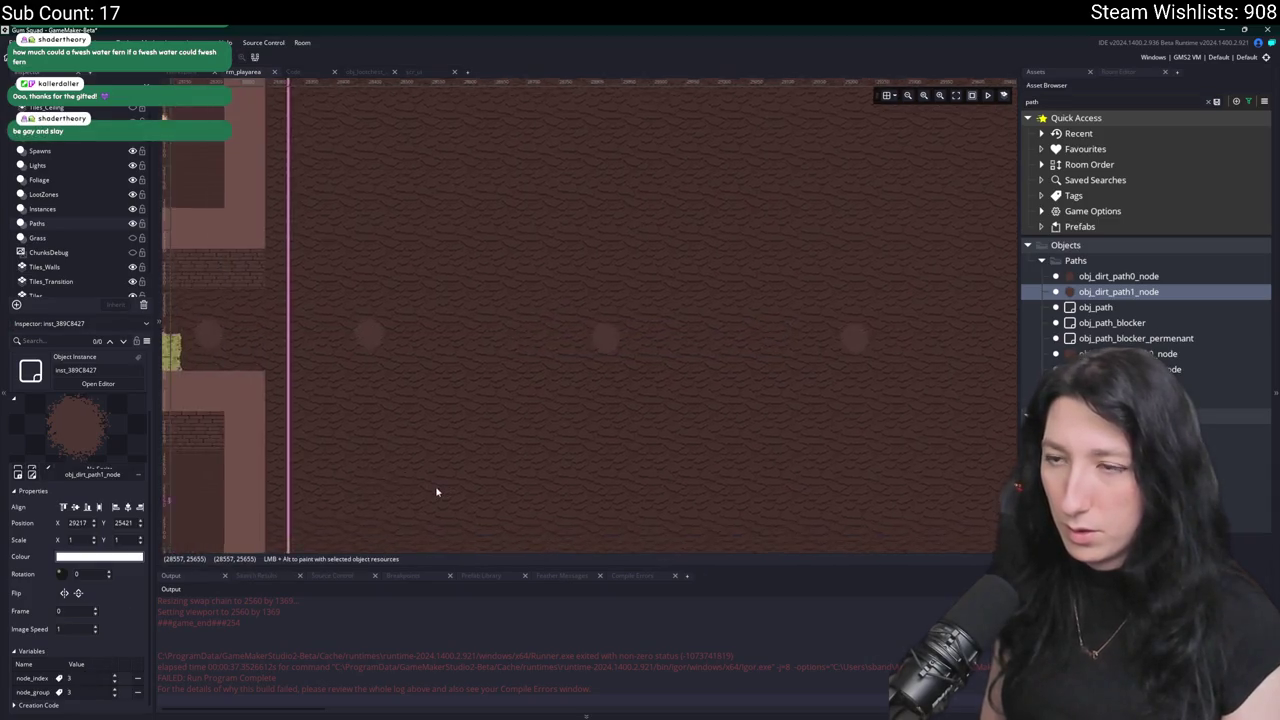
left_click(400, 372, "alt")
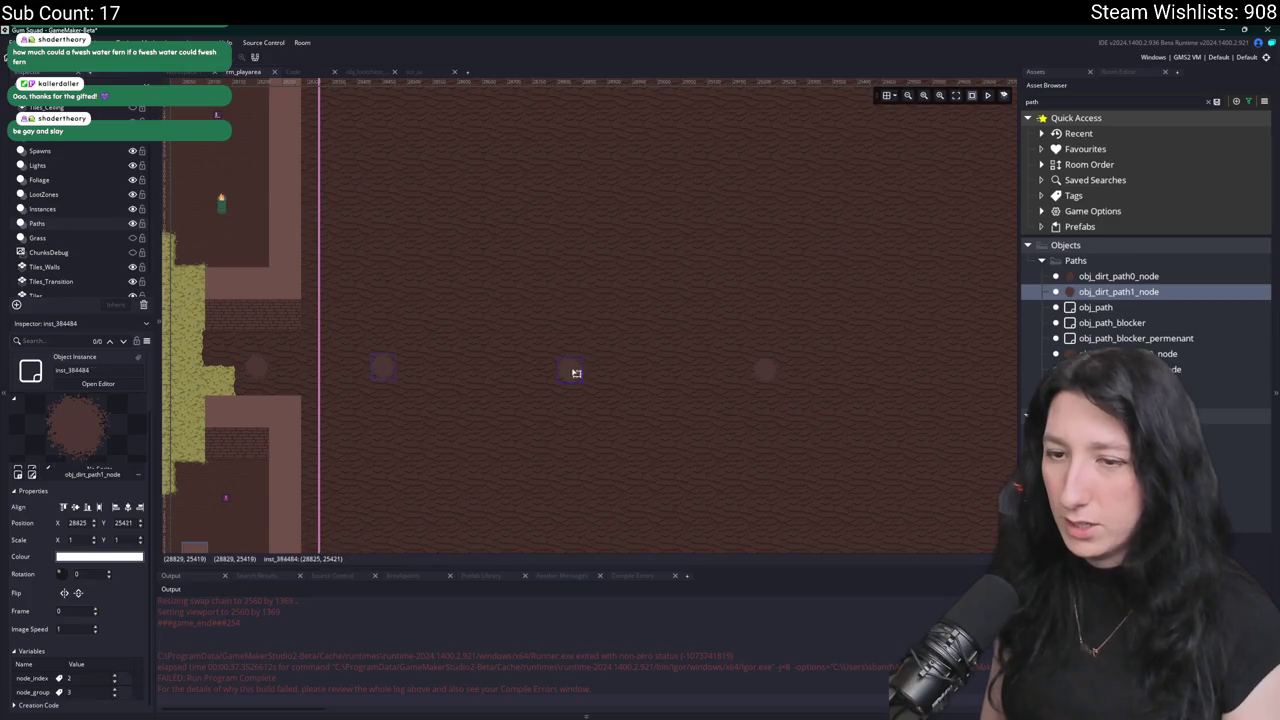
left_click(768, 371)
scroll(700, 340, "right", 2)
scroll(650, 335, "down", 1)
scroll(634, 315, "left", 5)
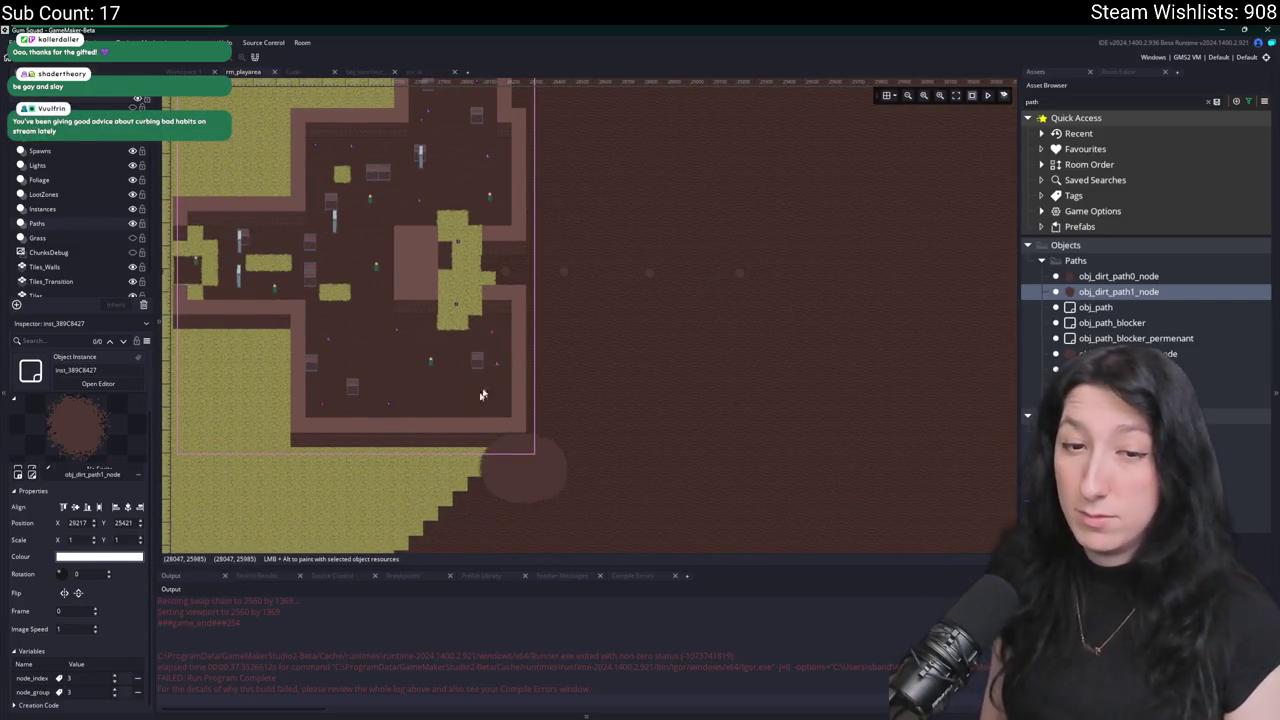
scroll(520, 275, "right", 5)
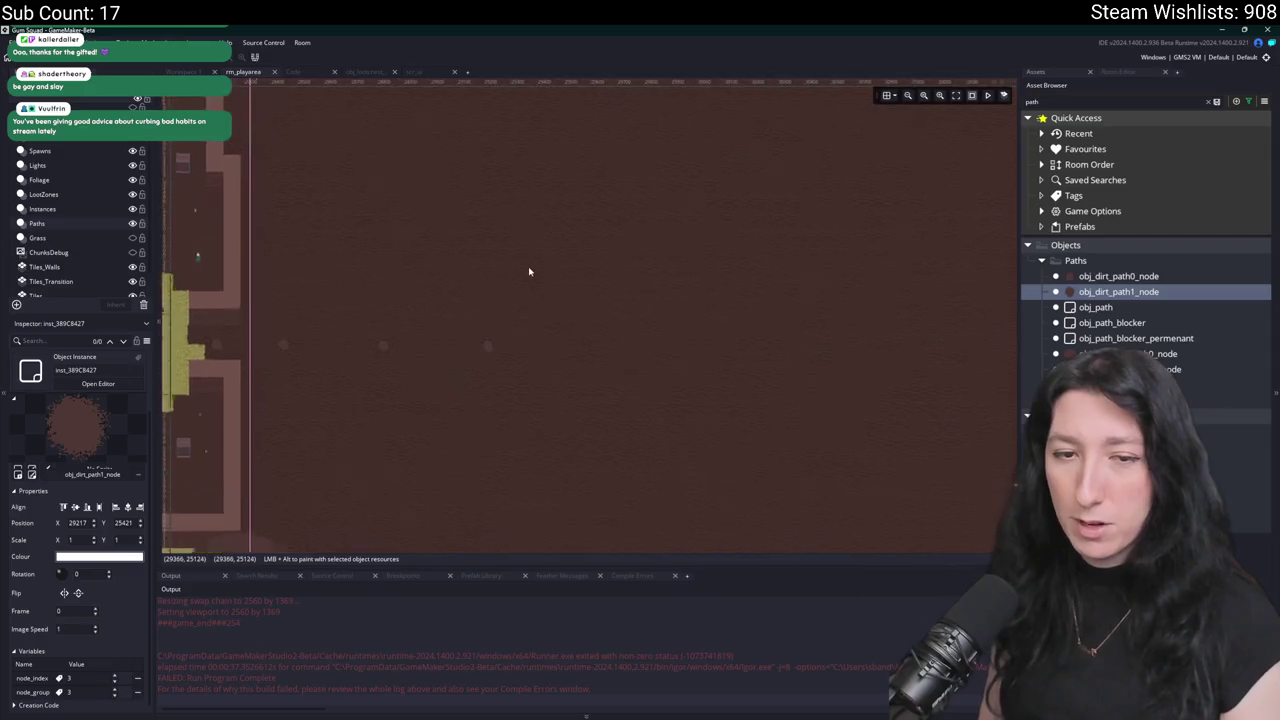
scroll(539, 330, "right", 1)
scroll(66, 231, "down", 1)
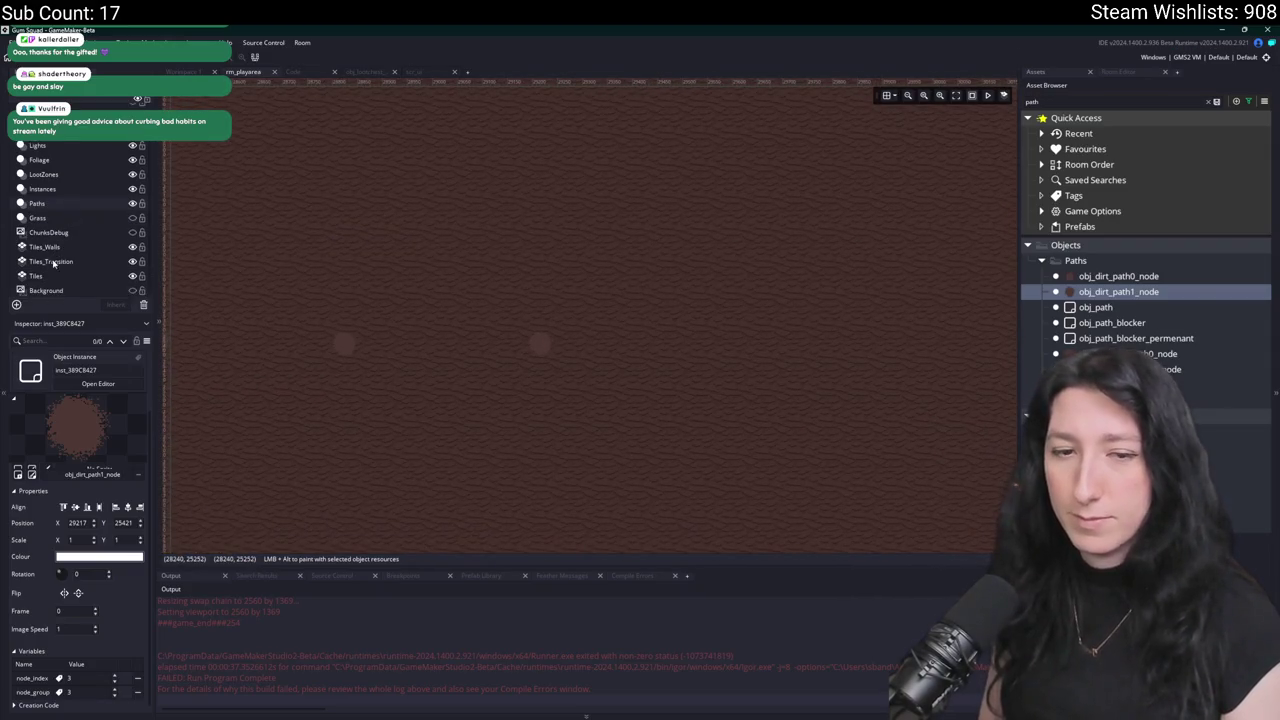
On Tiles_Transition, try a blue tile block, undo it, then paint a 2x2 yellow grass block.
left_click(85, 261)
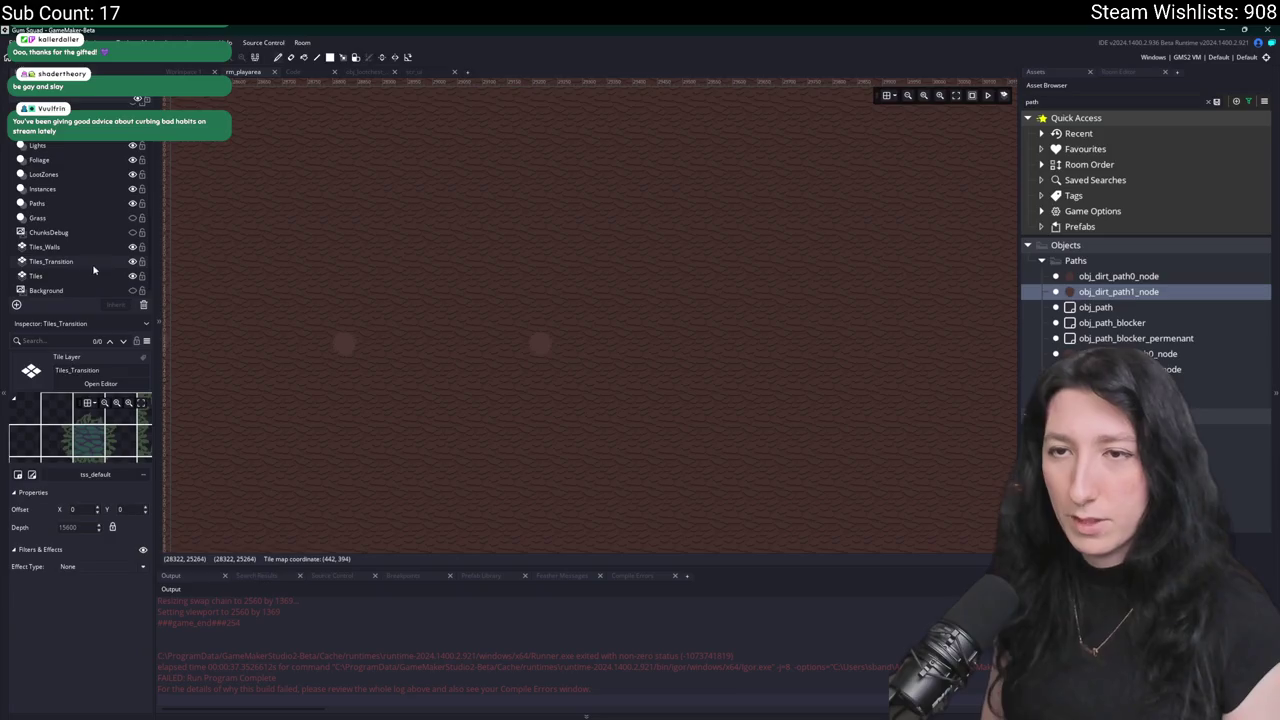
left_click(1122, 72)
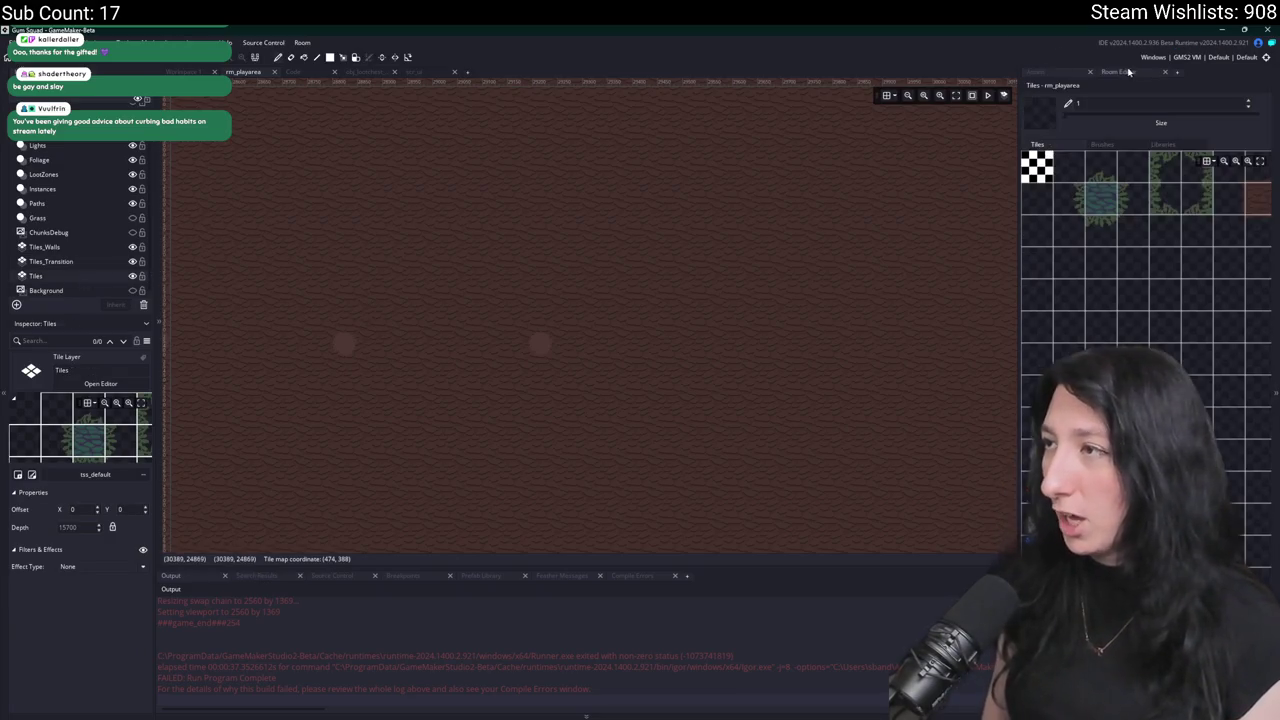
left_click_drag(1087, 273, 1174, 320)
left_click_drag(1068, 268, 1205, 305)
left_click(1147, 308)
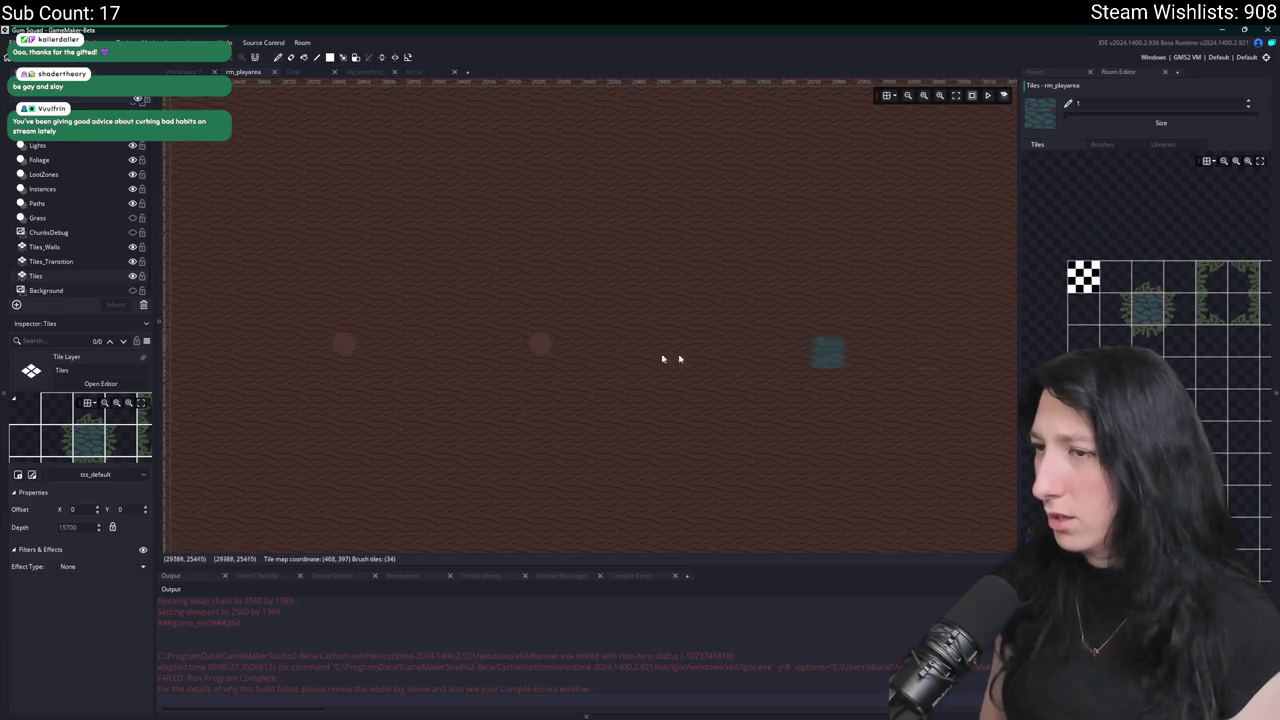
scroll(566, 346, "up", 3)
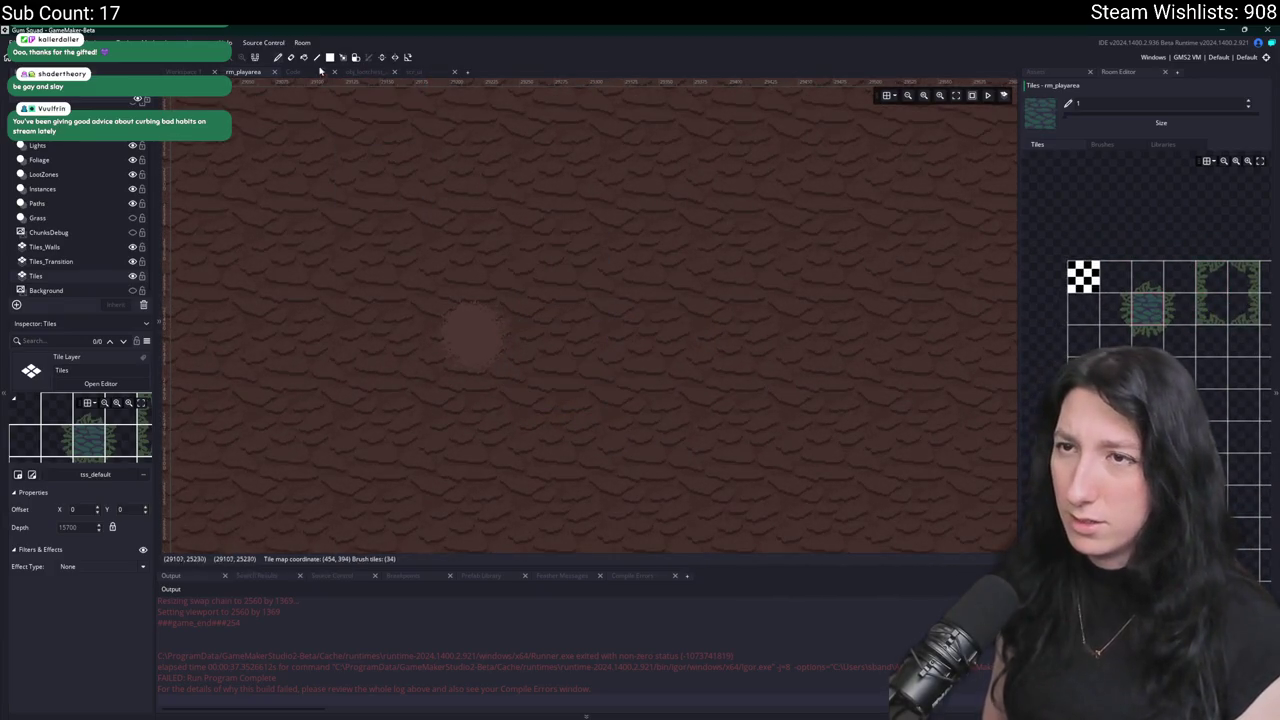
mouse_move(537, 309)
left_mouse_down()
mouse_move(637, 380)
mouse_move(643, 303)
left_mouse_up()
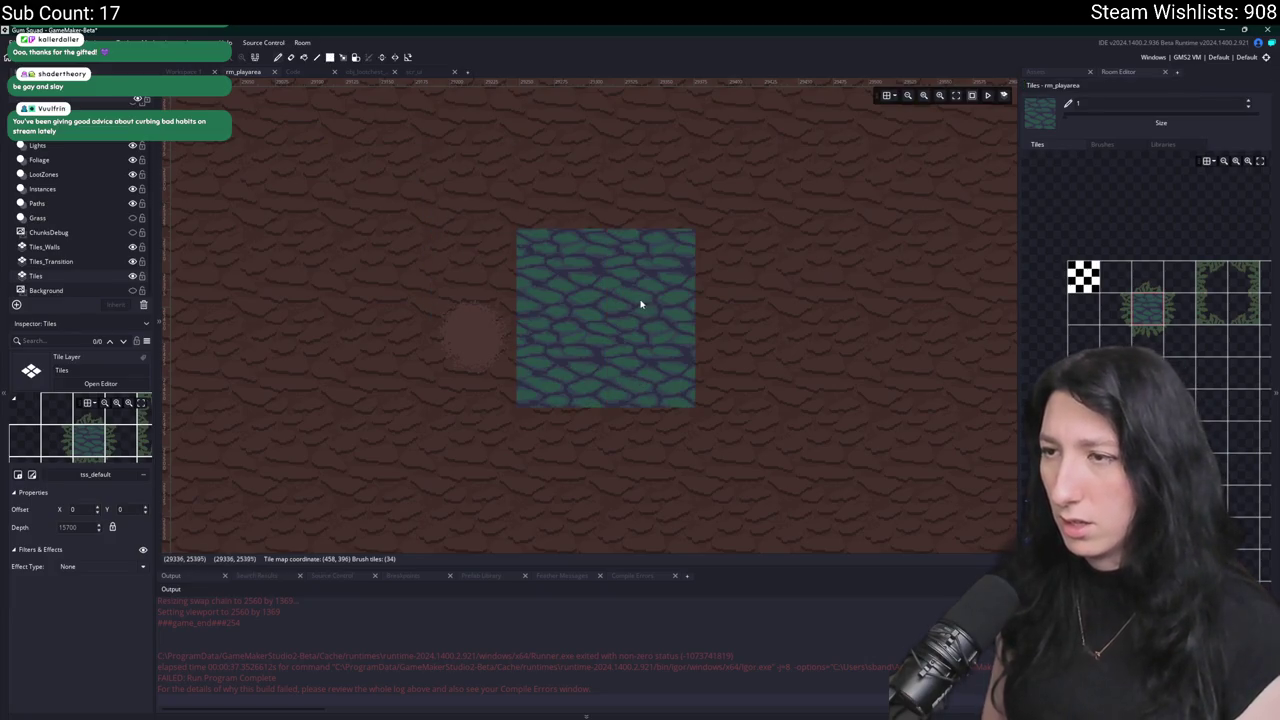
key("ctrl+z")
key("ctrl+z")
key("ctrl+z")
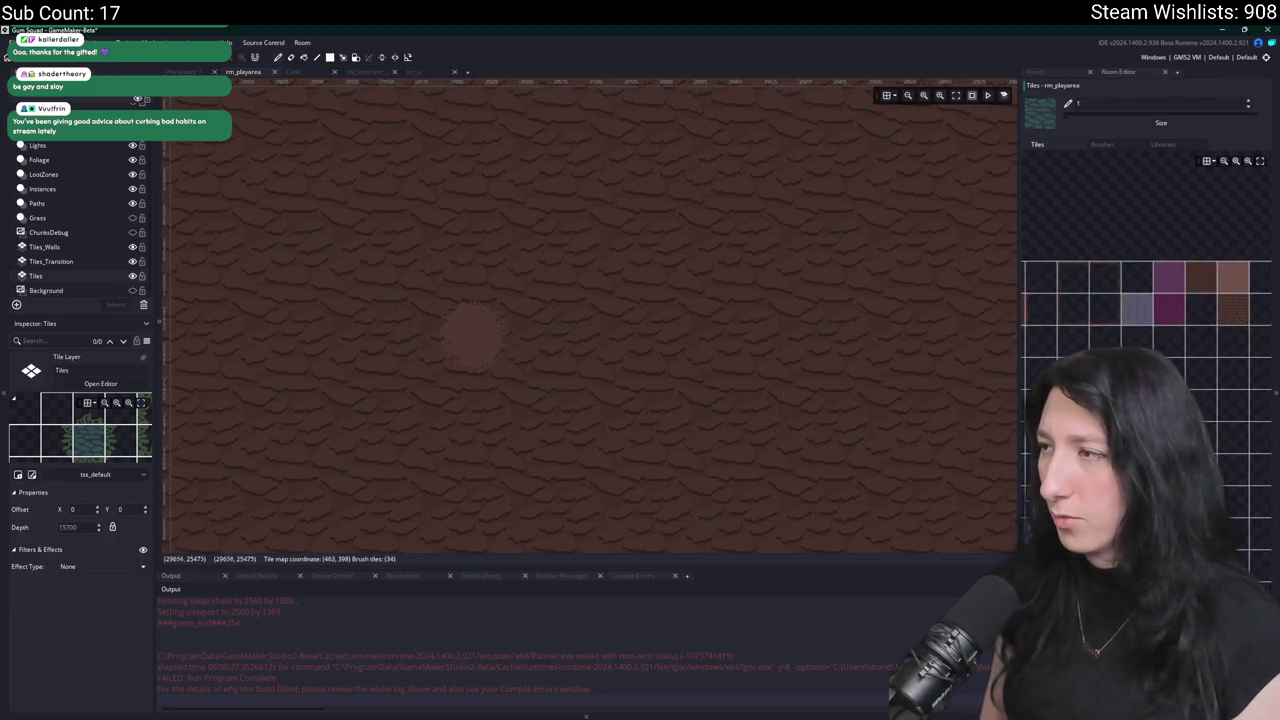
left_click(1146, 320)
mouse_move(560, 270)
left_mouse_down()
mouse_move(580, 366)
mouse_move(683, 337)
mouse_move(620, 285)
left_mouse_up()
scroll(574, 265, "down", 2)
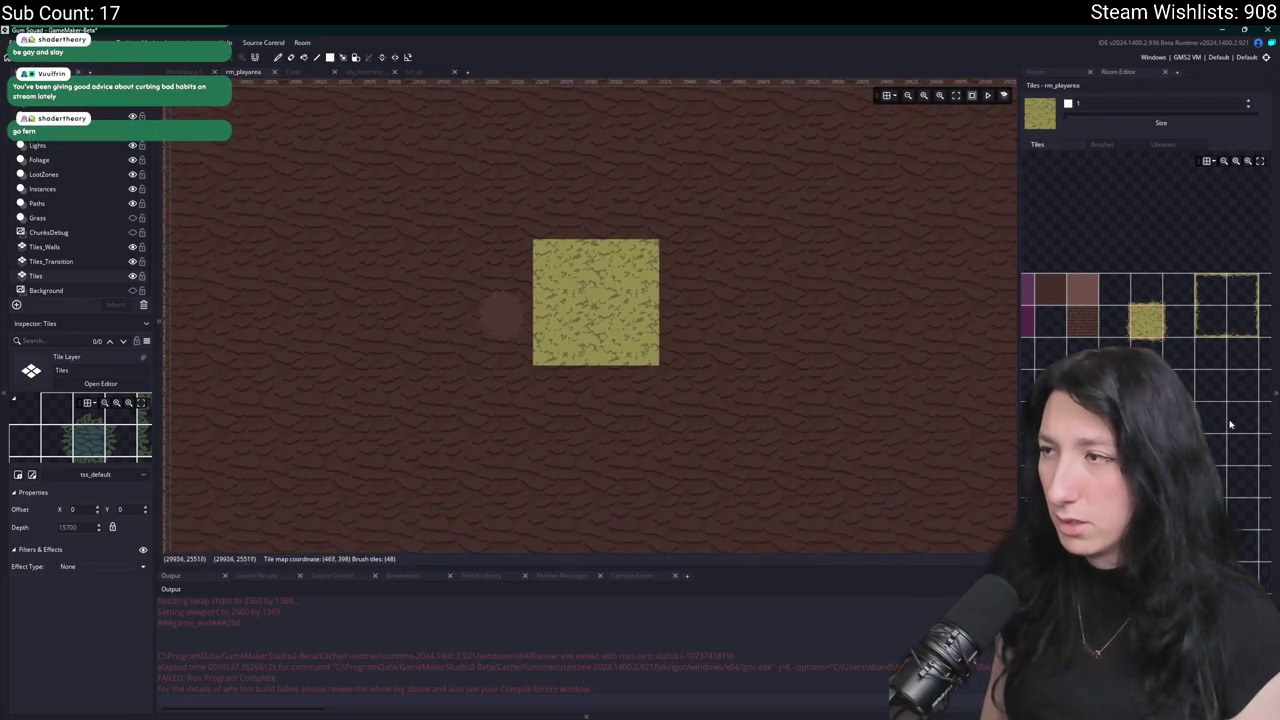
Trim the grass square's top-left strip, upper-right corner and lower-right bulge with dirt, then save.
left_click(1126, 325)
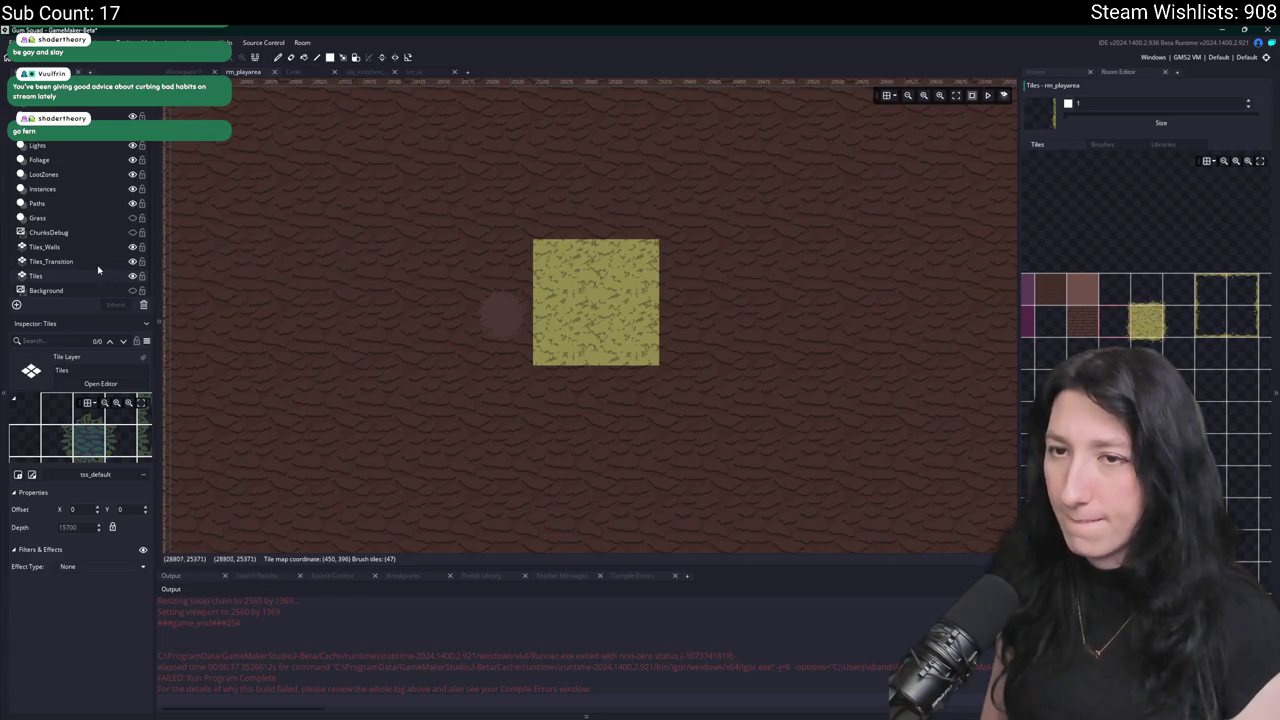
left_click(50, 261)
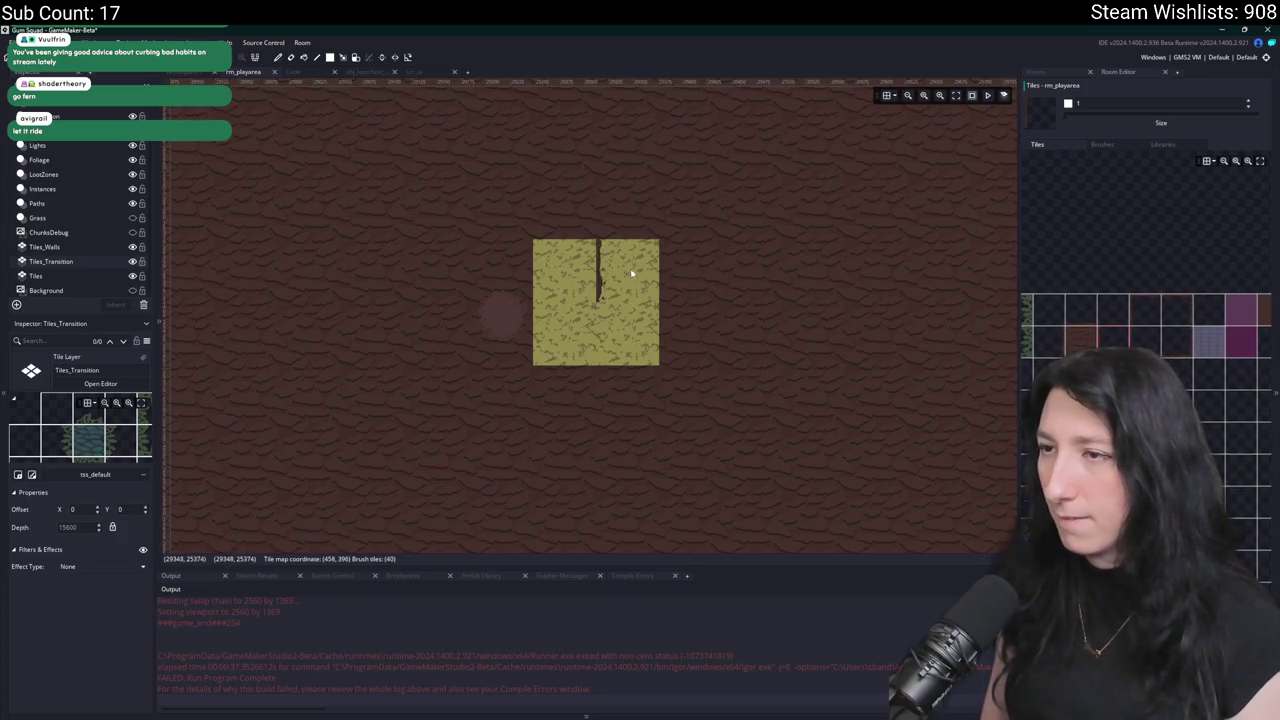
scroll(555, 257, "up", 2)
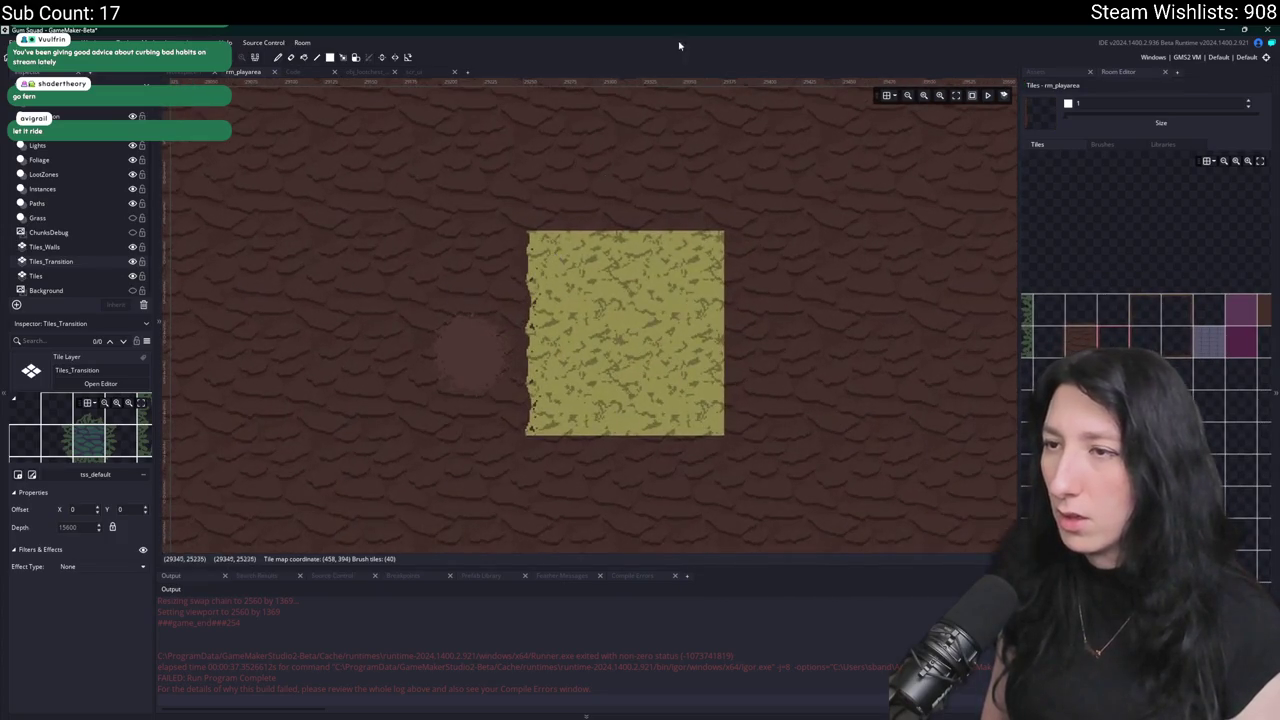
left_click(607, 286)
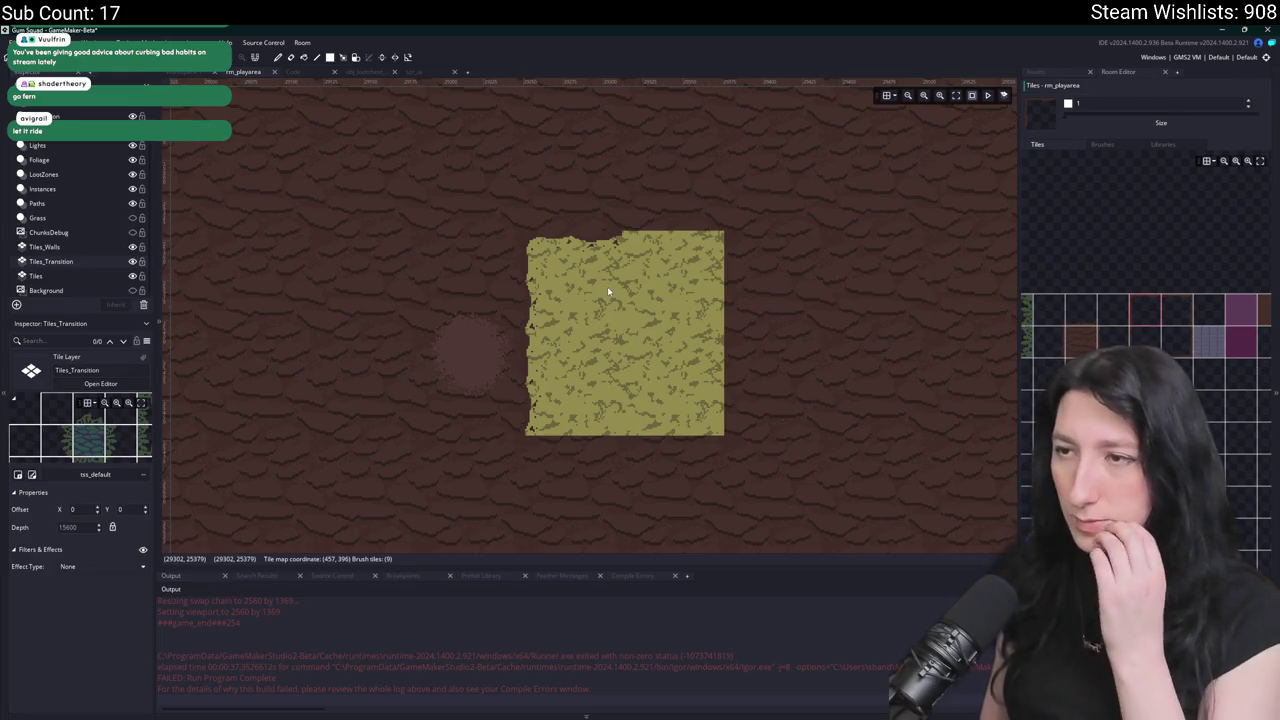
left_click(783, 289)
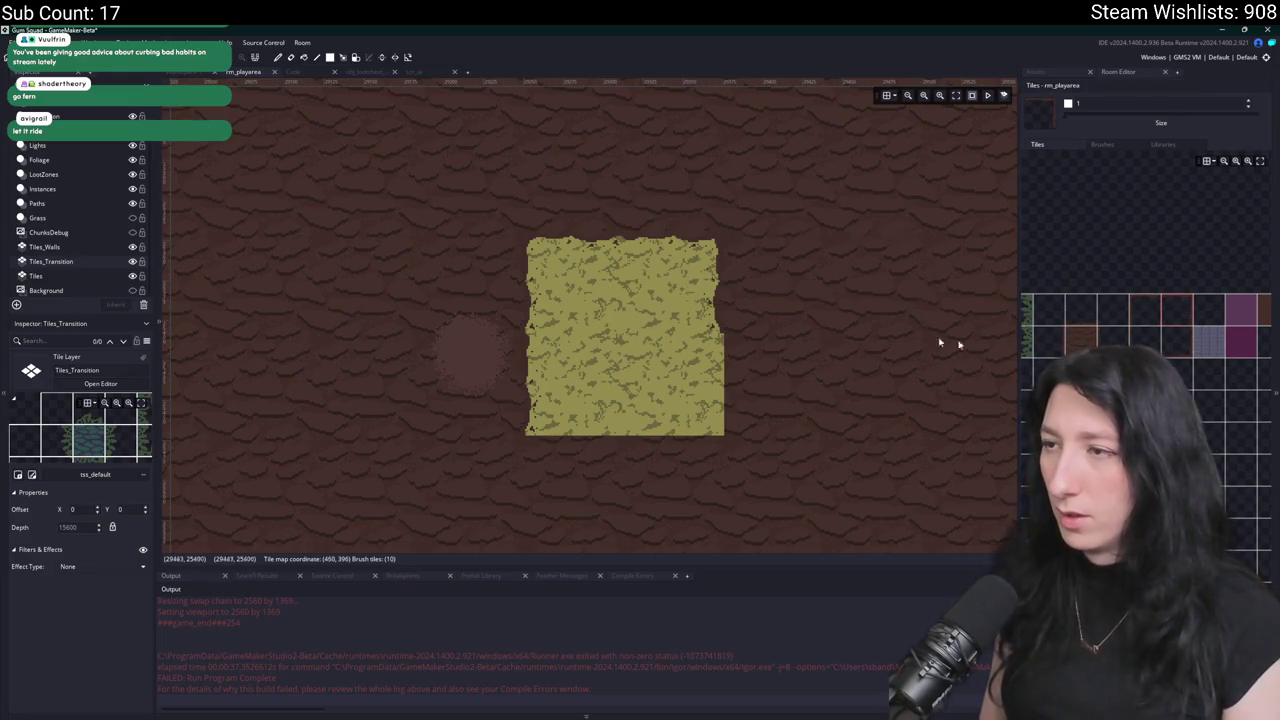
left_click(662, 378)
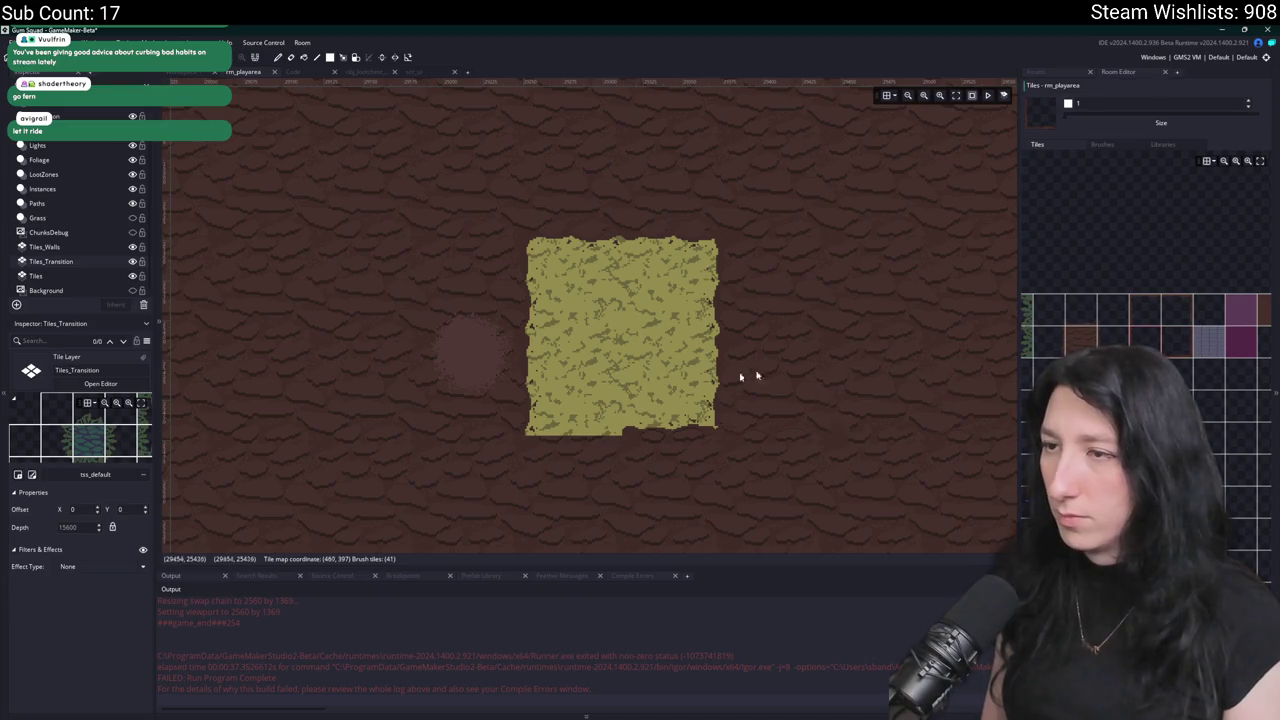
scroll(582, 395, "down", 3)
key("ctrl+s")
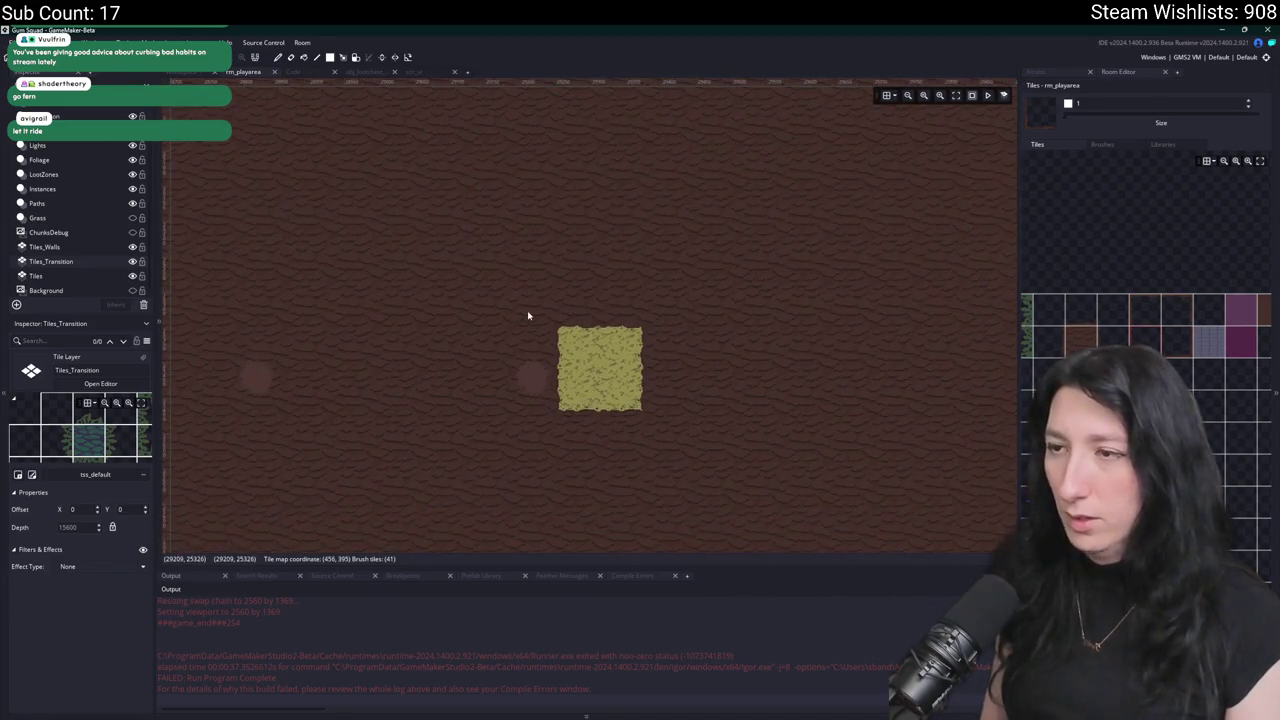
scroll(528, 316, "down", 1)
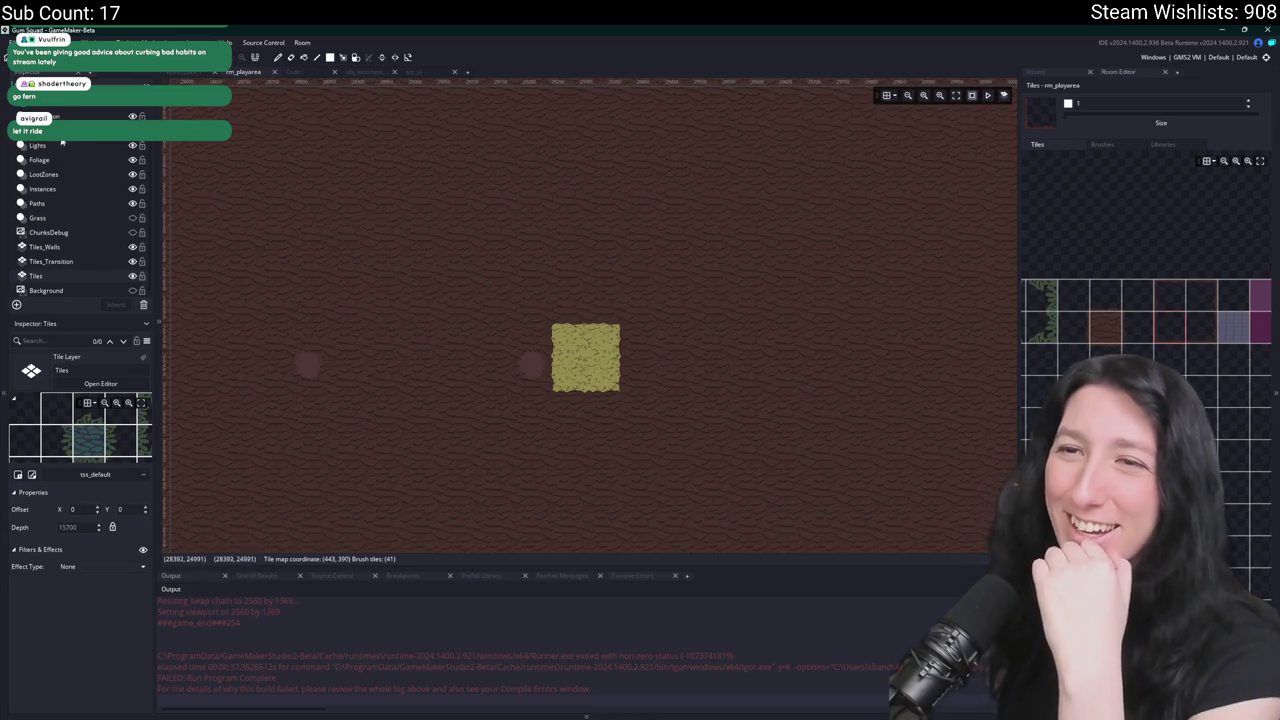
scroll(43, 198, "up", 1)
left_click(43, 212)
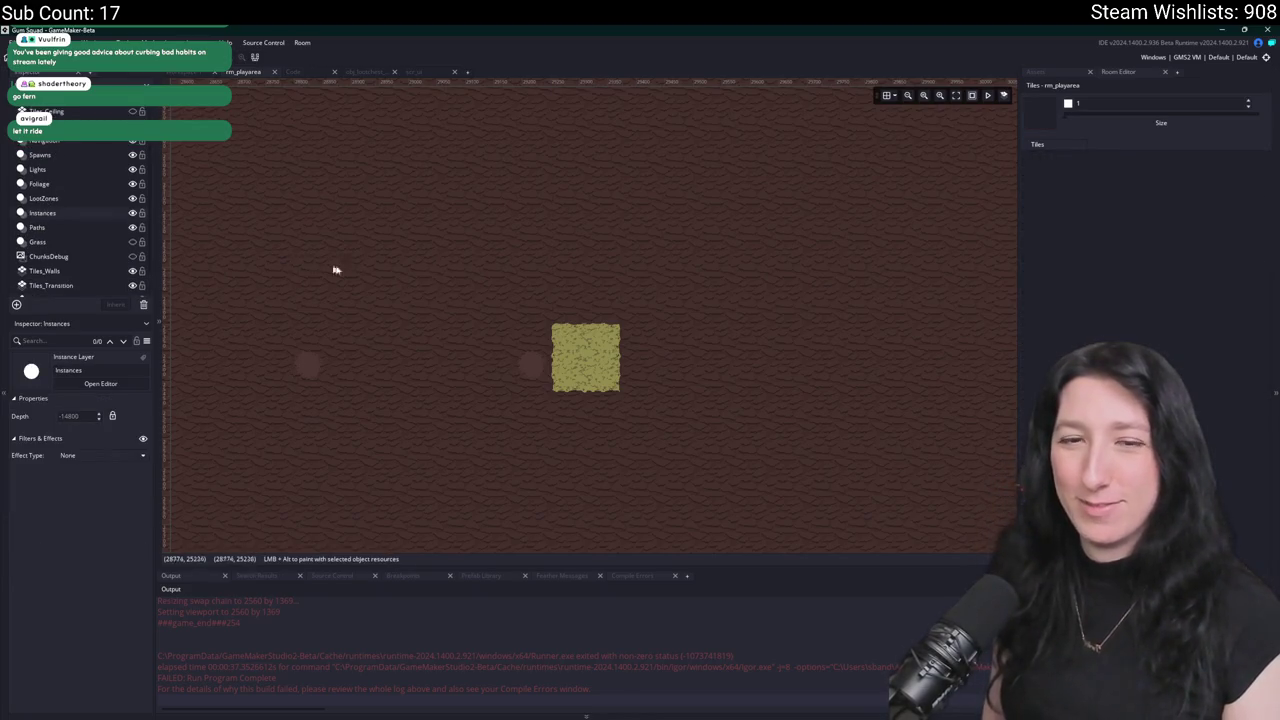
Select both the campfire and the table at the grassland camp.
scroll(306, 263, "left", 10)
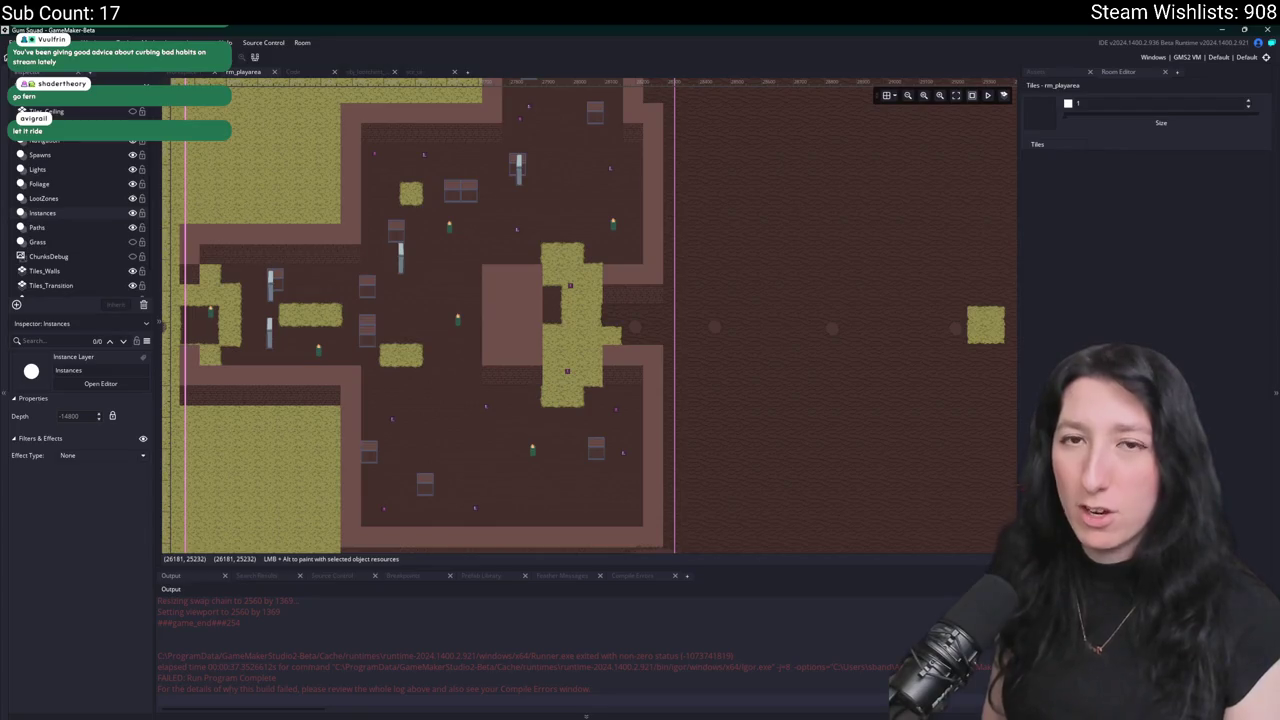
scroll(276, 276, "left", 15)
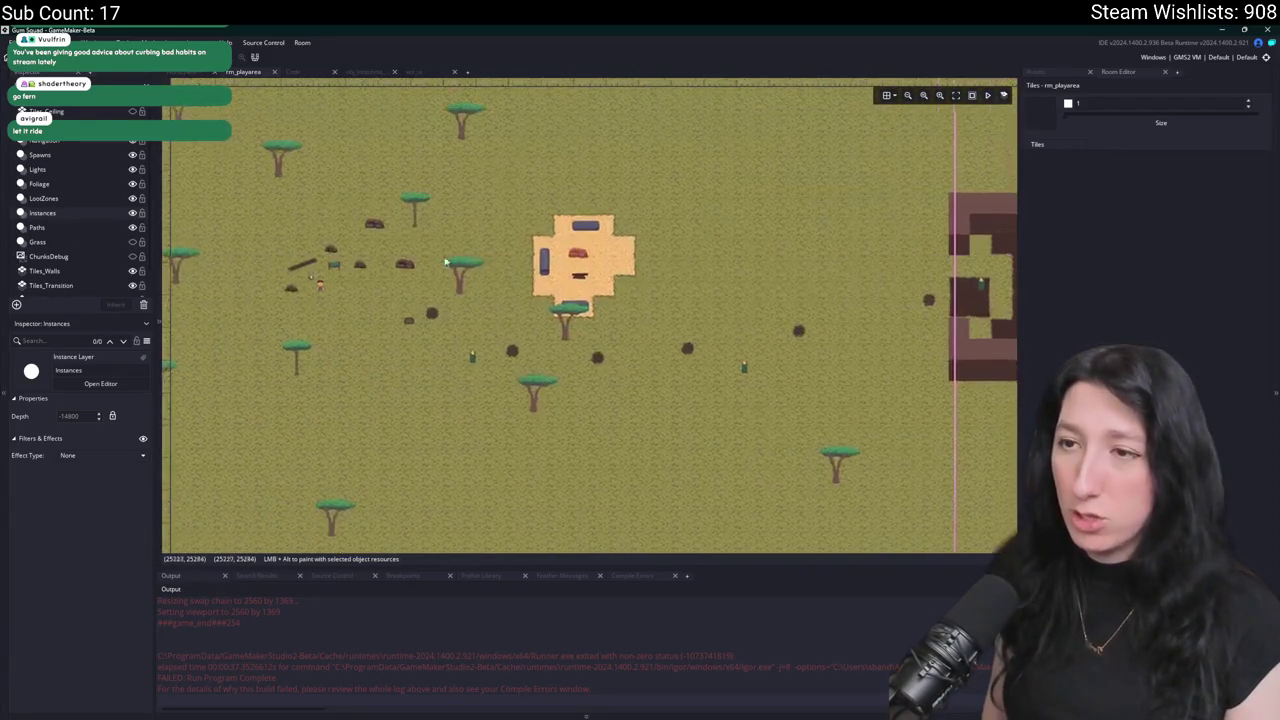
left_click(255, 285)
left_click_drag(283, 295, 253, 285)
left_click(257, 286)
left_click(290, 275, "shift")
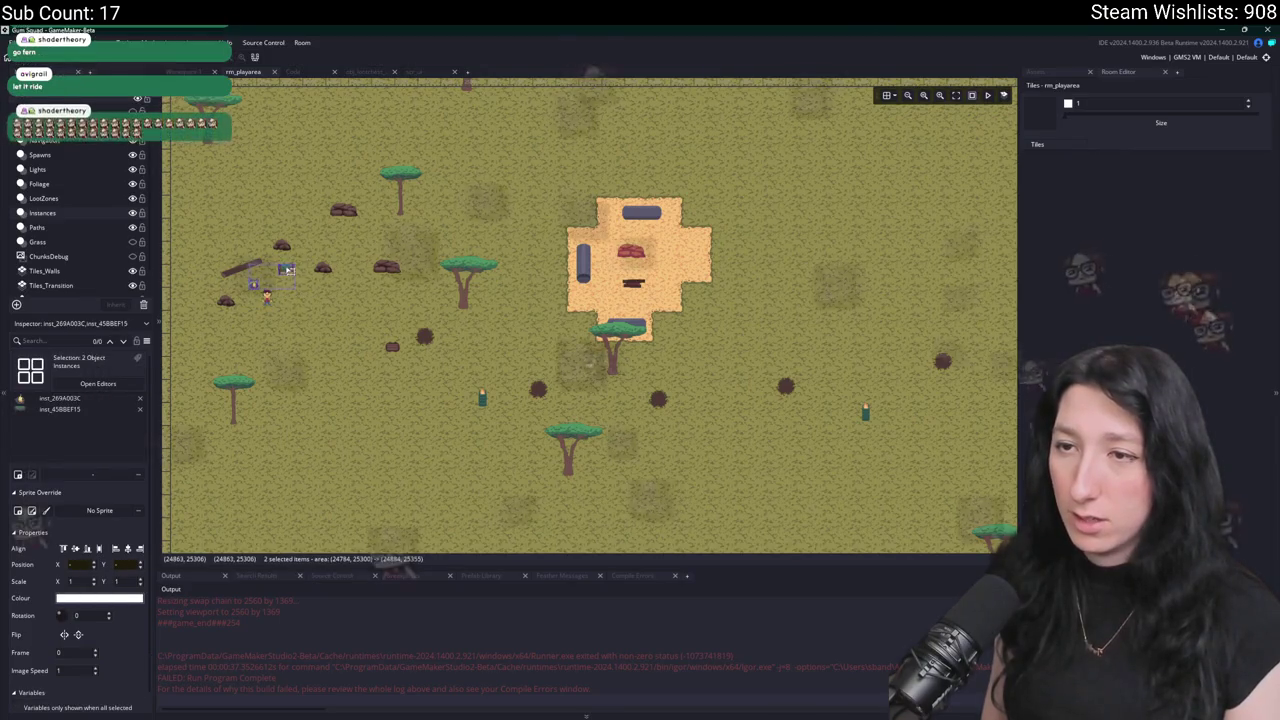
Paste the campfire and table into the grass square, placing the campfire at 29311, 25410.
scroll(327, 332, "down", 2)
scroll(327, 332, "right", 10)
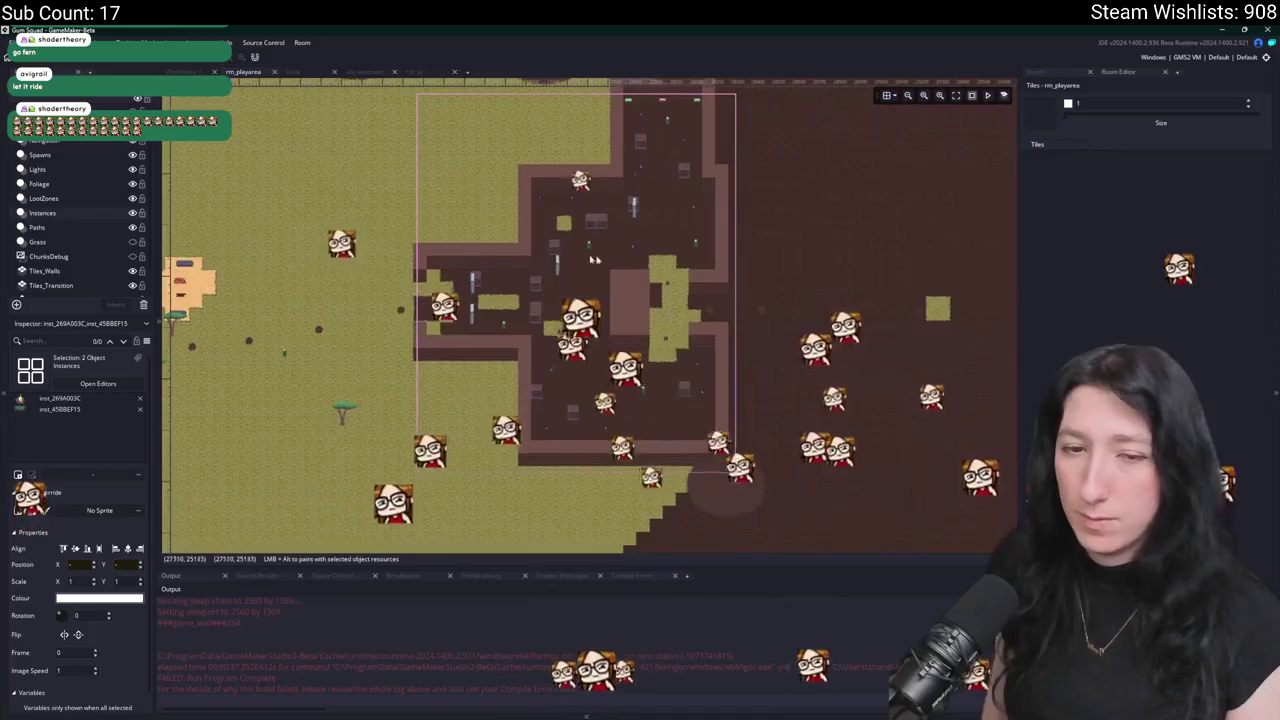
scroll(686, 313, "up", 5)
key("ctrl+v")
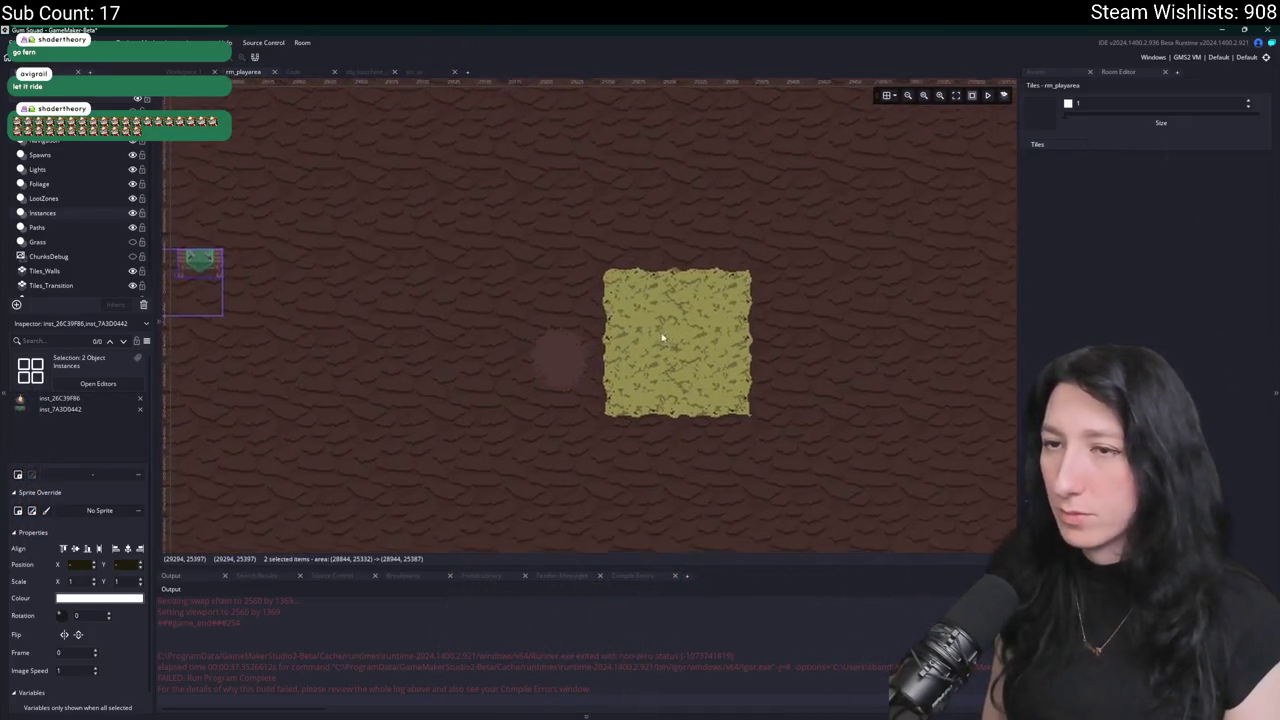
mouse_move(208, 305)
left_mouse_down()
mouse_move(708, 347)
mouse_move(551, 320)
mouse_move(436, 356)
left_mouse_up()
scroll(687, 332, "down", 1)
scroll(697, 222, "down", 1)
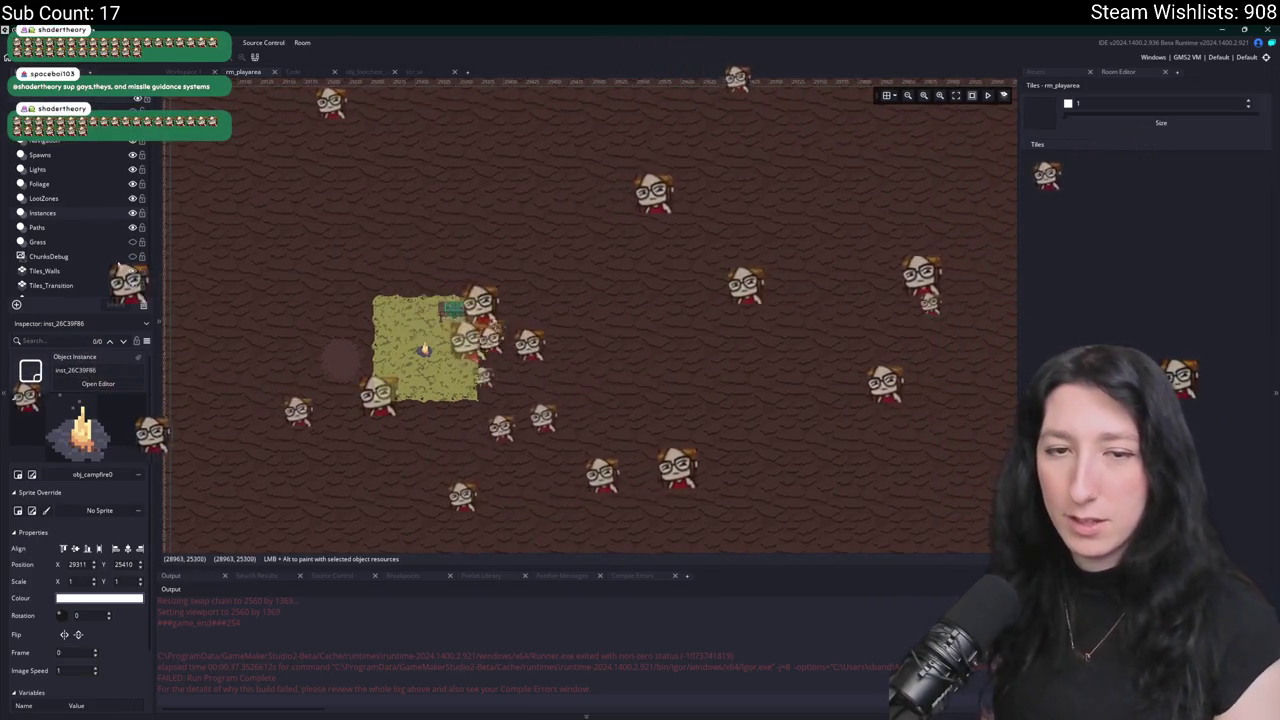
scroll(70, 230, "down", 1)
left_click(36, 275)
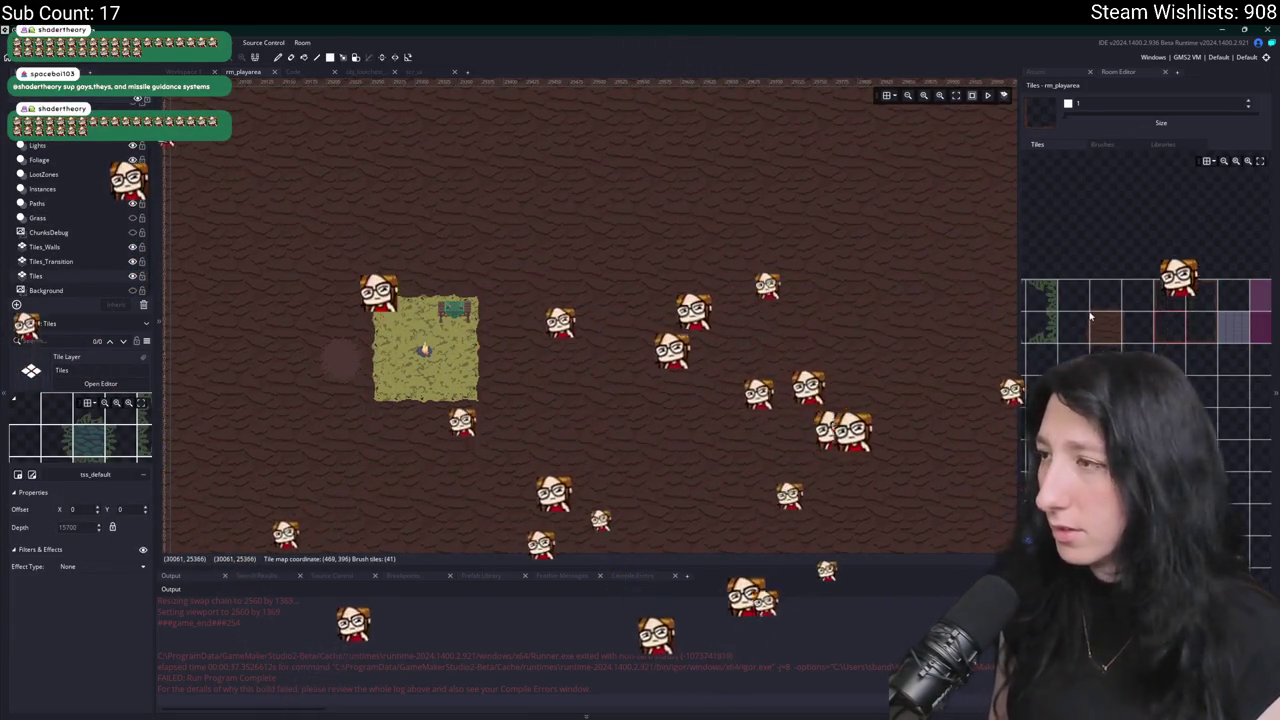
Paint yellow grass tiles above and right of the patch, filling the top-left gap.
scroll(1105, 320, "down", 2)
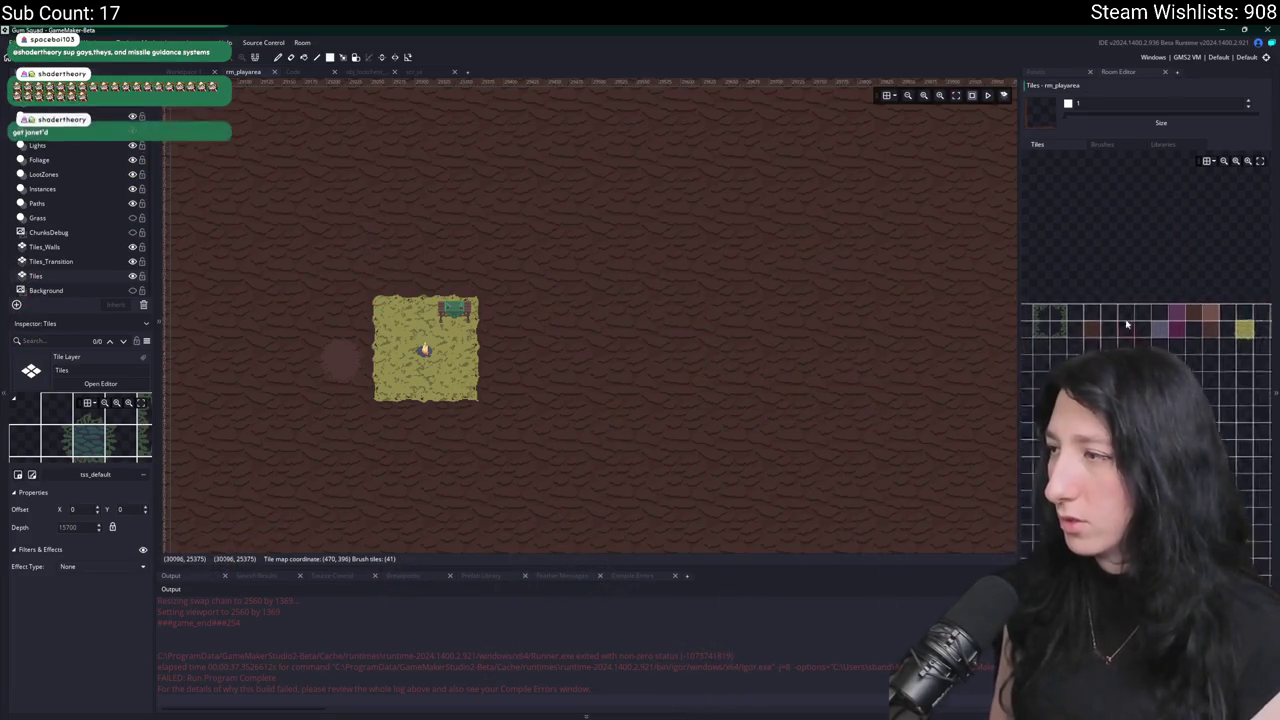
left_click(1253, 330)
scroll(480, 315, "up", 3)
left_click_drag(493, 285, 540, 220)
scroll(542, 270, "down", 3)
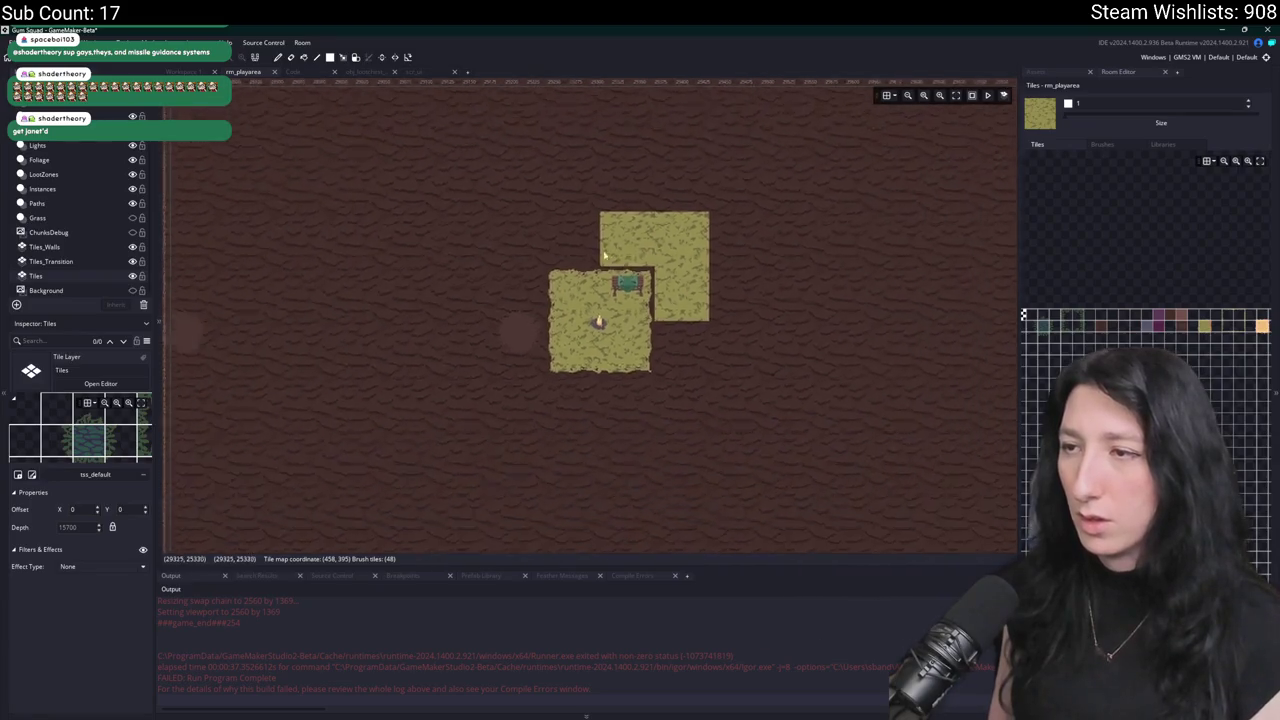
left_click(540, 250)
left_click(592, 247)
scroll(670, 350, "up", 2)
left_click(755, 340)
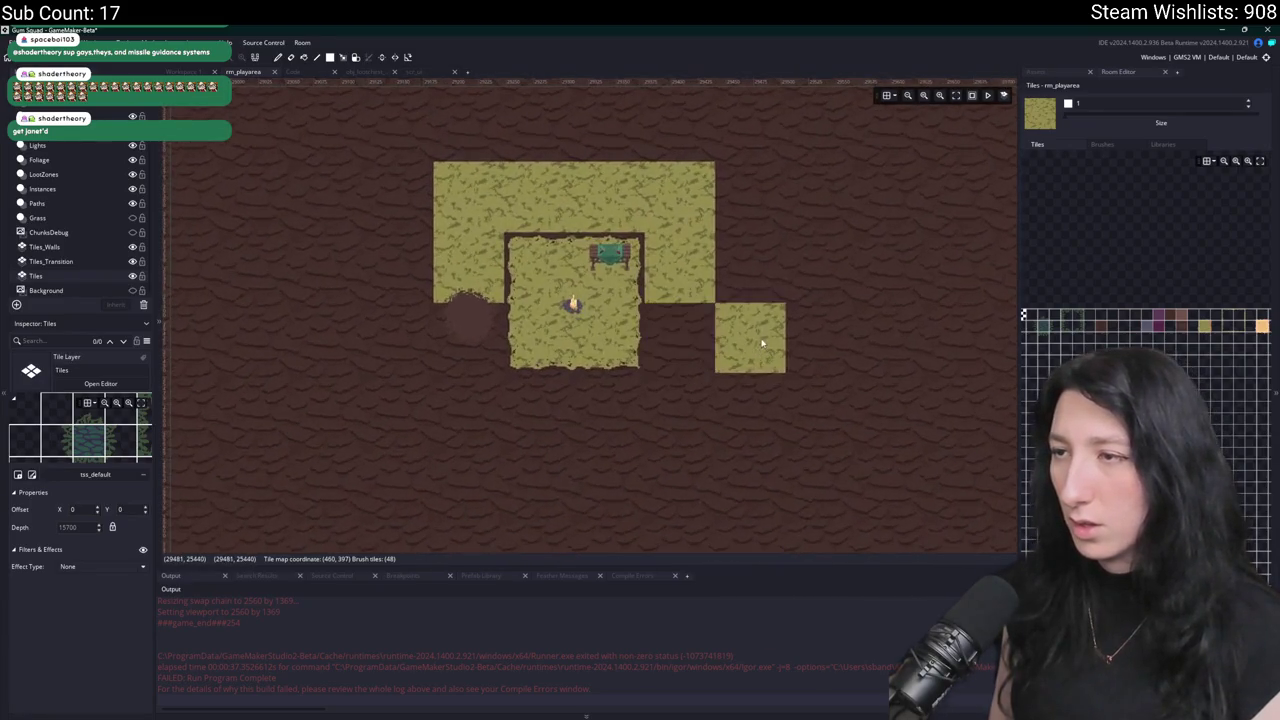
Paint more grass above the clearing and around the right column, then pick Tiles_Transition's blank tile.
mouse_move(615, 128)
left_mouse_down()
mouse_move(552, 146)
mouse_move(521, 273)
left_mouse_up()
mouse_move(704, 273)
left_mouse_down()
mouse_move(703, 214)
mouse_move(640, 245)
left_mouse_up()
scroll(670, 278, "down", 2)
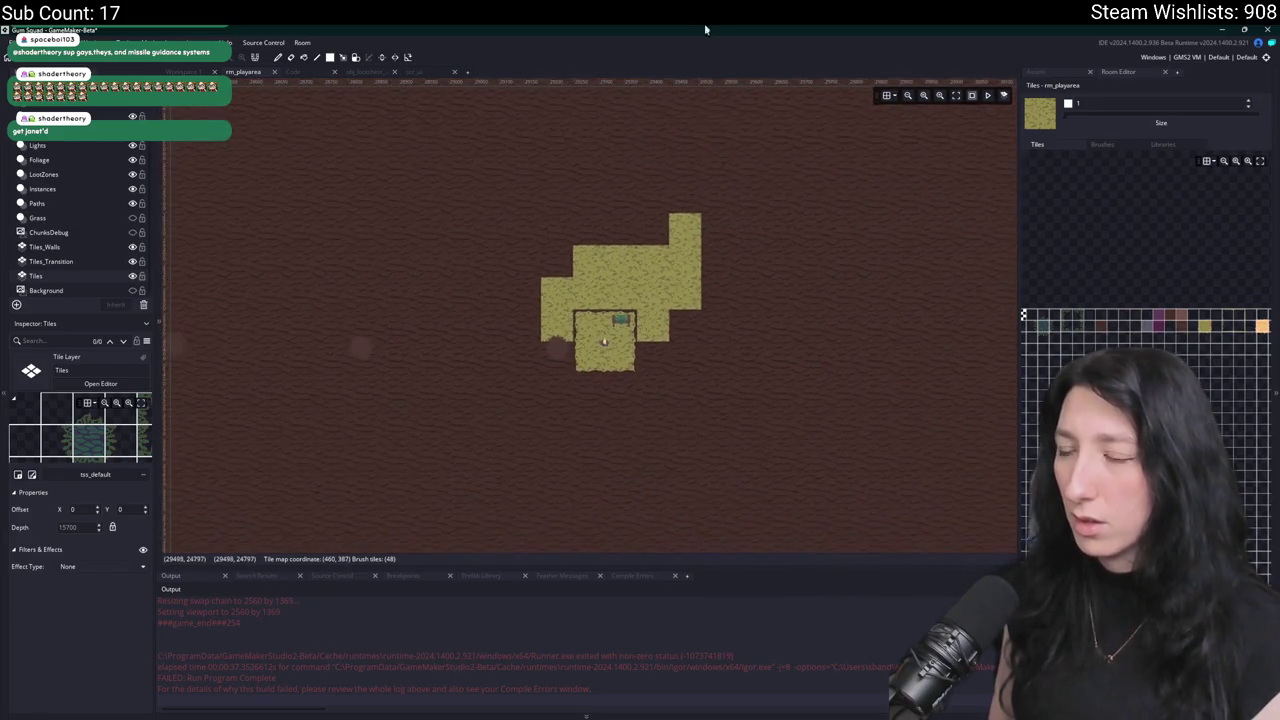
scroll(668, 226, "up", 2)
left_click(663, 219)
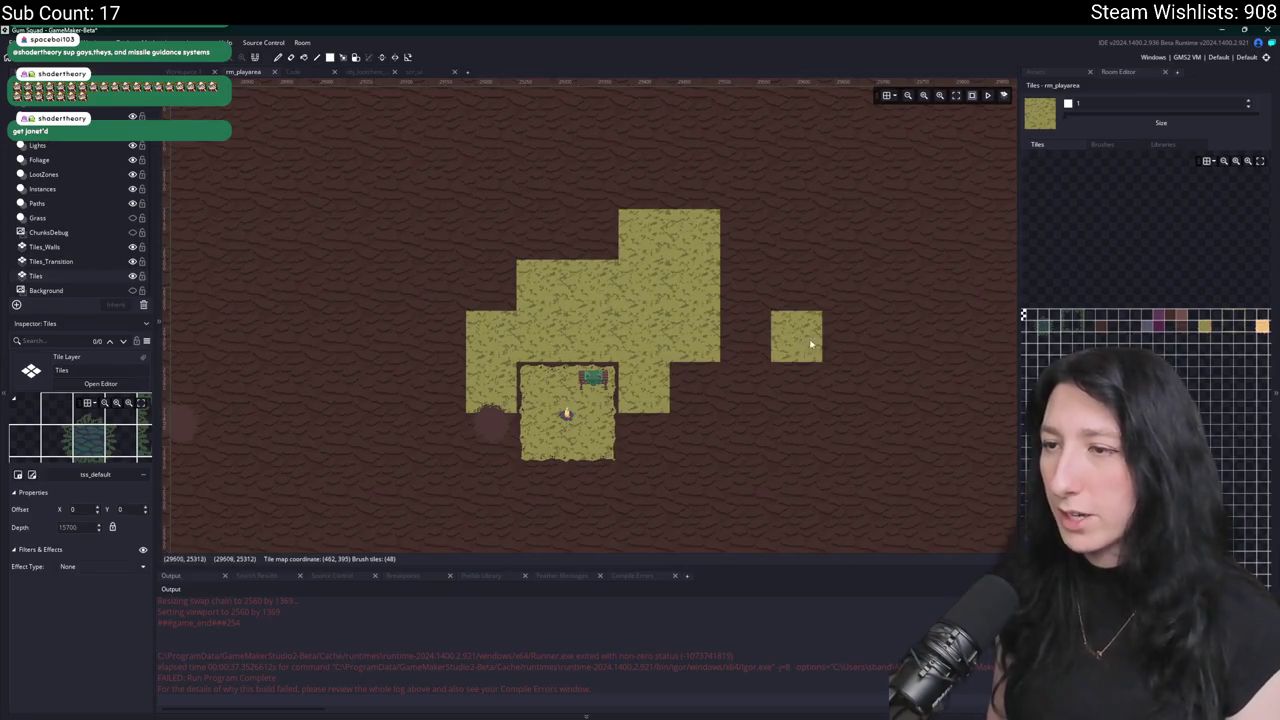
left_click(54, 262)
scroll(1147, 333, "up", 3)
scroll(1147, 333, "up", 2)
left_click(1147, 333)
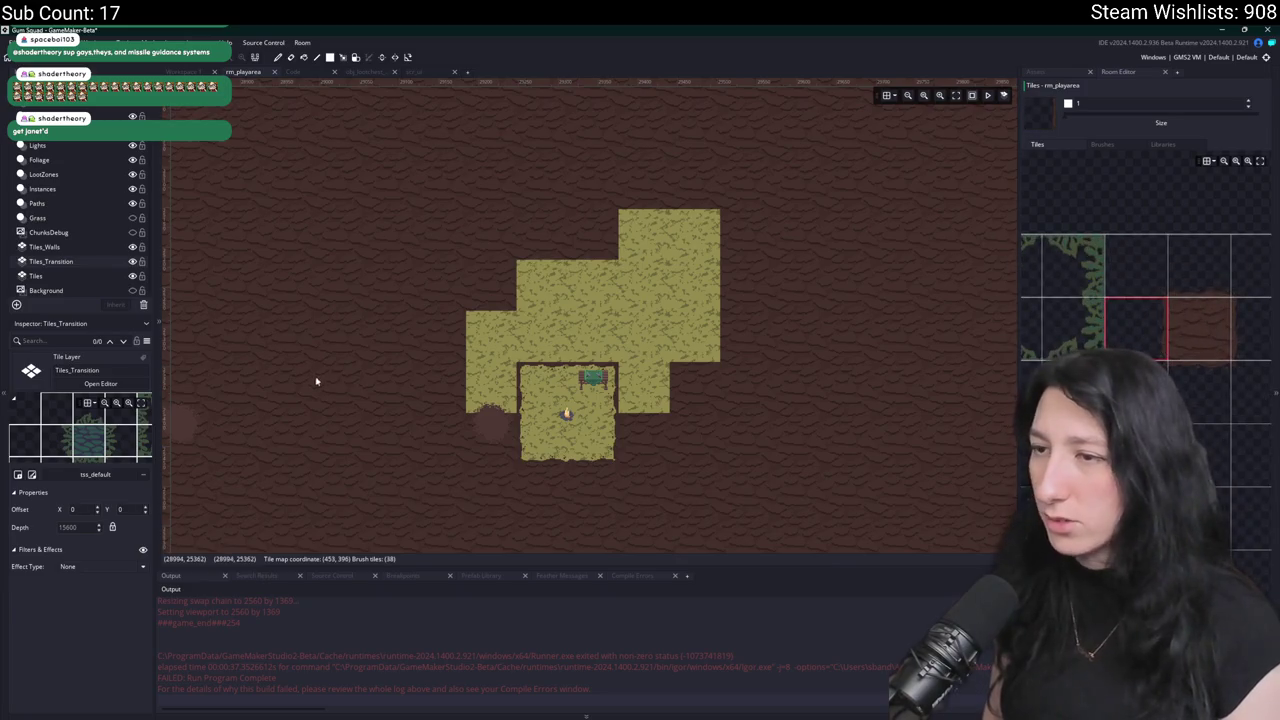
scroll(534, 379, "right", 2)
scroll(1209, 393, "right", 1)
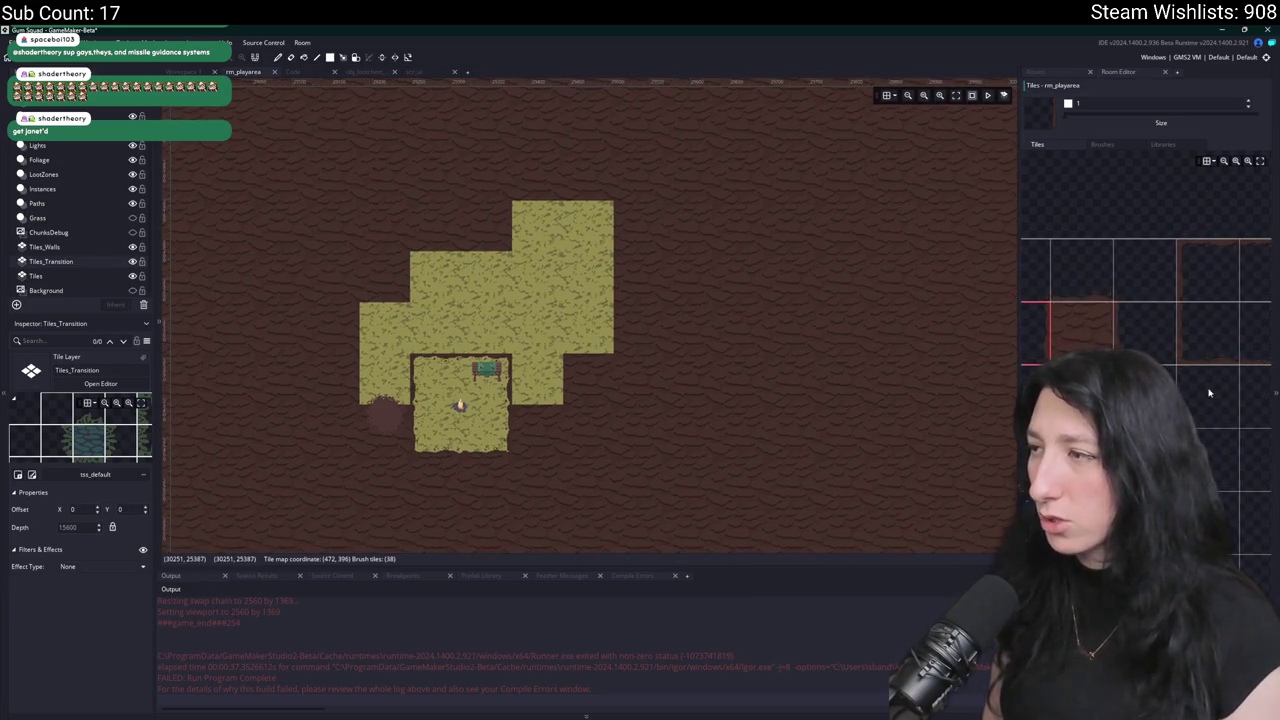
left_click(473, 434)
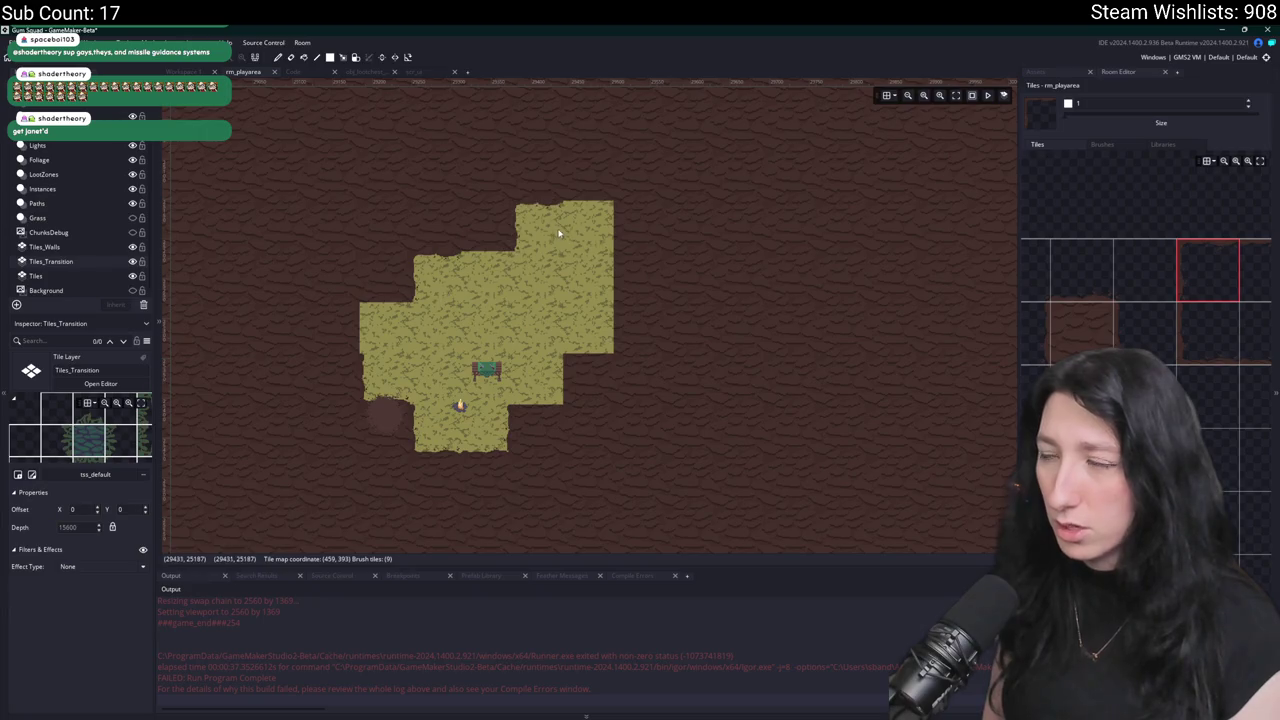
scroll(1193, 279, "right", 2)
scroll(1163, 290, "up", 1)
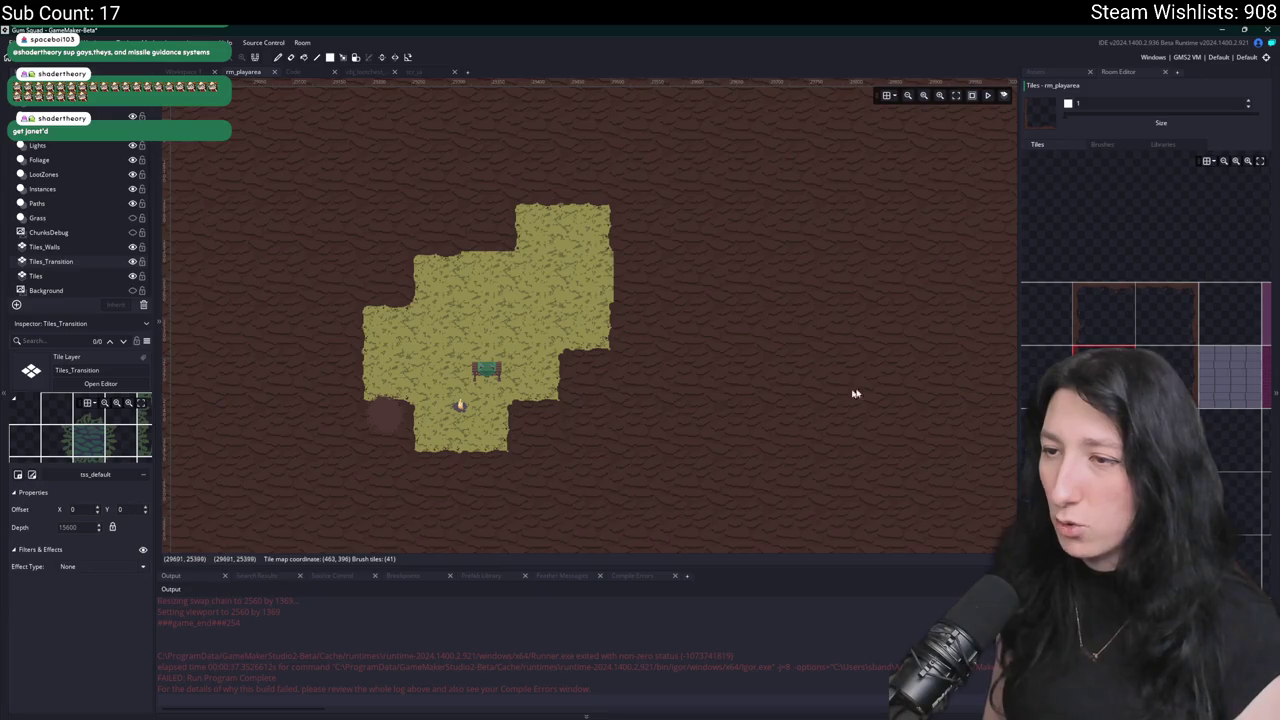
scroll(1170, 360, "up", 1)
scroll(1170, 360, "left", 1)
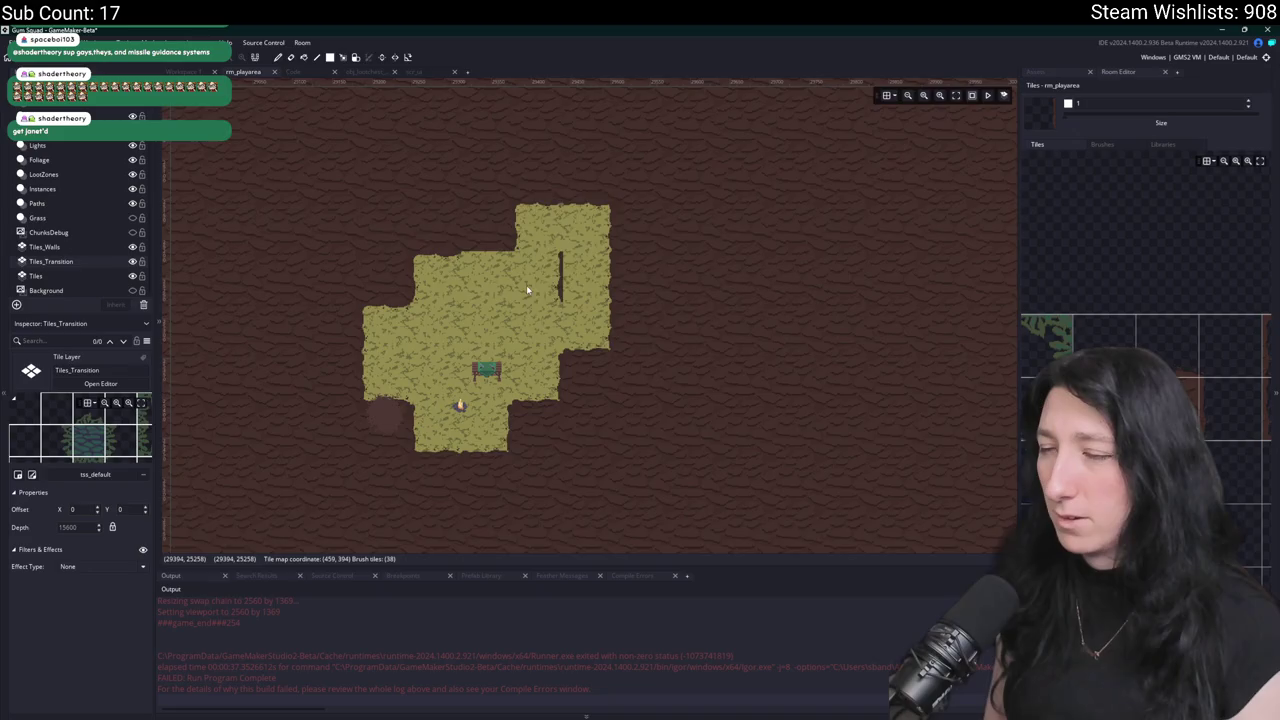
left_click_drag(526, 285, 676, 295)
scroll(676, 300, "up", 3)
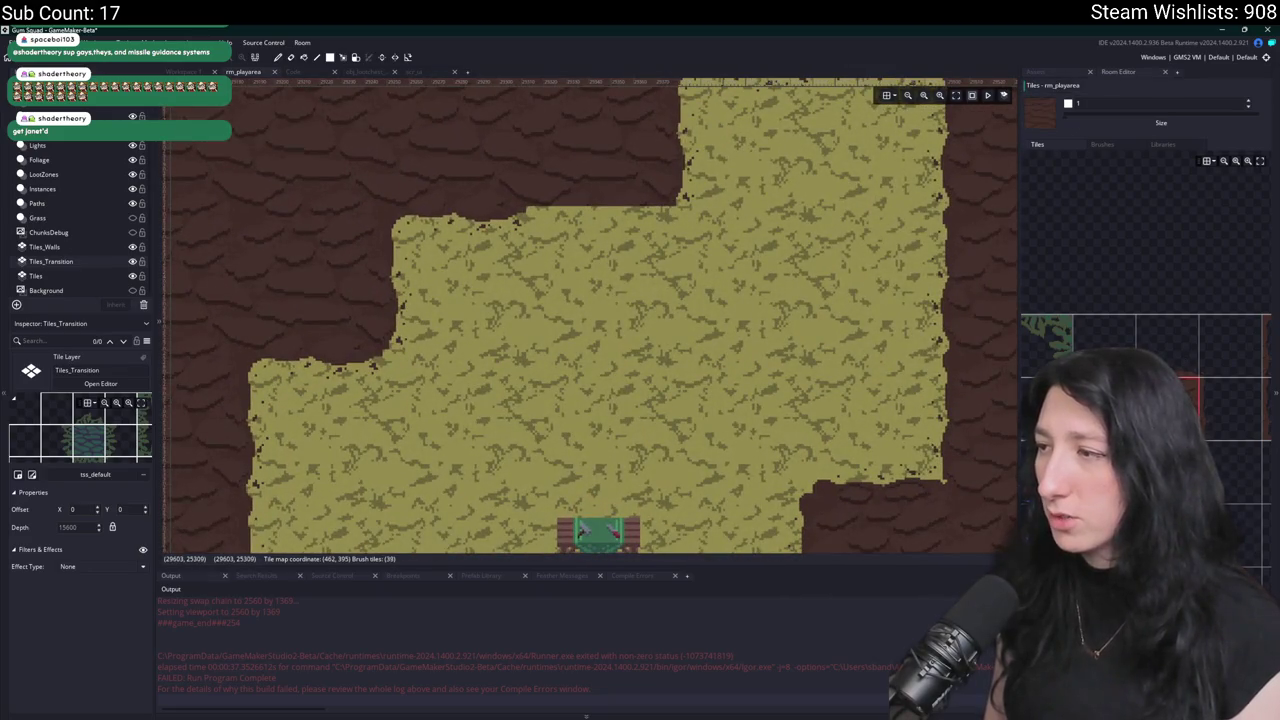
left_click(644, 265)
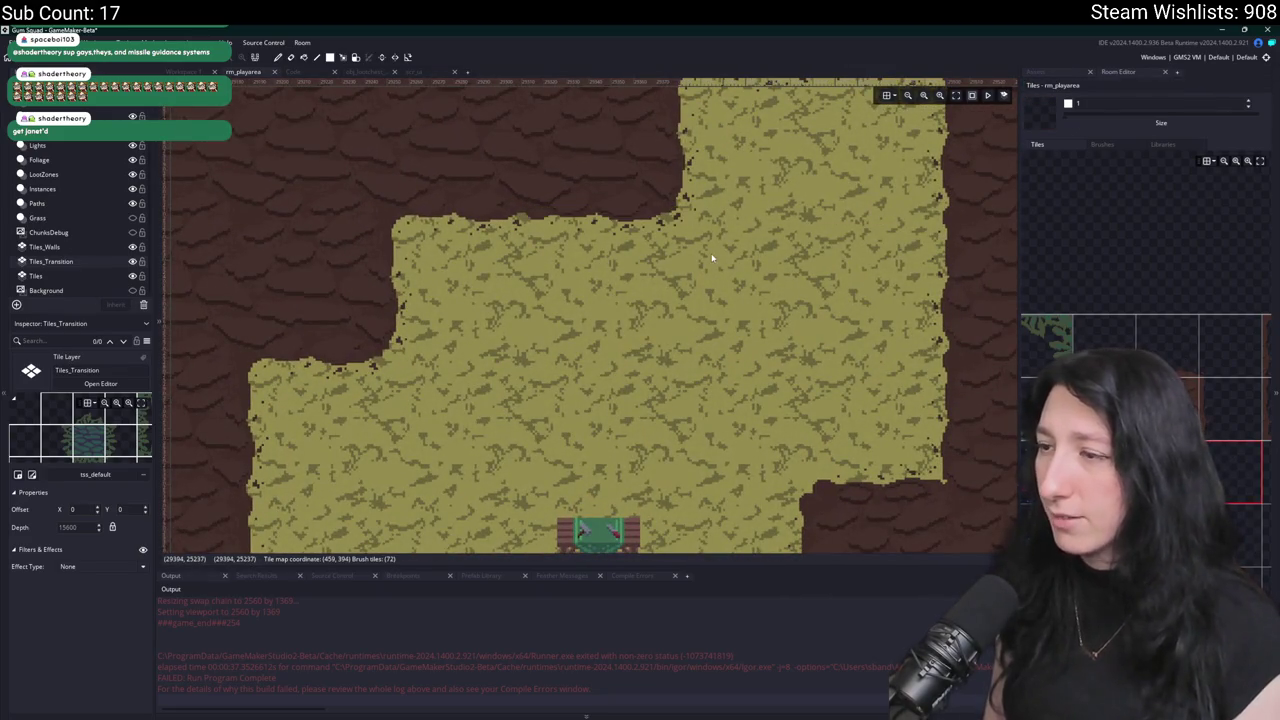
left_click_drag(843, 520, 1018, 487)
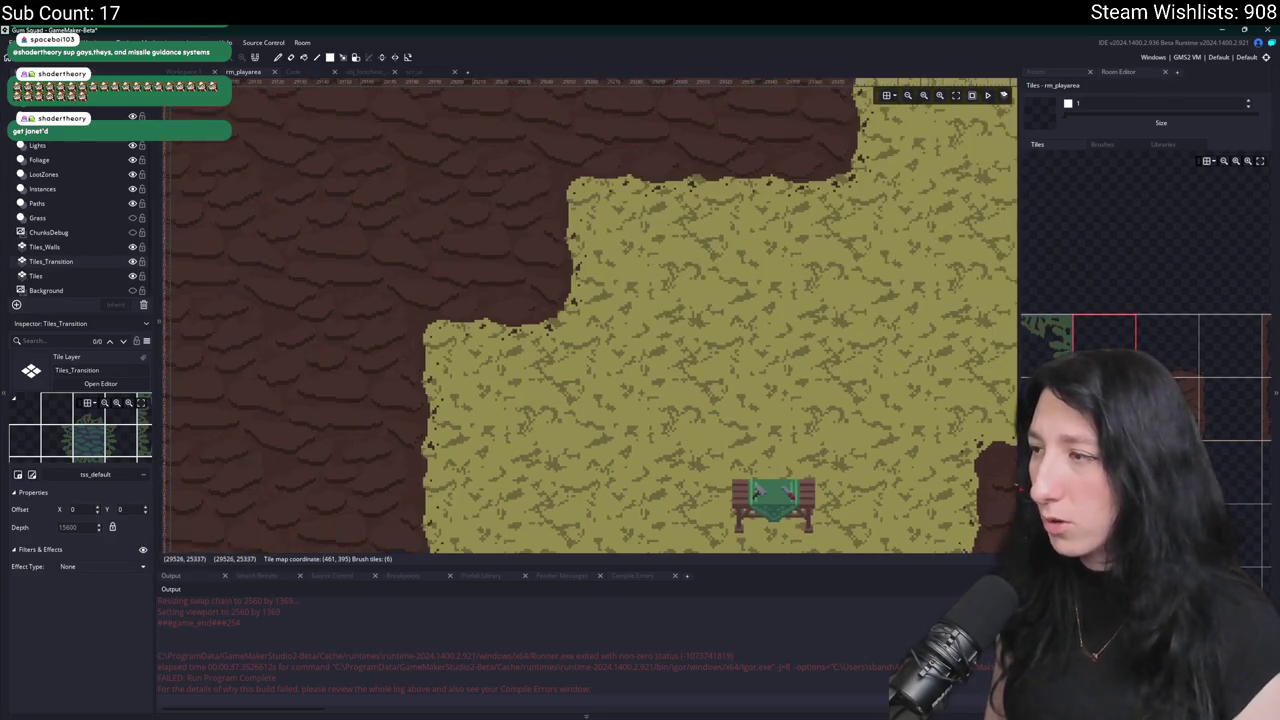
scroll(598, 328, "down", 2)
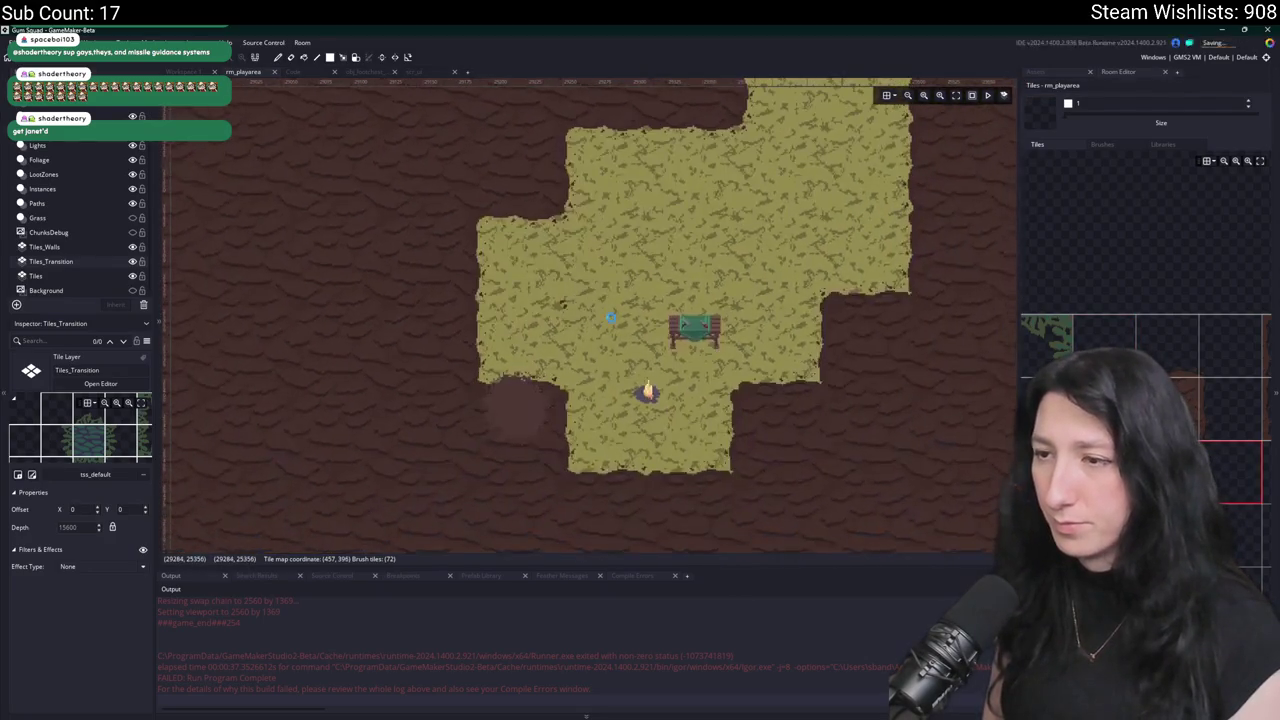
scroll(612, 332, "up", 3)
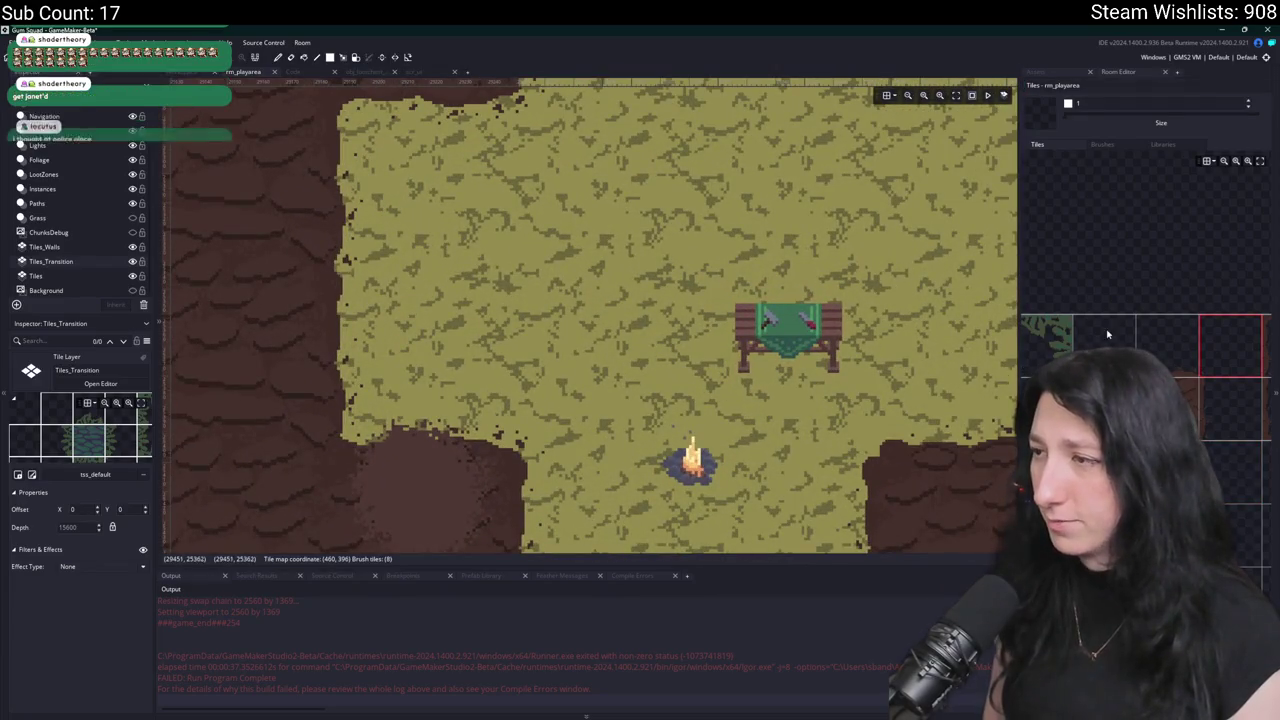
left_click_drag(966, 173, 558, 288)
scroll(558, 288, "down", 3)
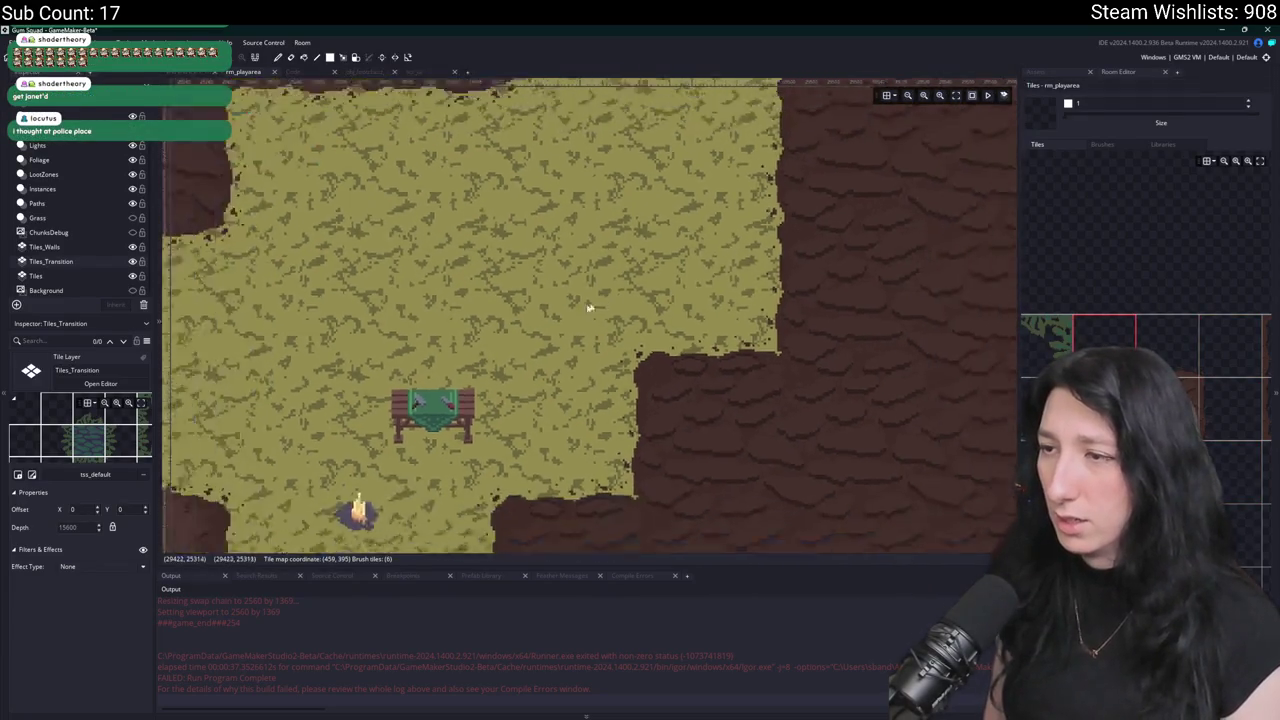
left_click_drag(465, 273, 525, 375)
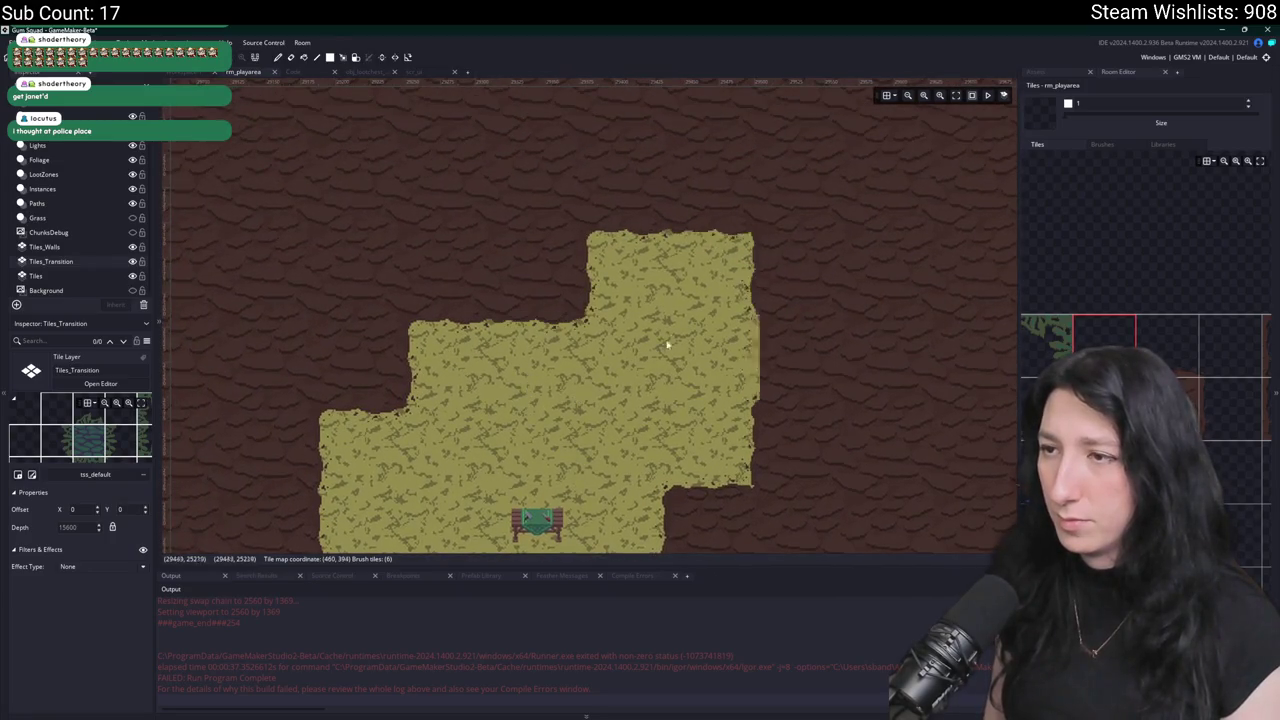
scroll(671, 337, "down", 1)
left_click_drag(683, 409, 793, 271)
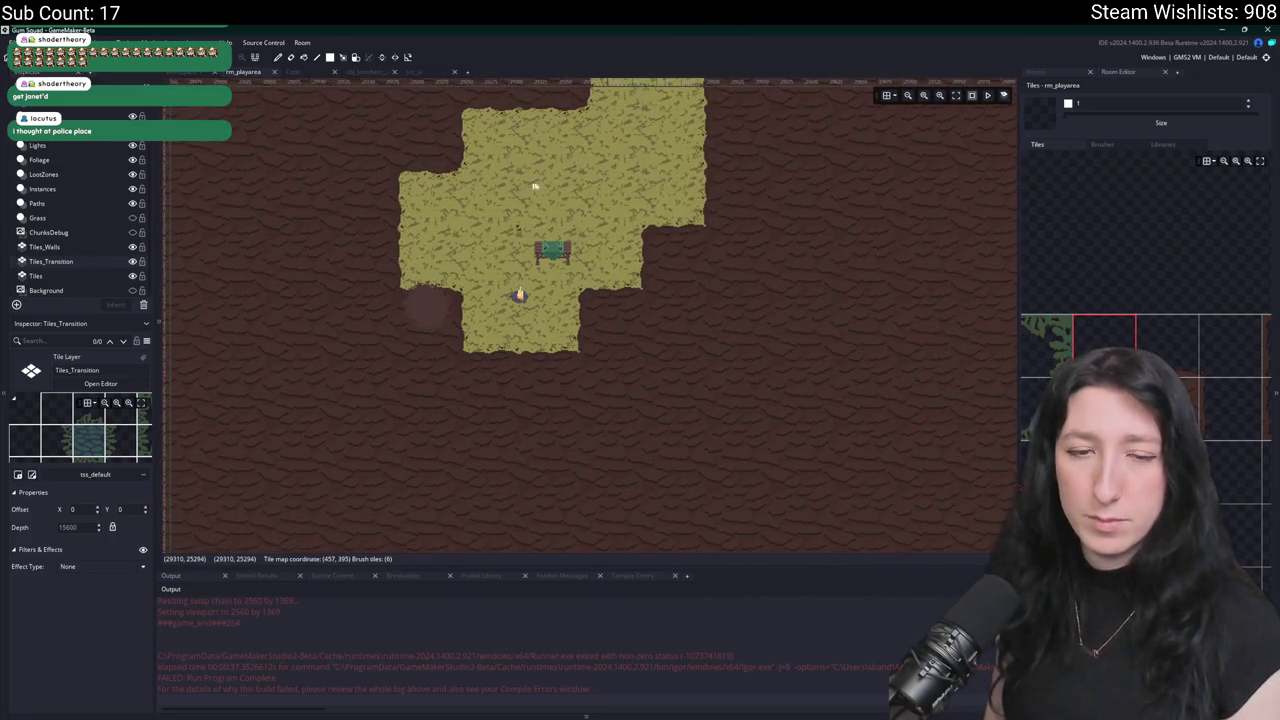
left_click_drag(523, 185, 631, 185)
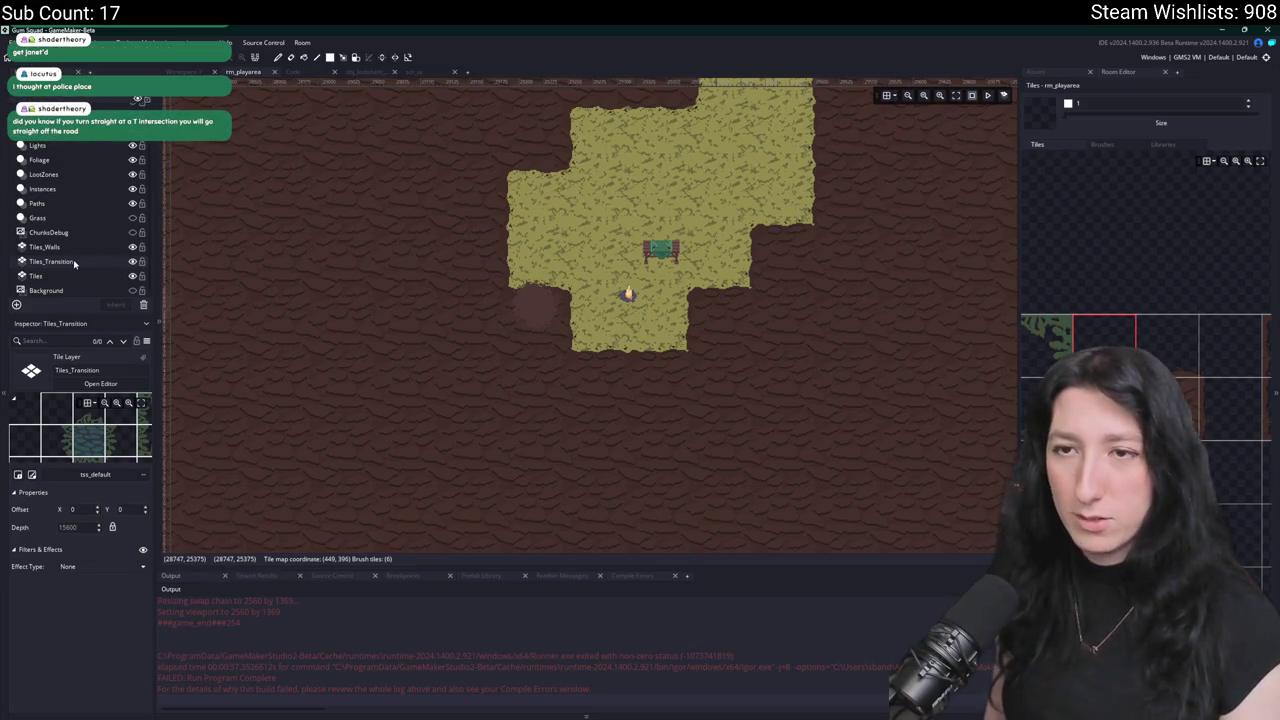
On the Paths layer, move a dirt path node up beside the clearing, then Alt+Tab to Twitch.
left_click(42, 189)
left_click(51, 205)
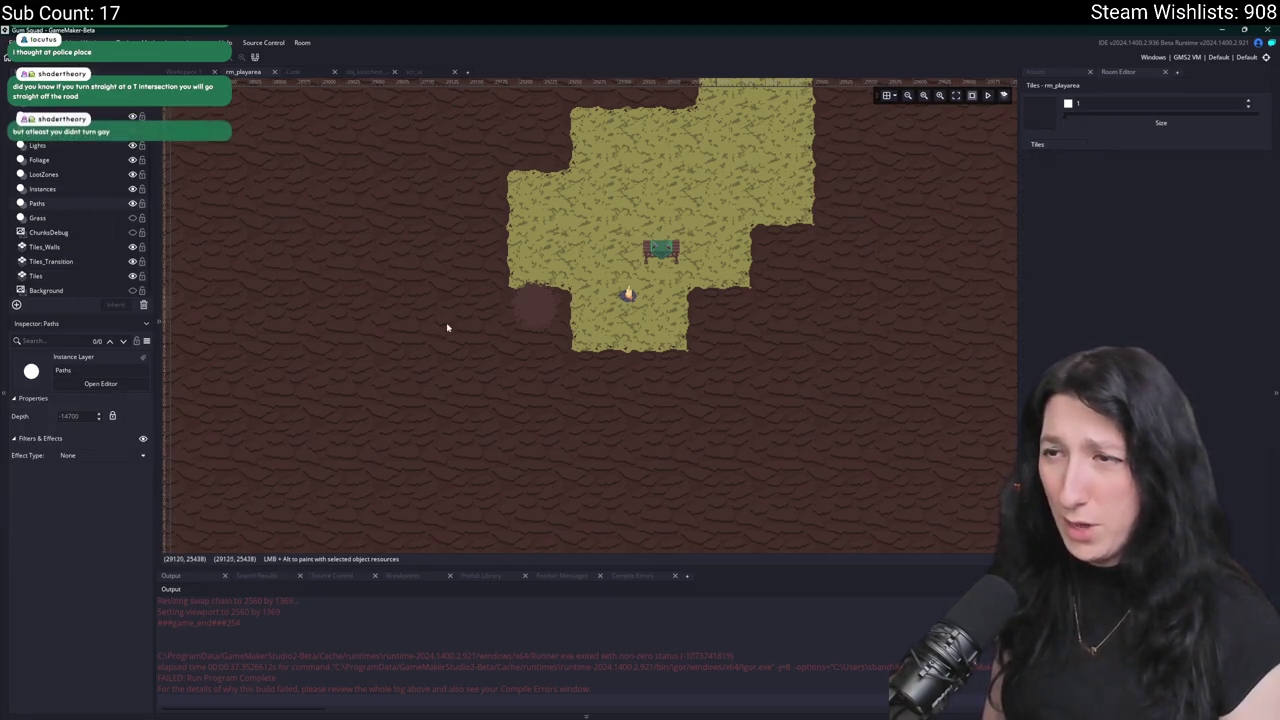
left_click_drag(612, 353, 755, 400)
mouse_move(636, 312)
left_mouse_down()
mouse_move(628, 276)
mouse_move(660, 372)
mouse_move(630, 284)
left_mouse_up()
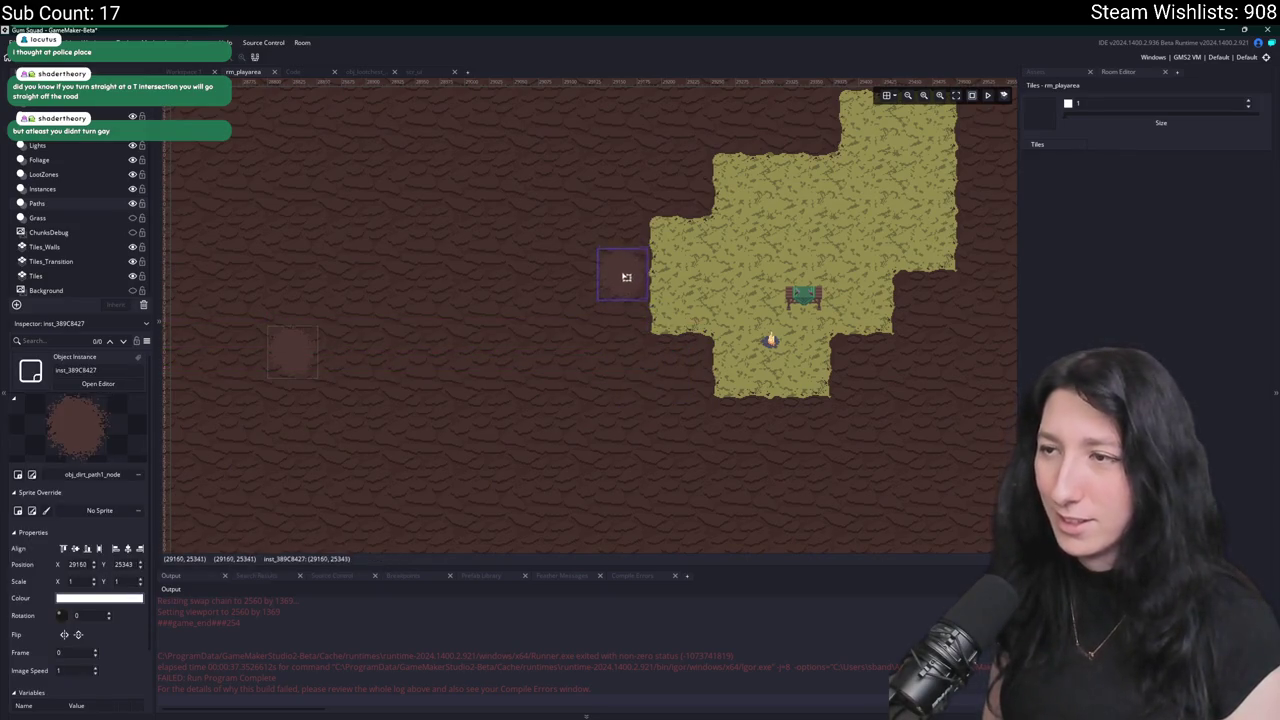
scroll(555, 368, "down", 5)
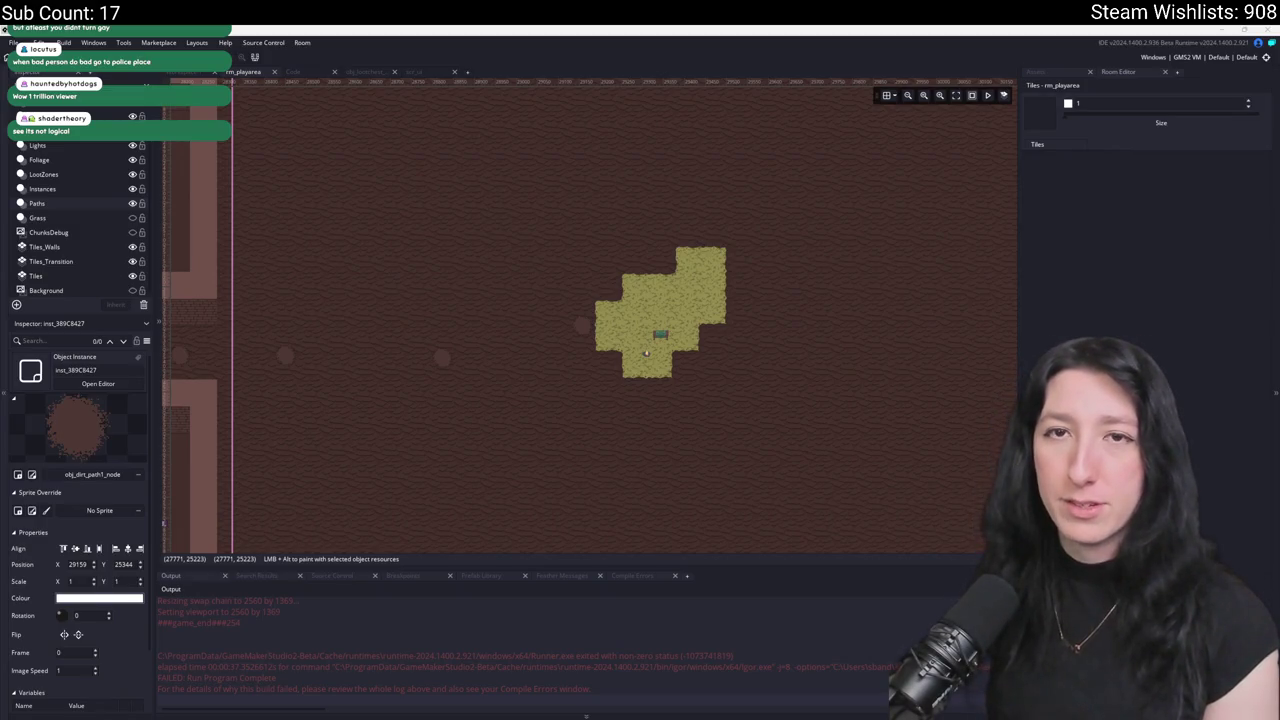
key("alt+Tab")
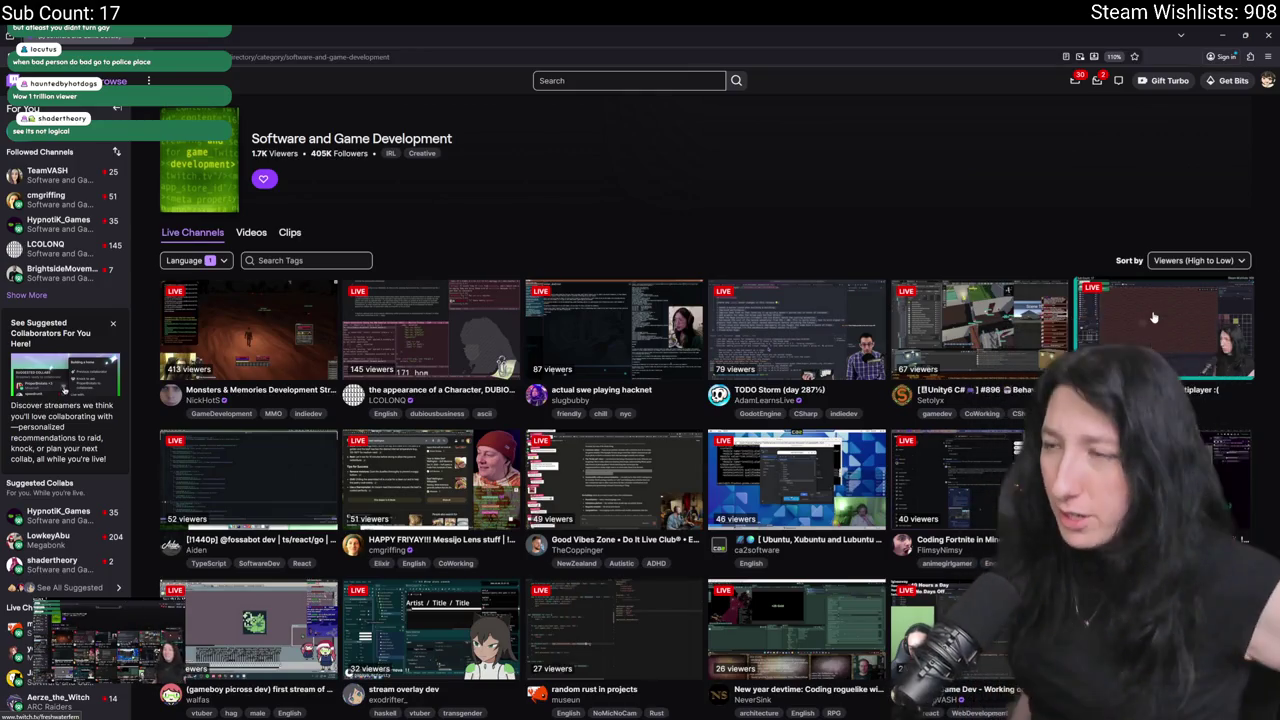
Open four live game-dev streams in background tabs and return to the category directory.
middle_click(853, 322)
middle_click(614, 330)
middle_click(431, 330)
middle_click(249, 330)
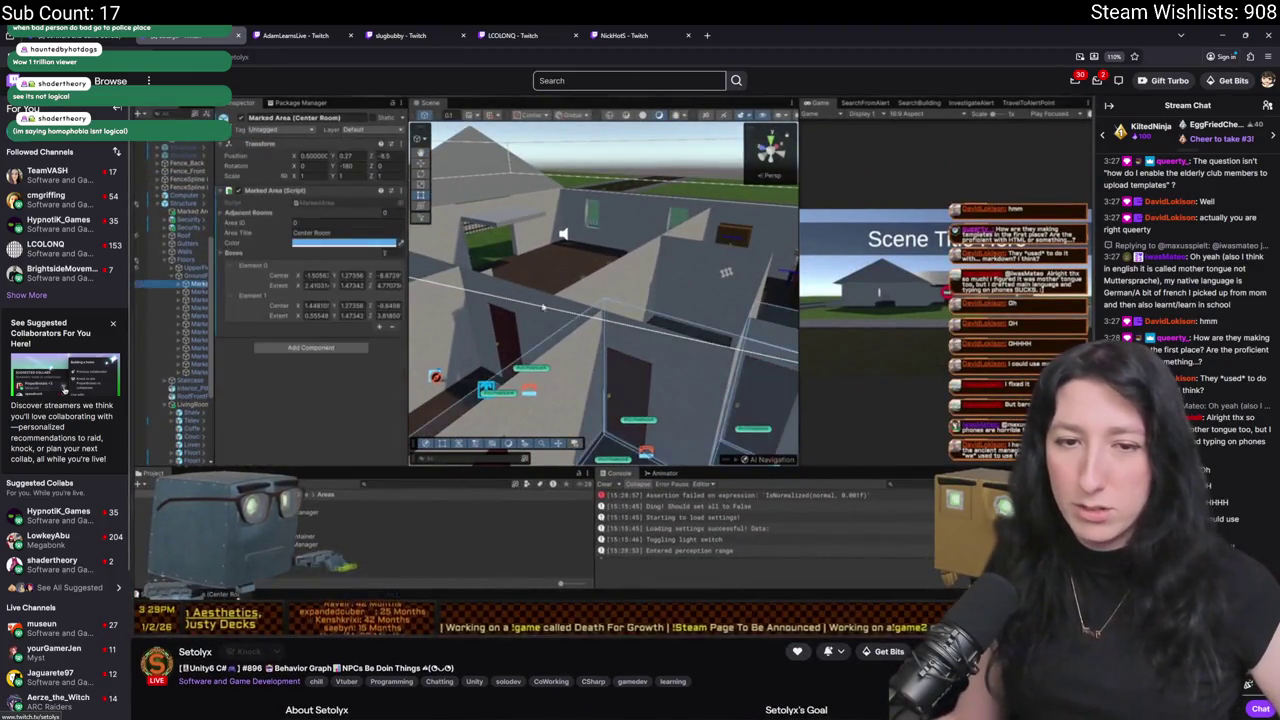
key("alt+Left")
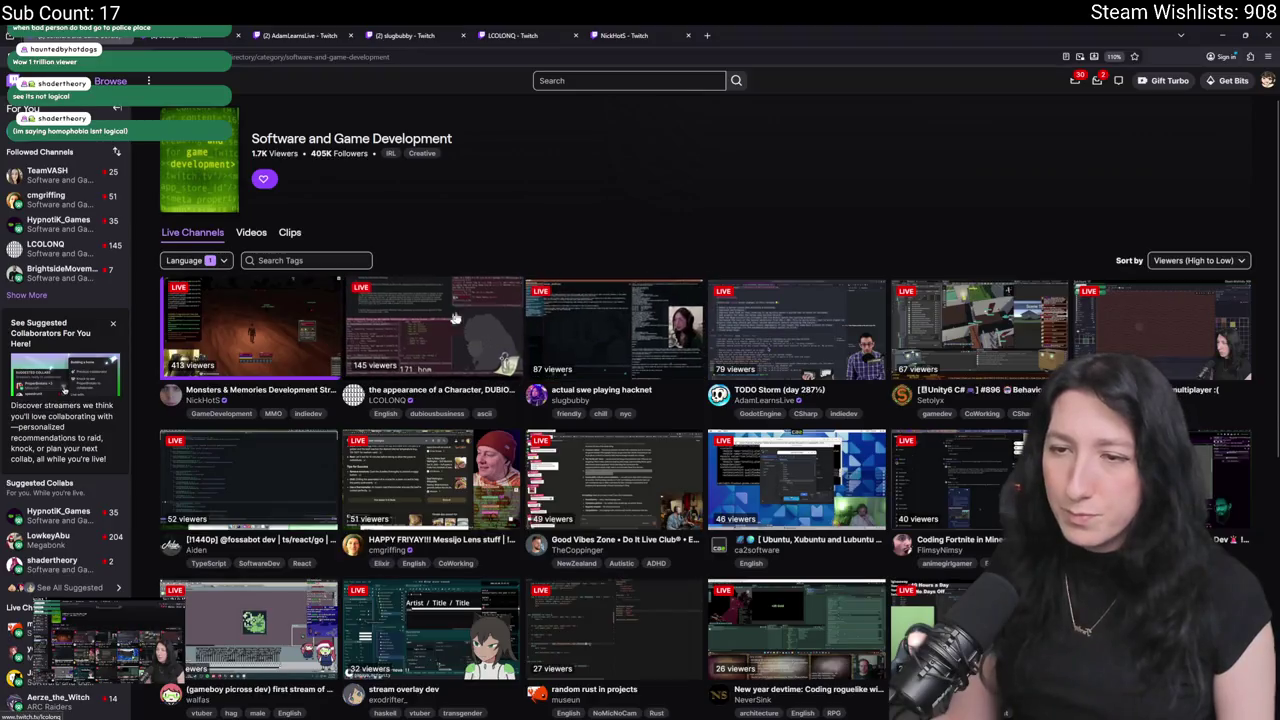
scroll(438, 320, "down", 3)
scroll(780, 352, "up", 2)
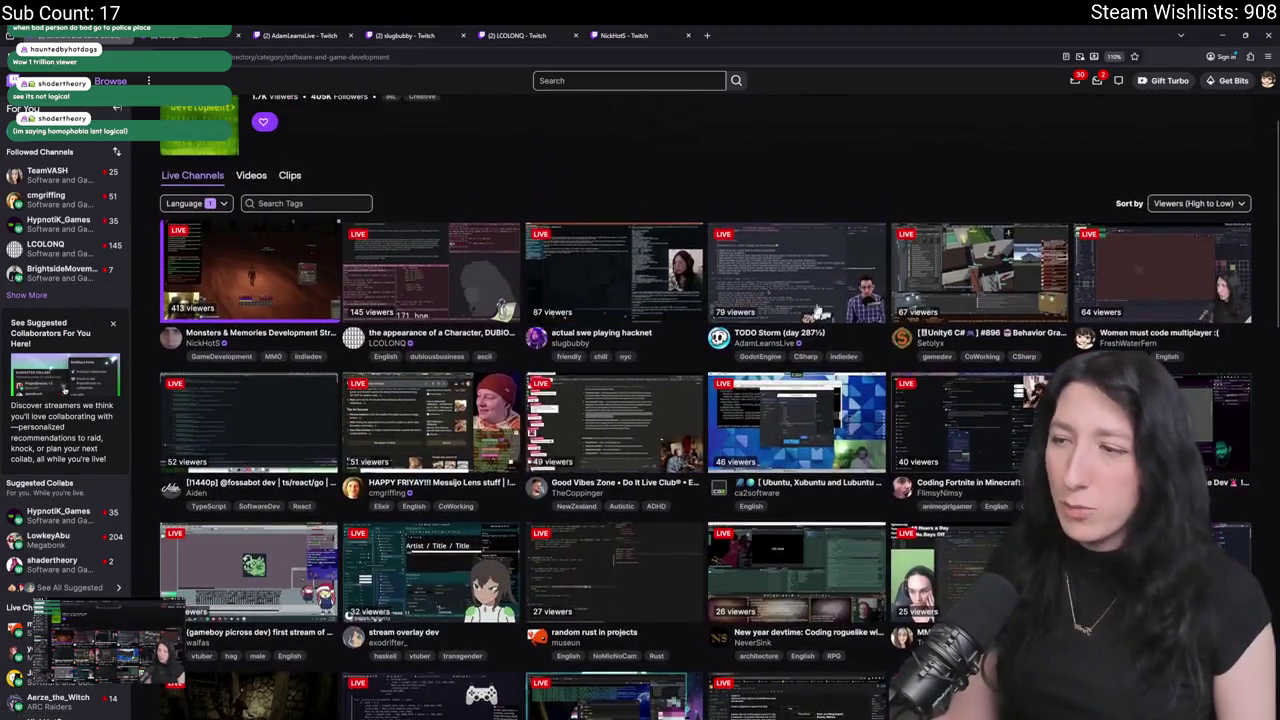
scroll(944, 270, "up", 2)
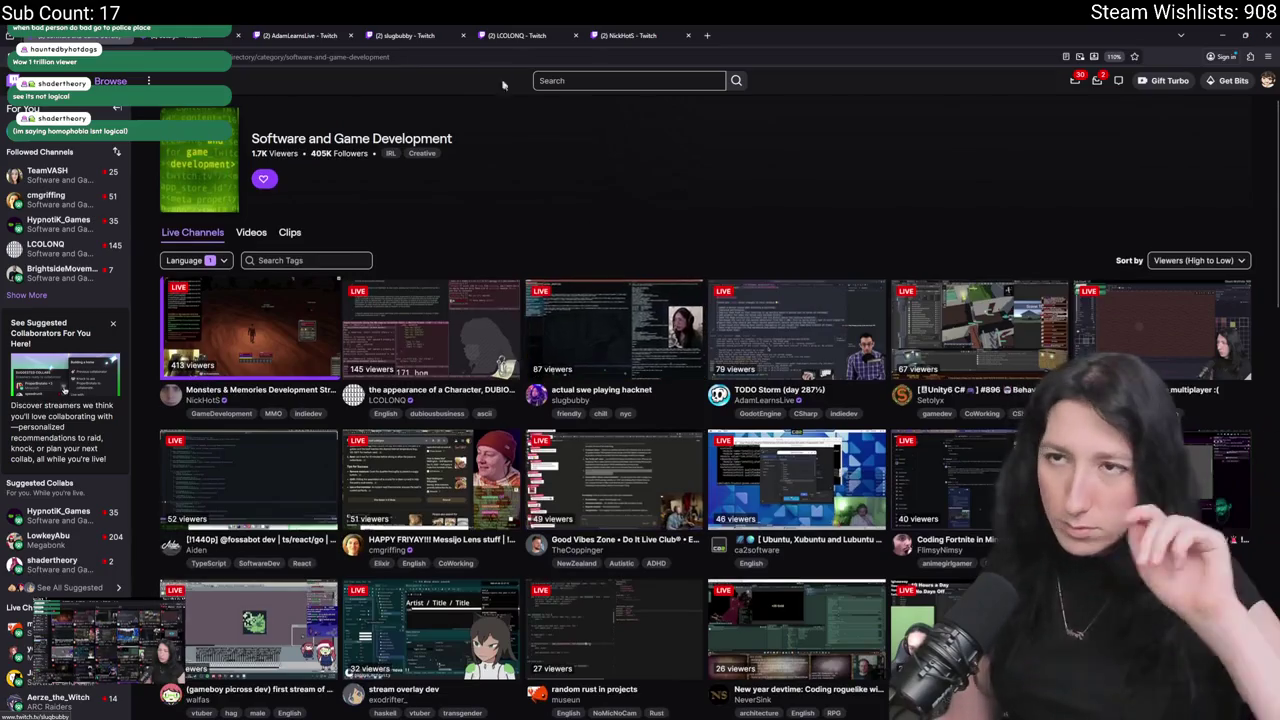
Look through the TODO-document, hacking-game and ASCII-art coding stream tabs.
left_click(272, 28)
scroll(735, 288, "down", 3)
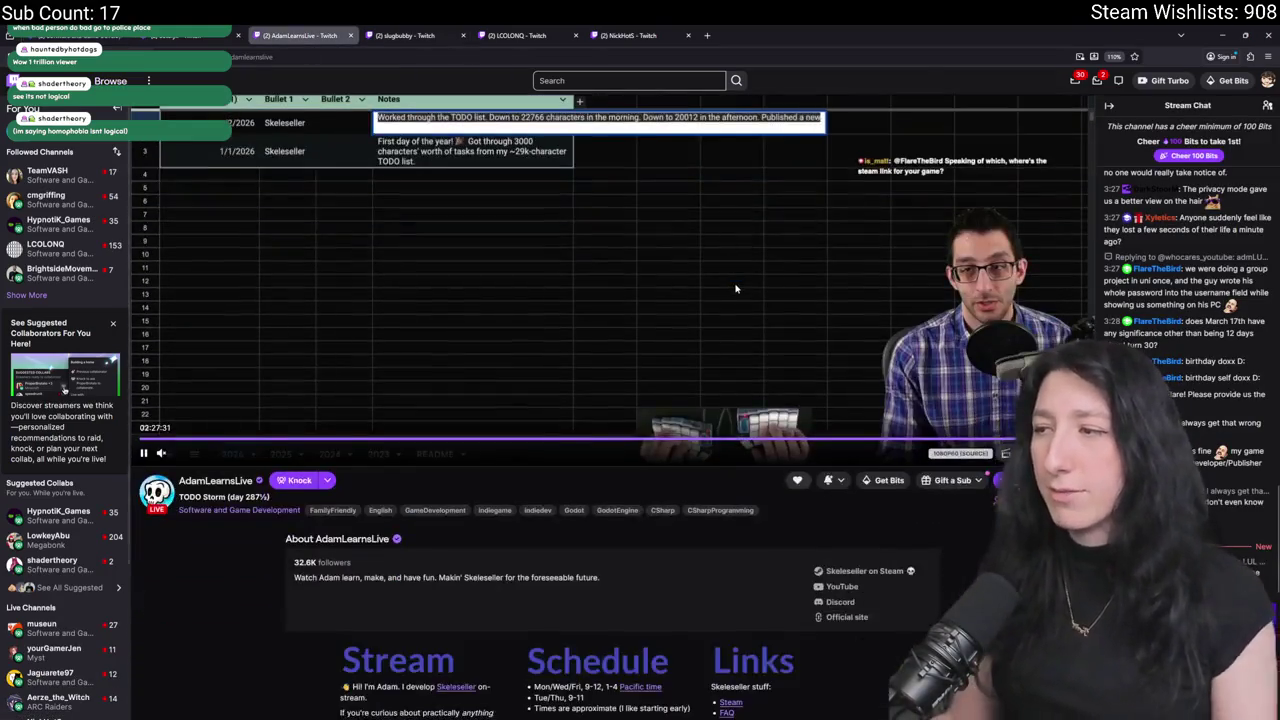
scroll(735, 288, "up", 3)
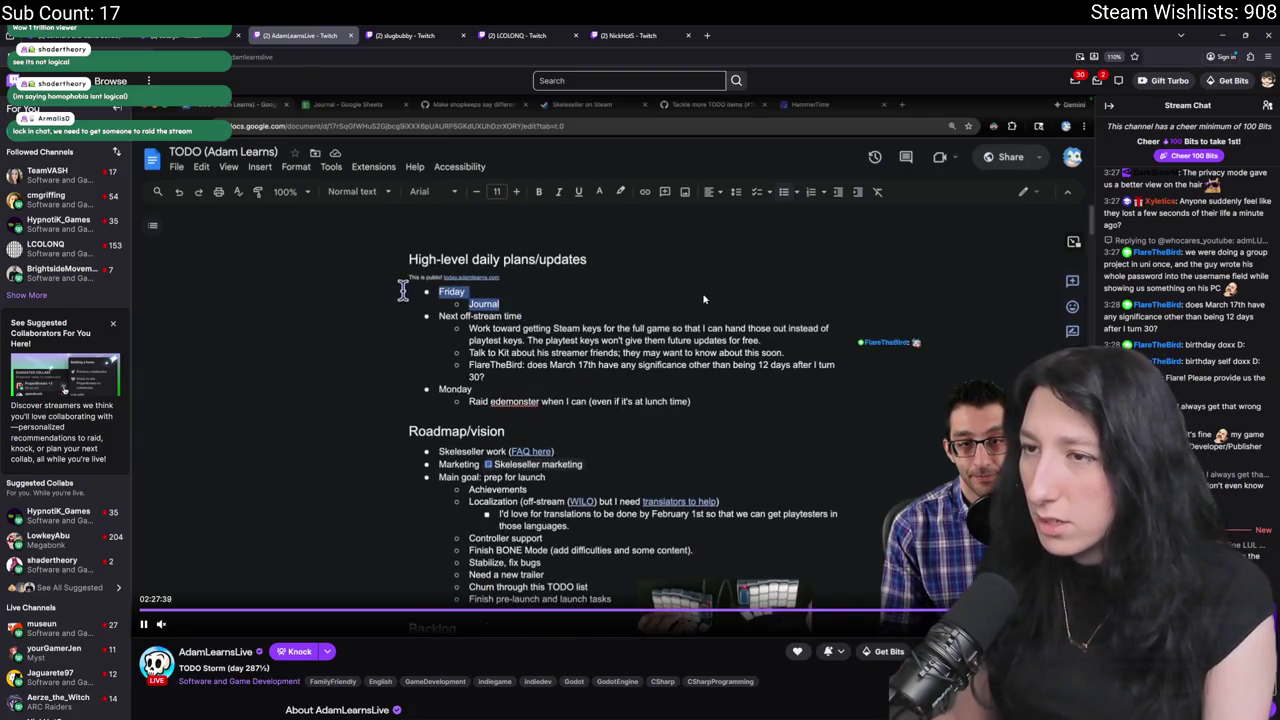
scroll(650, 105, "down", 2)
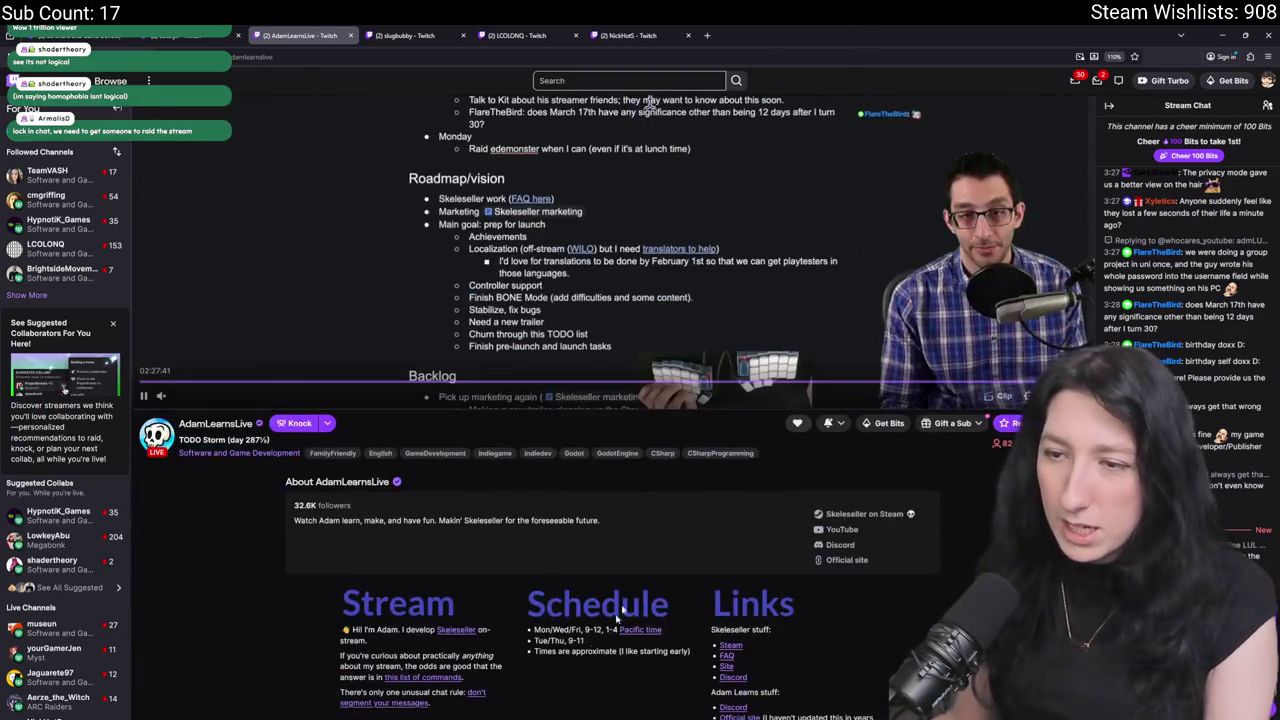
scroll(648, 101, "up", 2)
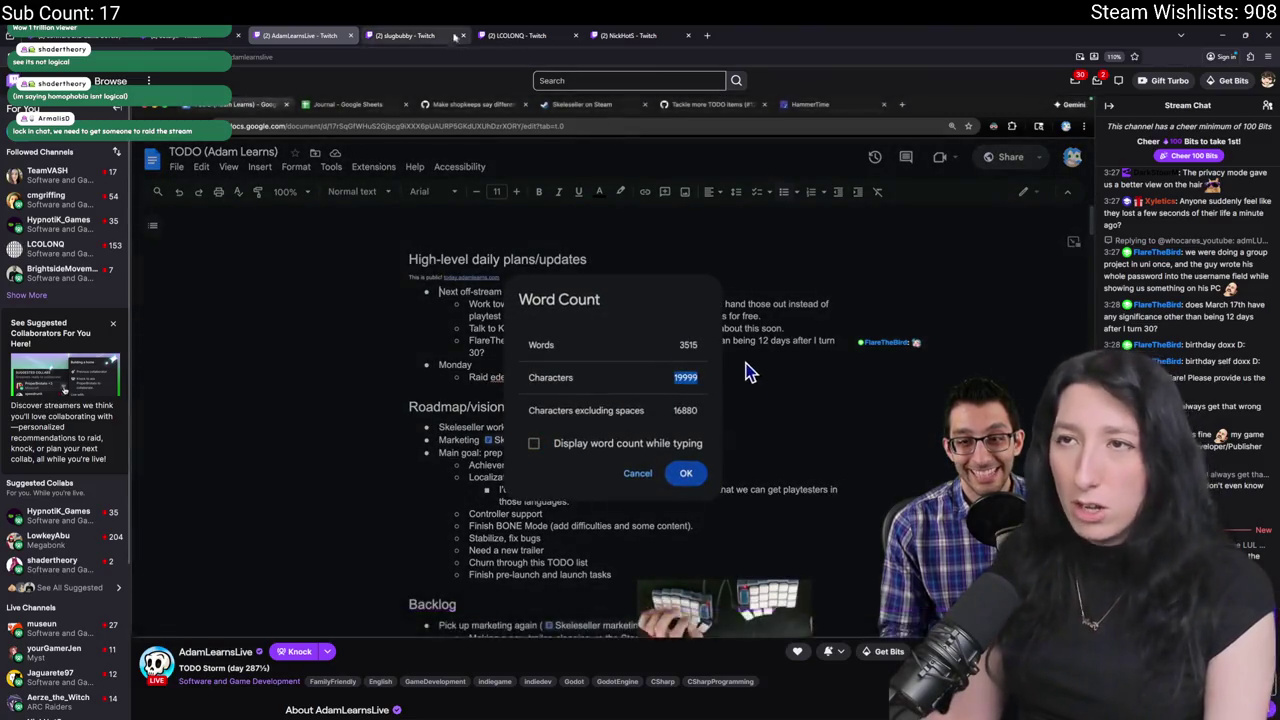
key("ctrl+Tab")
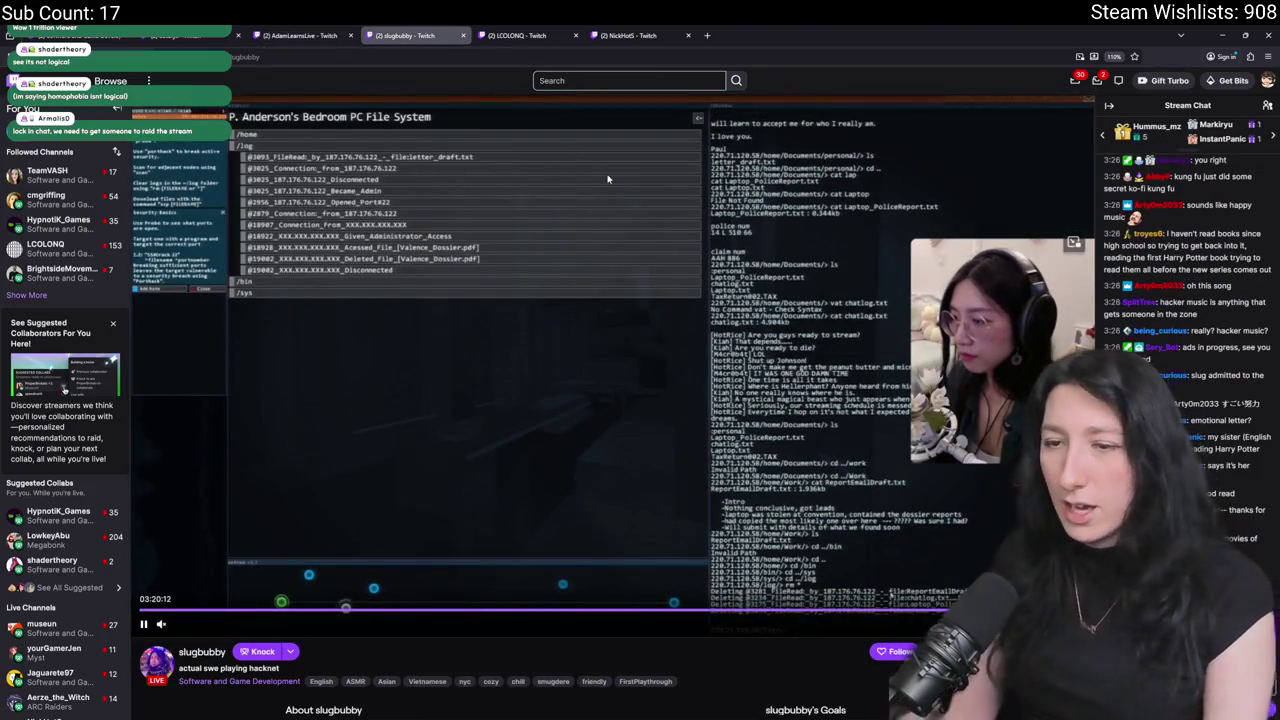
scroll(600, 180, "down", 2)
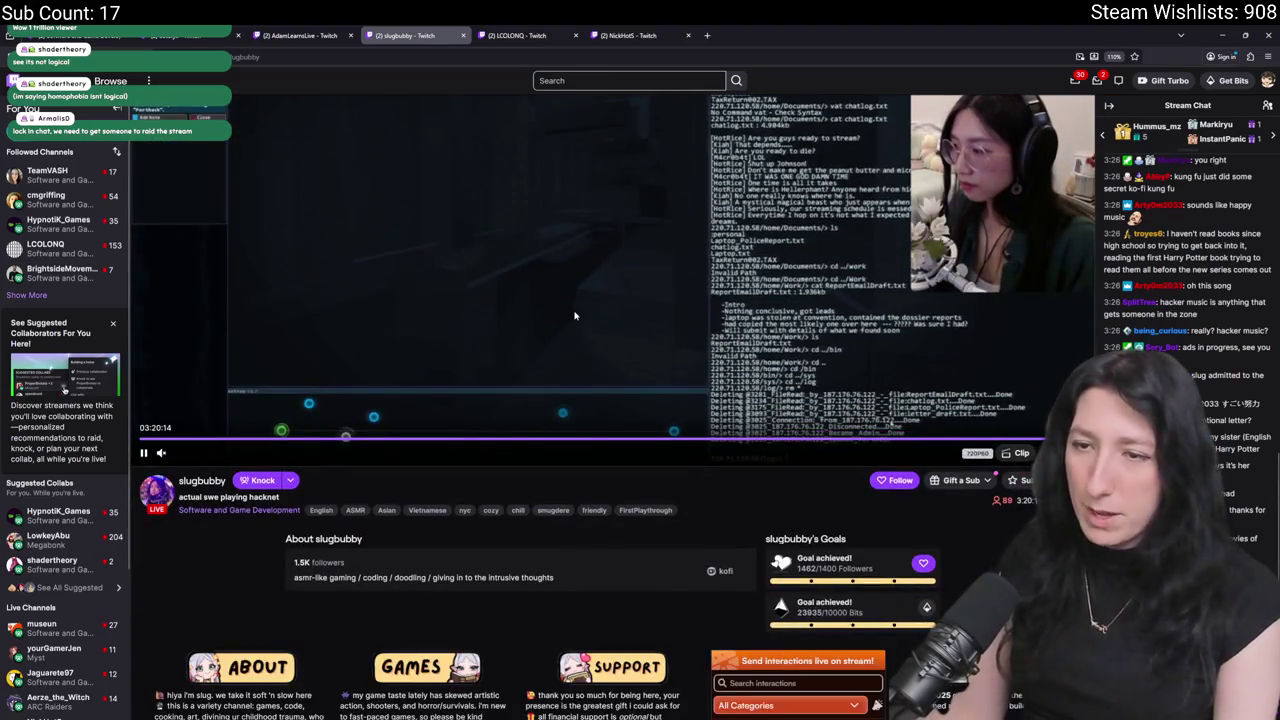
scroll(574, 316, "up", 2)
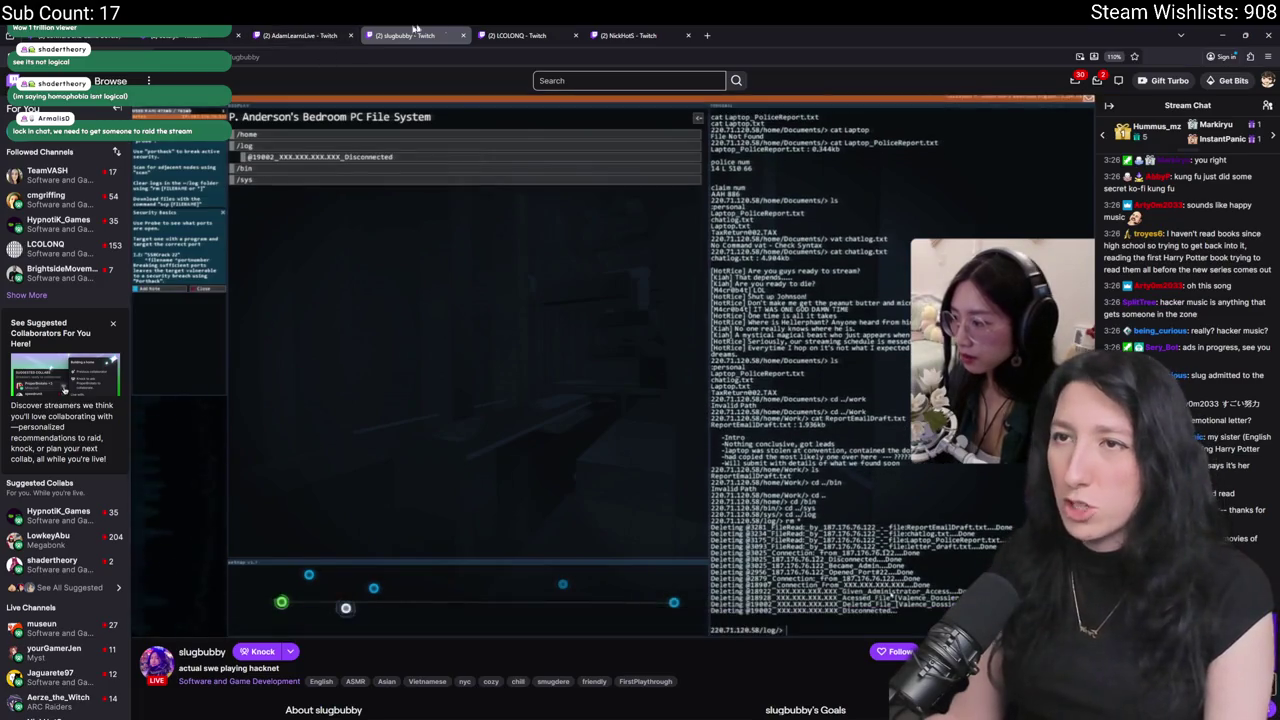
left_click(505, 35)
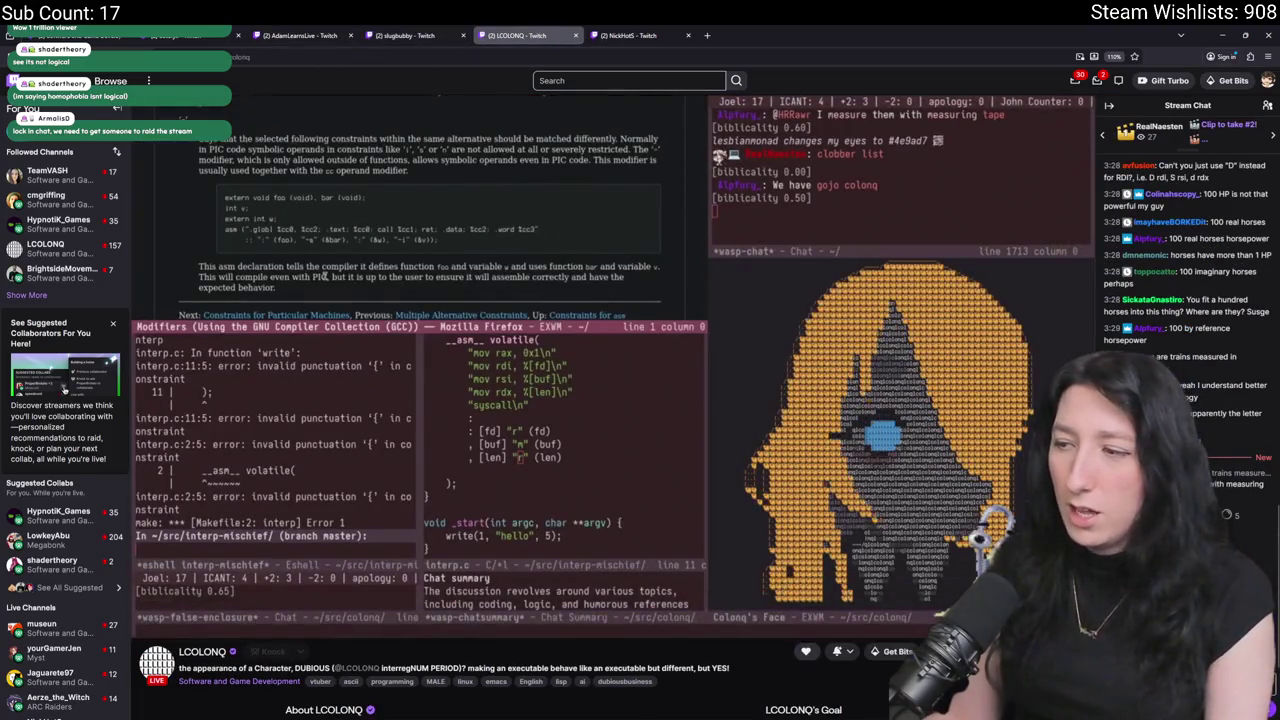
scroll(685, 495, "down", 2)
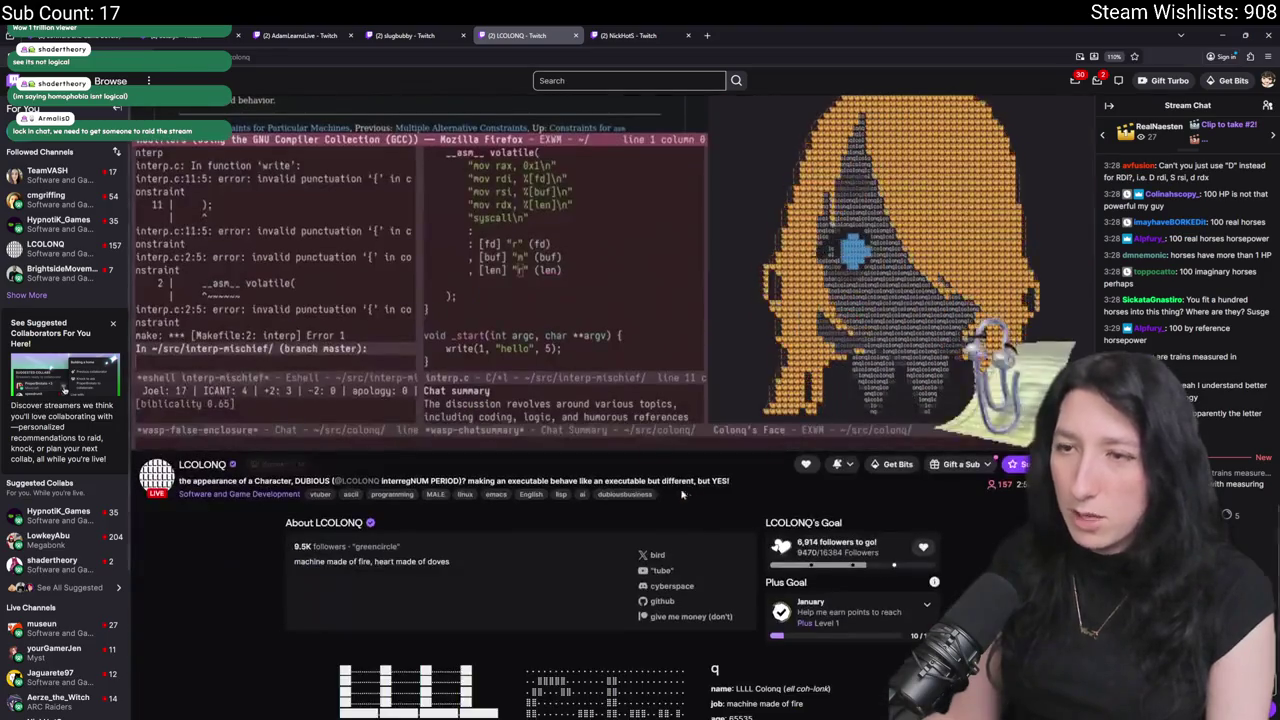
scroll(685, 495, "up", 2)
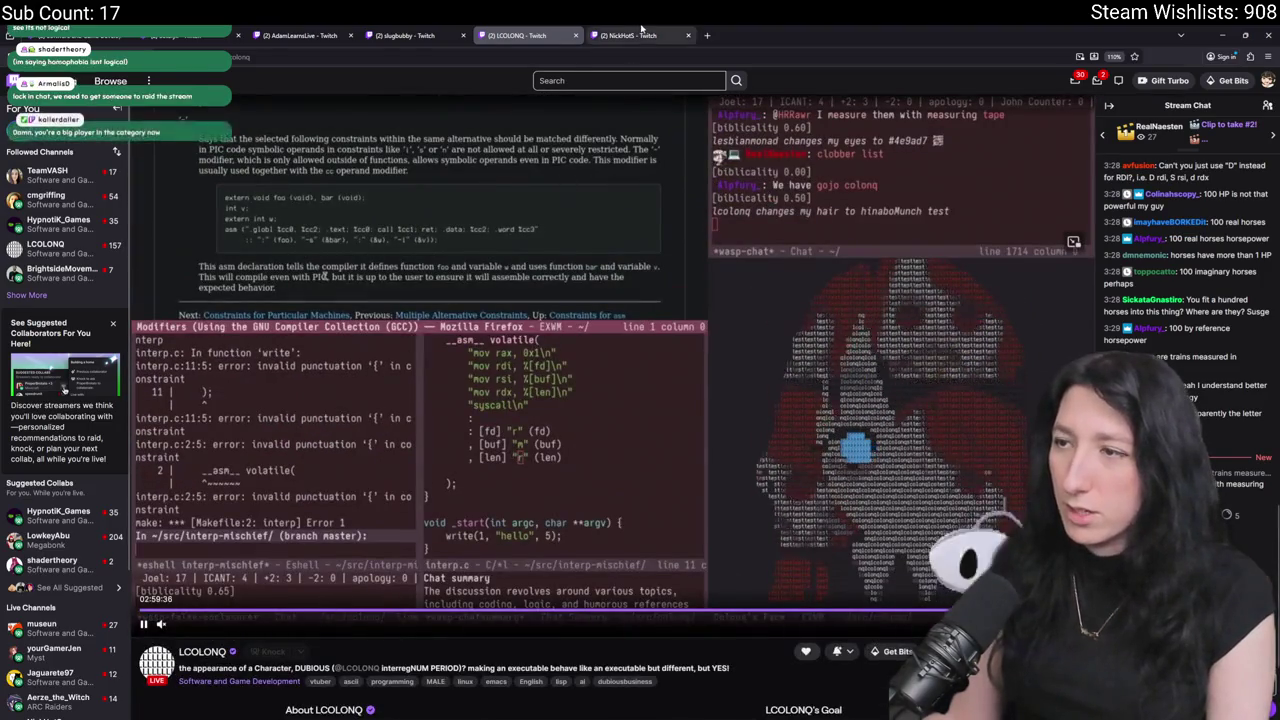
Watch the MMO game stream, then revisit the ASCII-art, hacking-game and TODO streams.
left_click(636, 38)
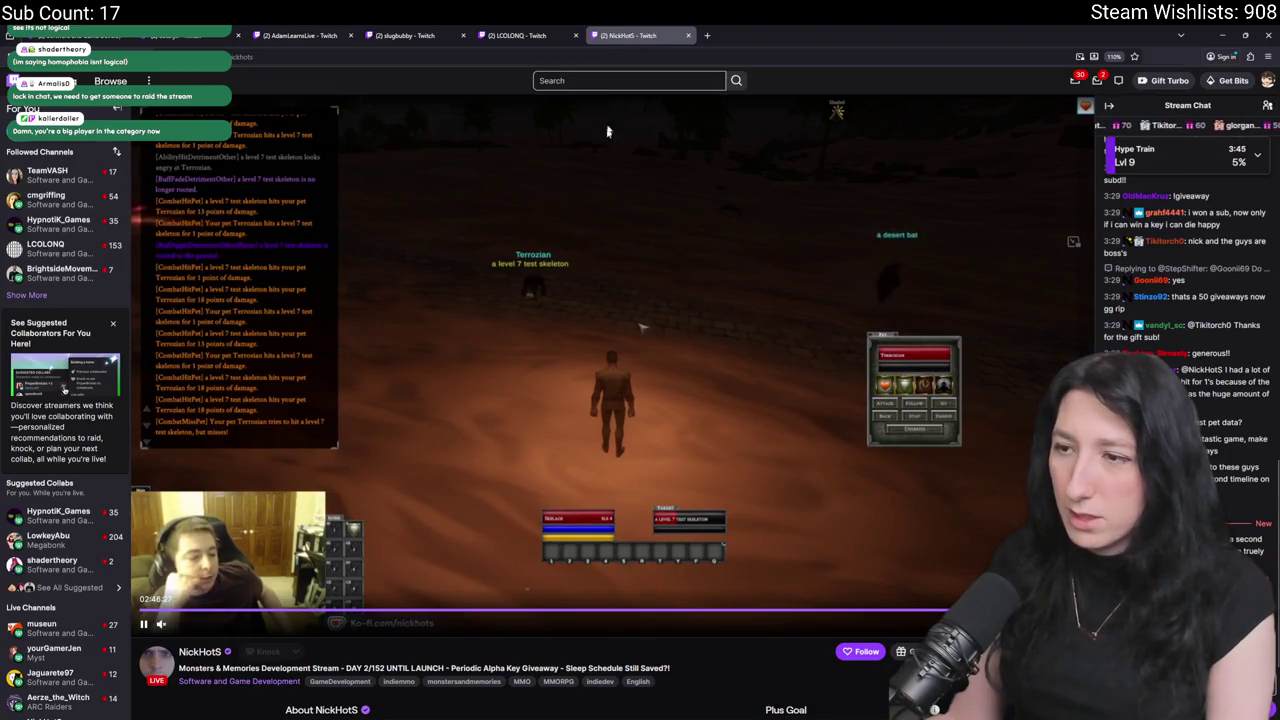
scroll(511, 469, "down", 2)
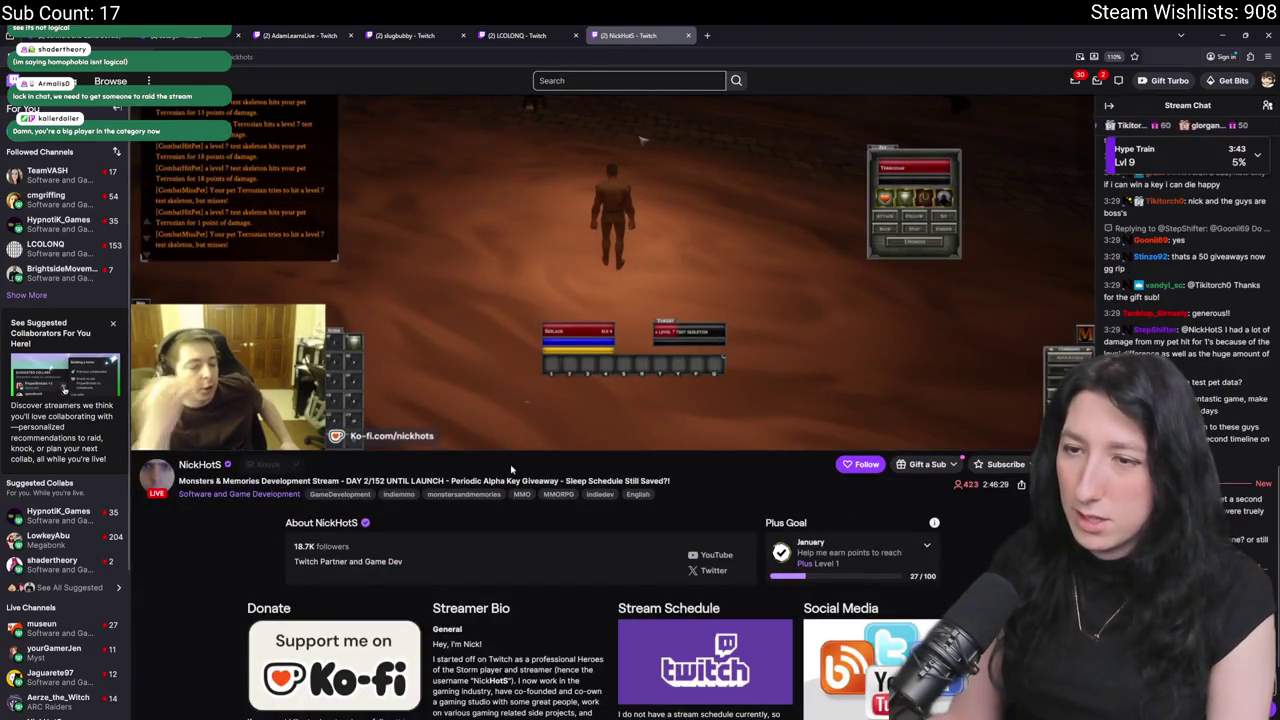
scroll(693, 363, "down", 3)
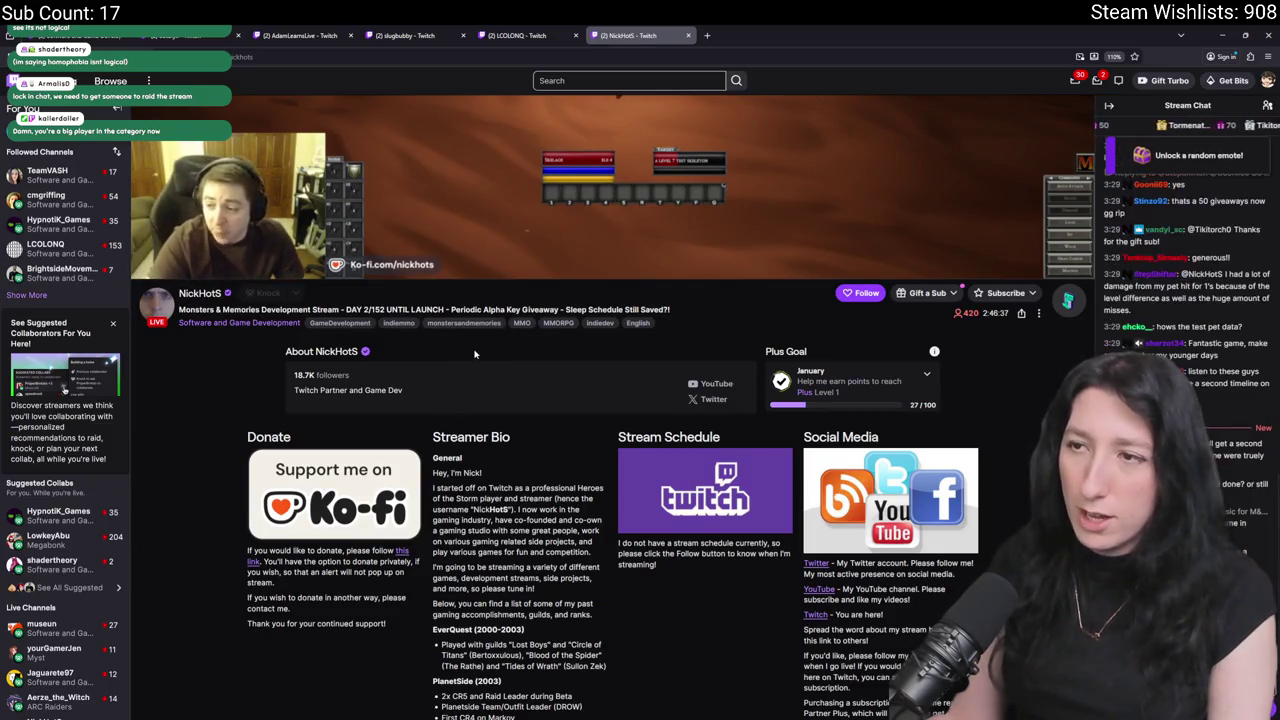
scroll(475, 354, "up", 3)
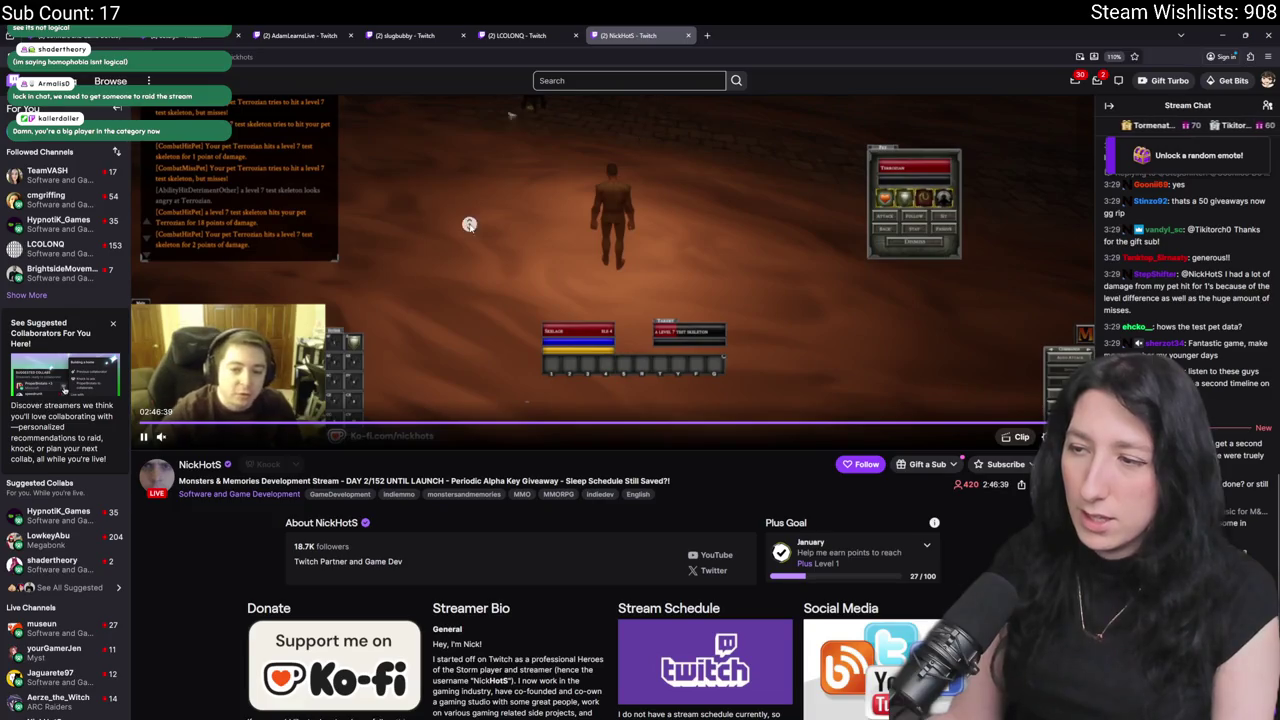
scroll(488, 301, "down", 5)
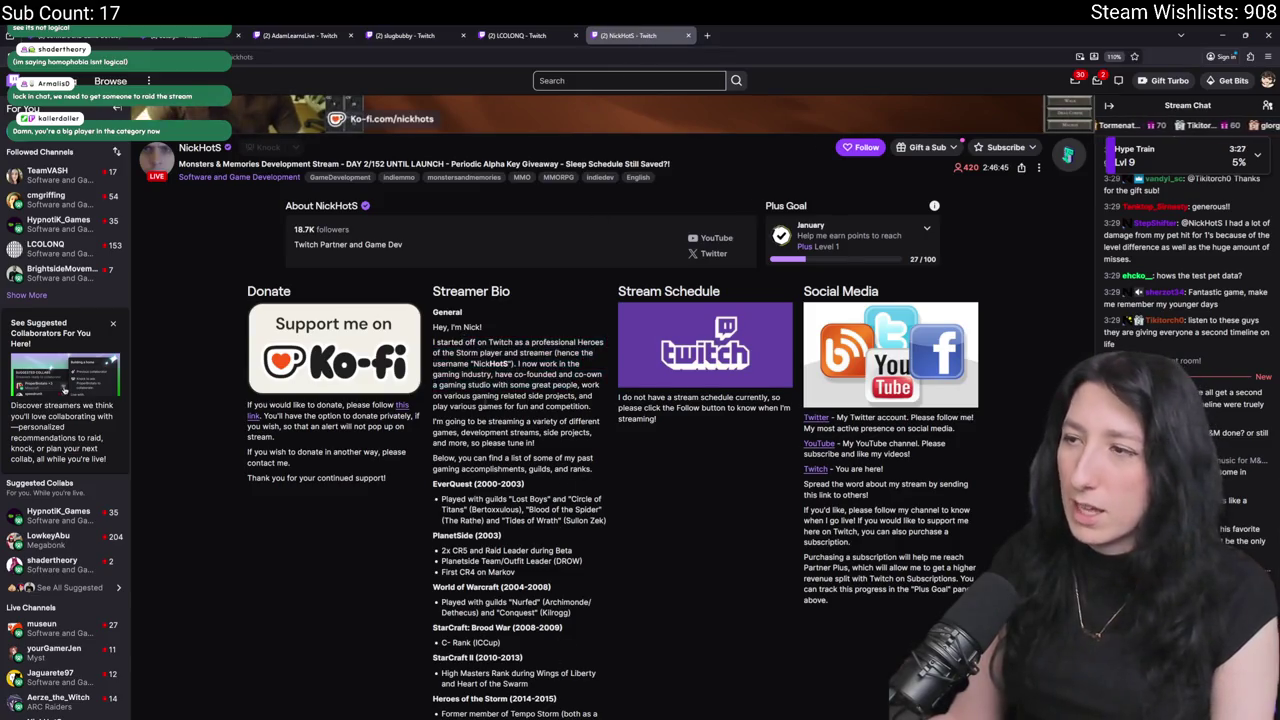
scroll(564, 451, "up", 5)
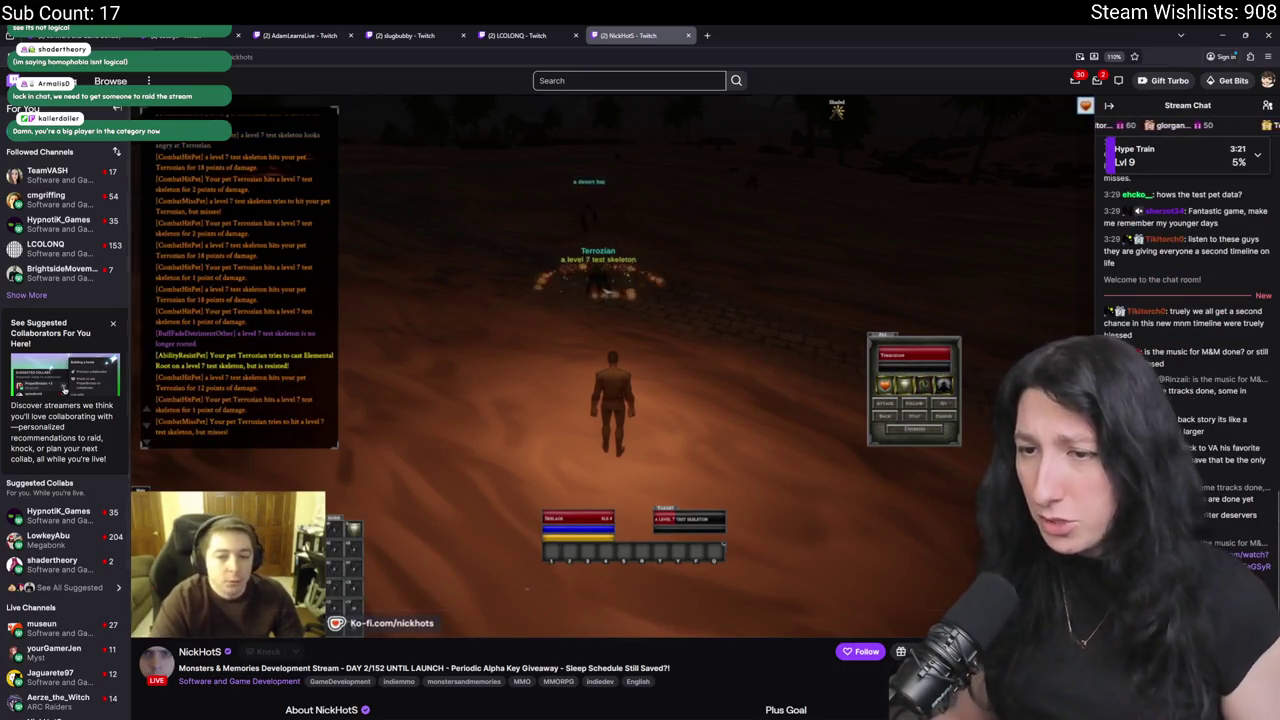
left_click(495, 35)
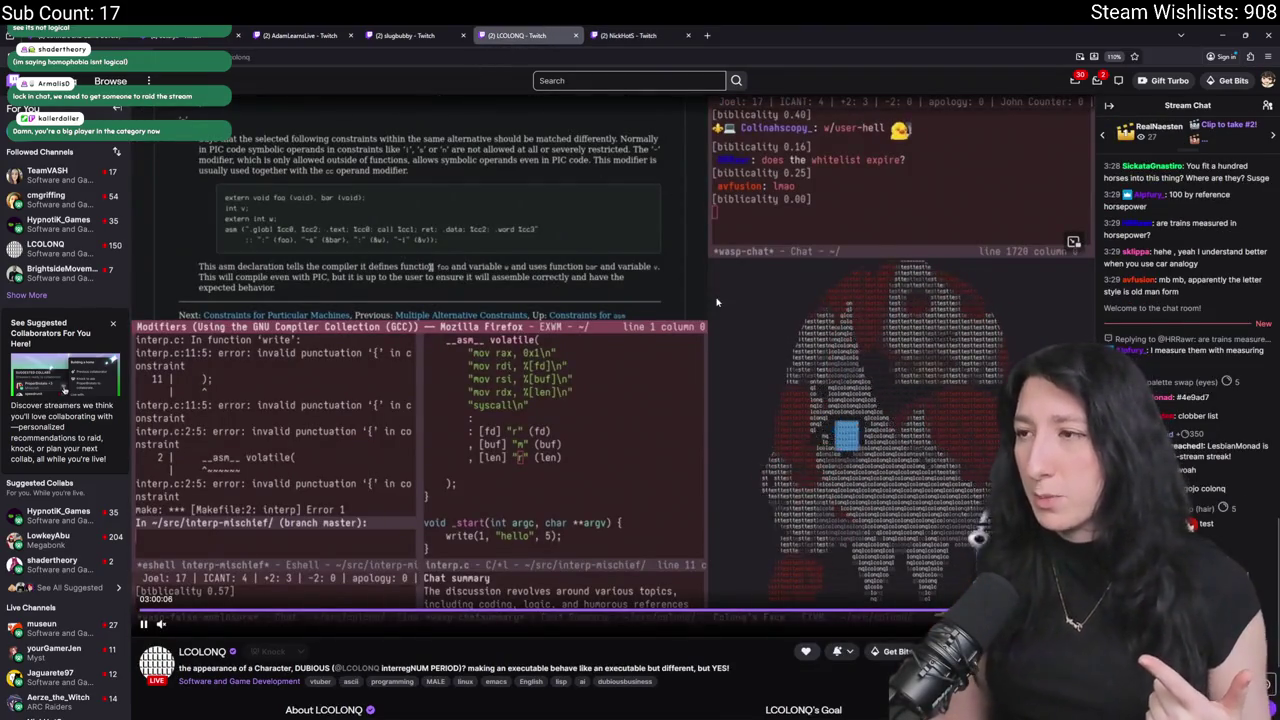
left_click(415, 32)
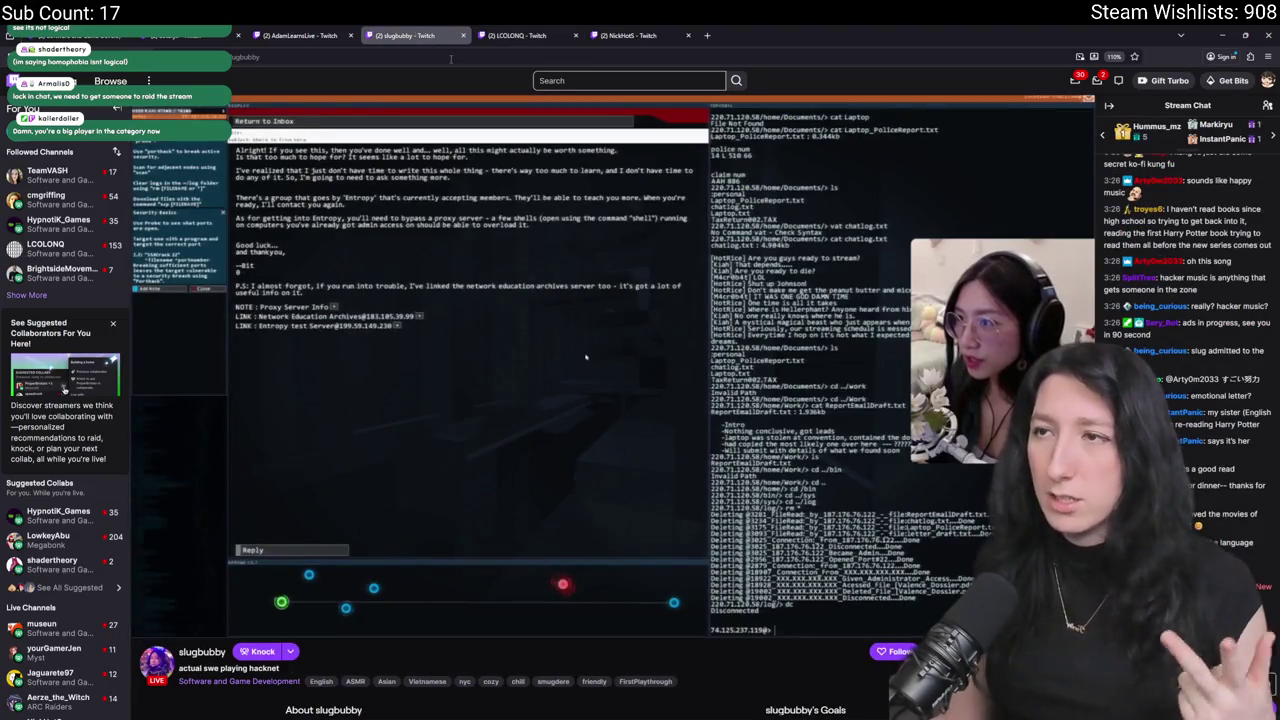
mouse_move(586, 357)
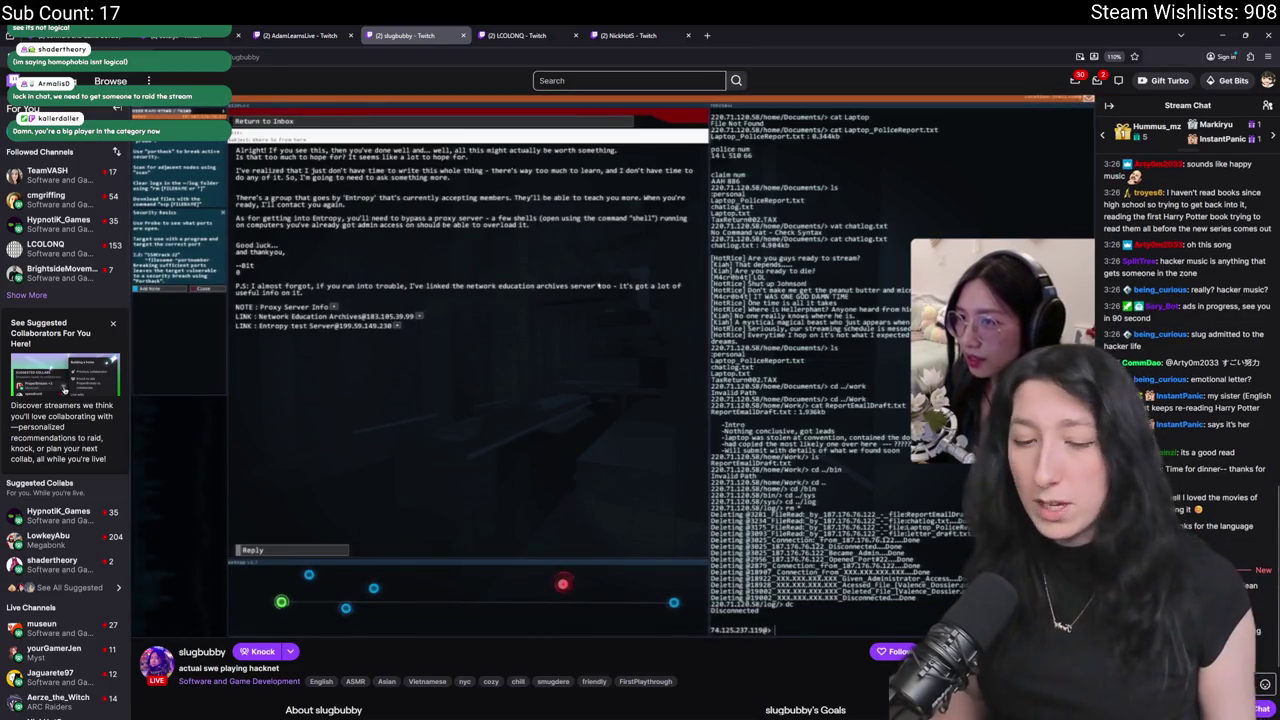
left_click(281, 32)
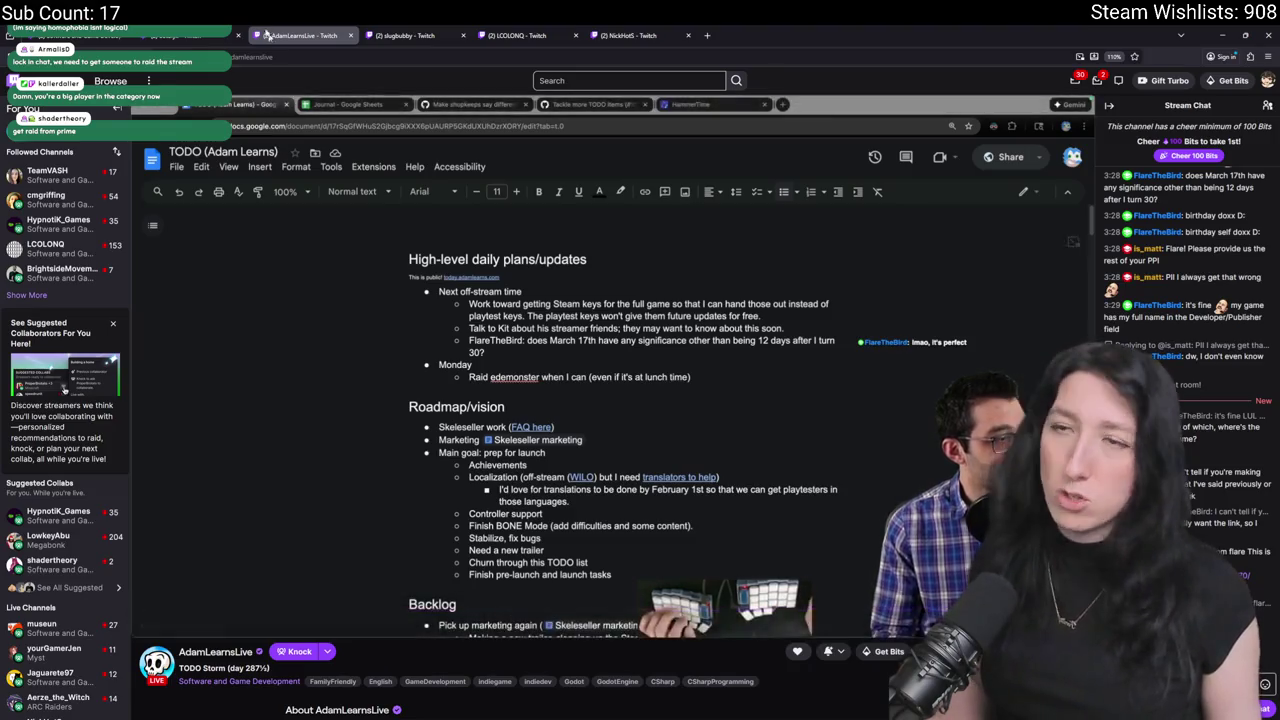
Close the Unity development stream and return to the GameMaker room editor.
left_click(195, 35)
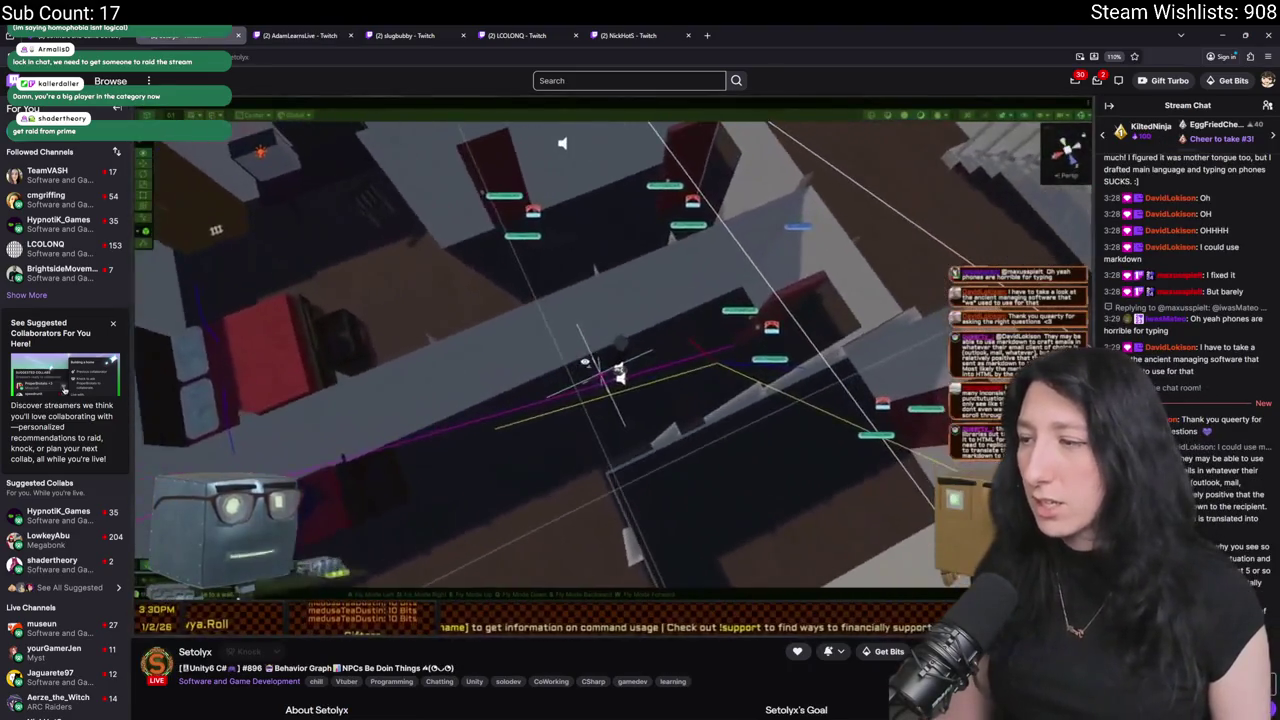
key("ctrl+w")
key("ctrl+w")
key("ctrl+w")
key("ctrl+w")
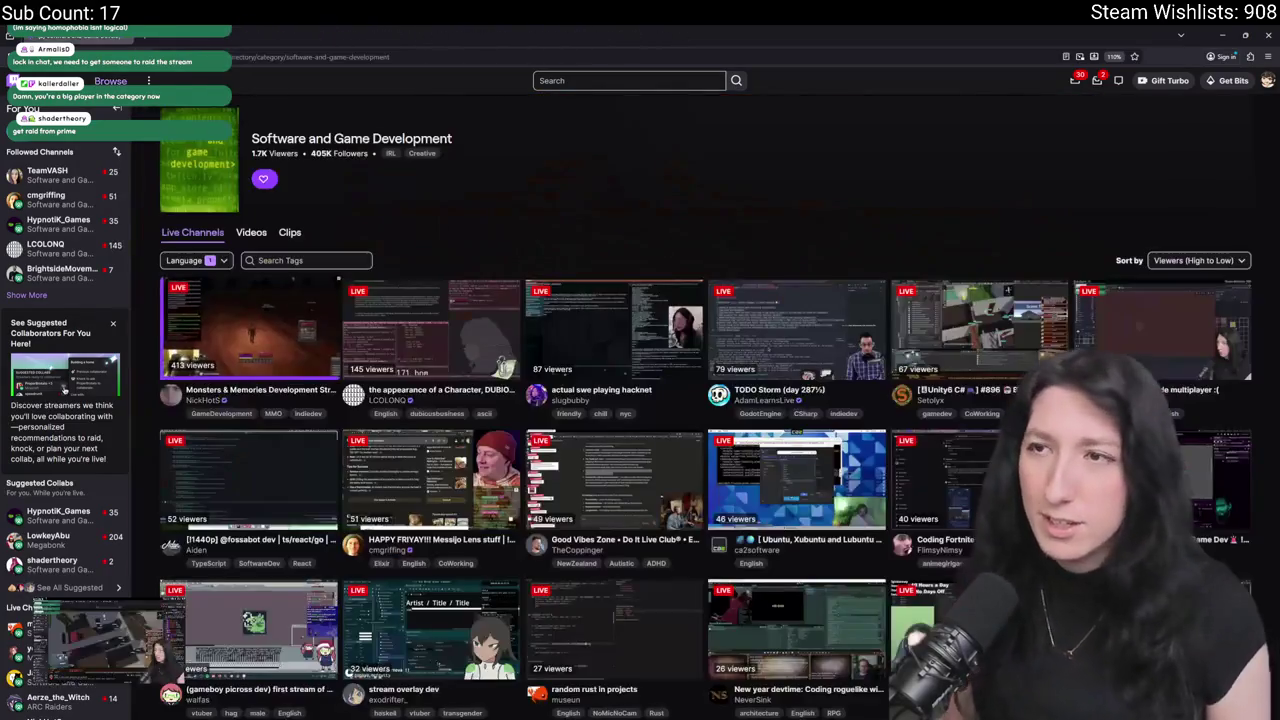
right_click(943, 201)
key("Escape")
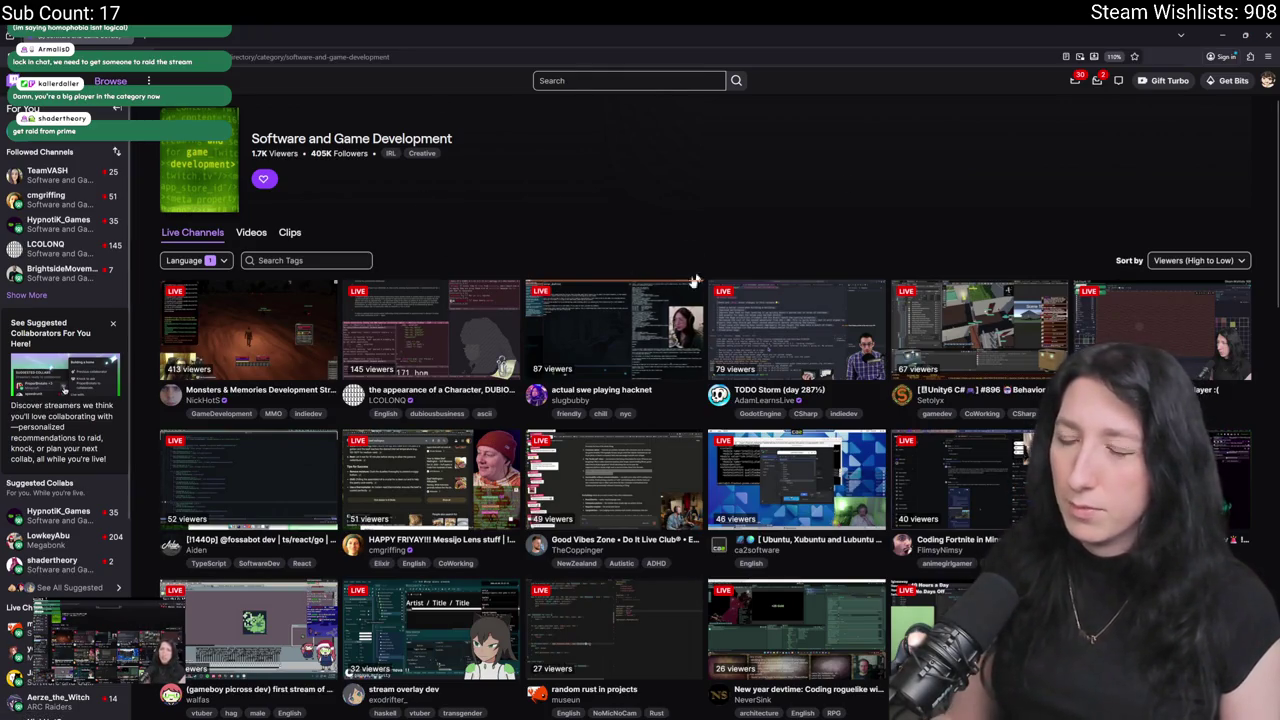
key("alt+Tab")
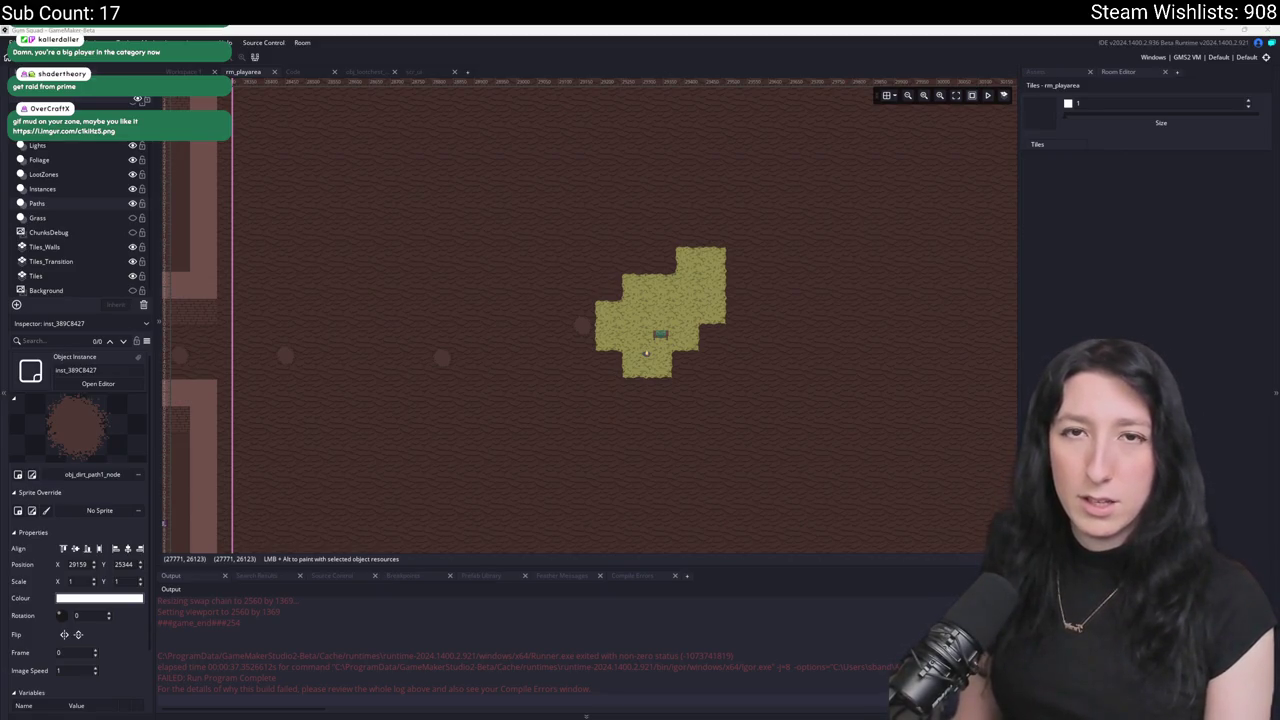
key("alt+Tab")
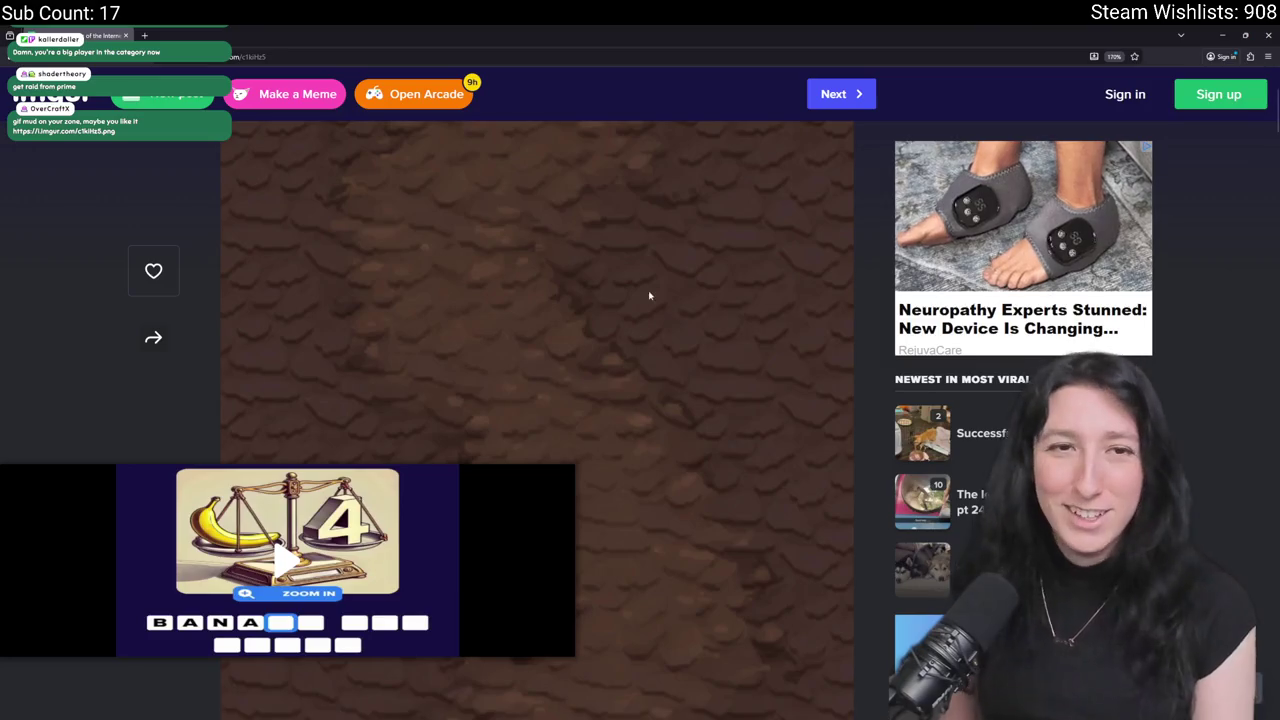
key("ctrl+minus")
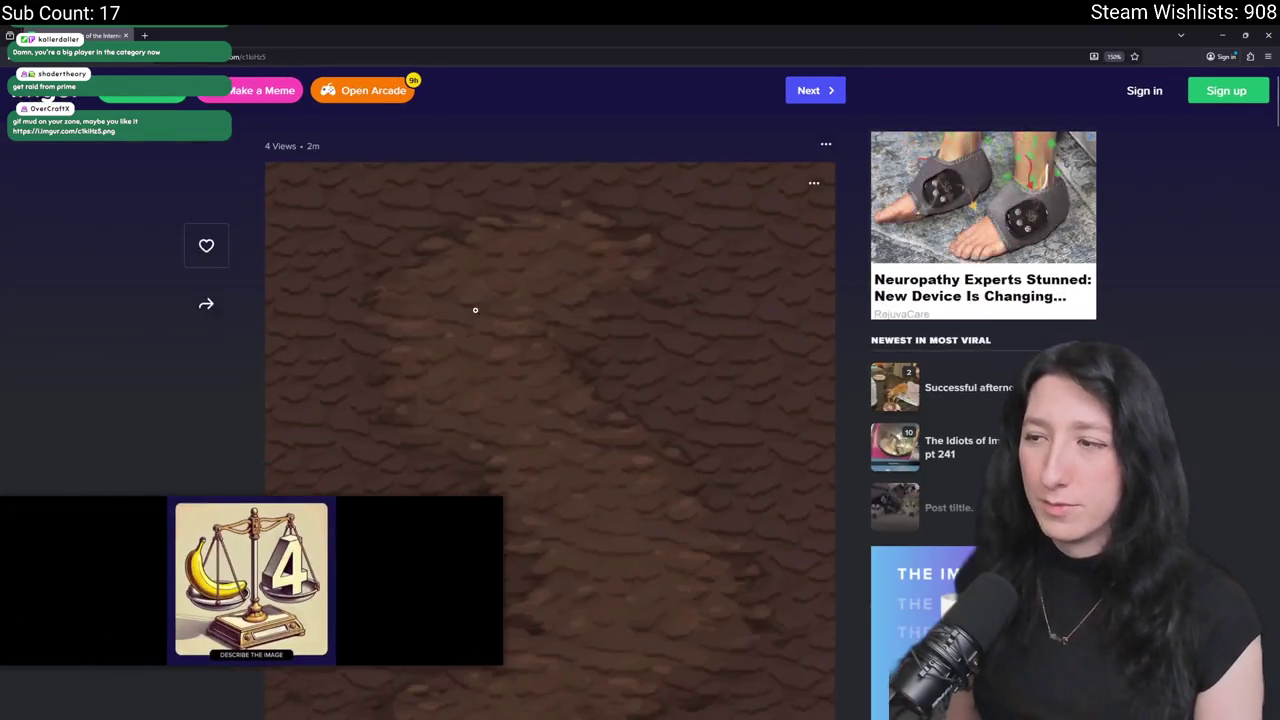
key("ctrl+minus")
key("ctrl+minus")
key("ctrl+minus")
key("ctrl+plus")
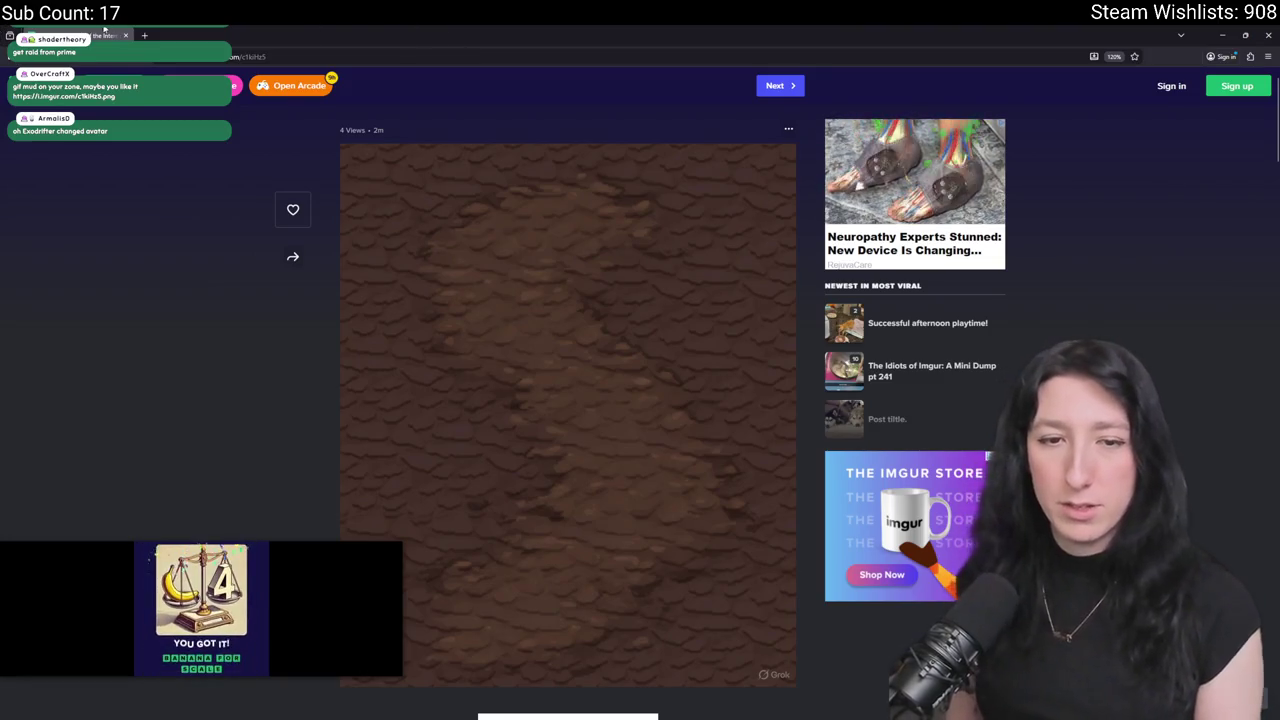
key("alt+Tab")
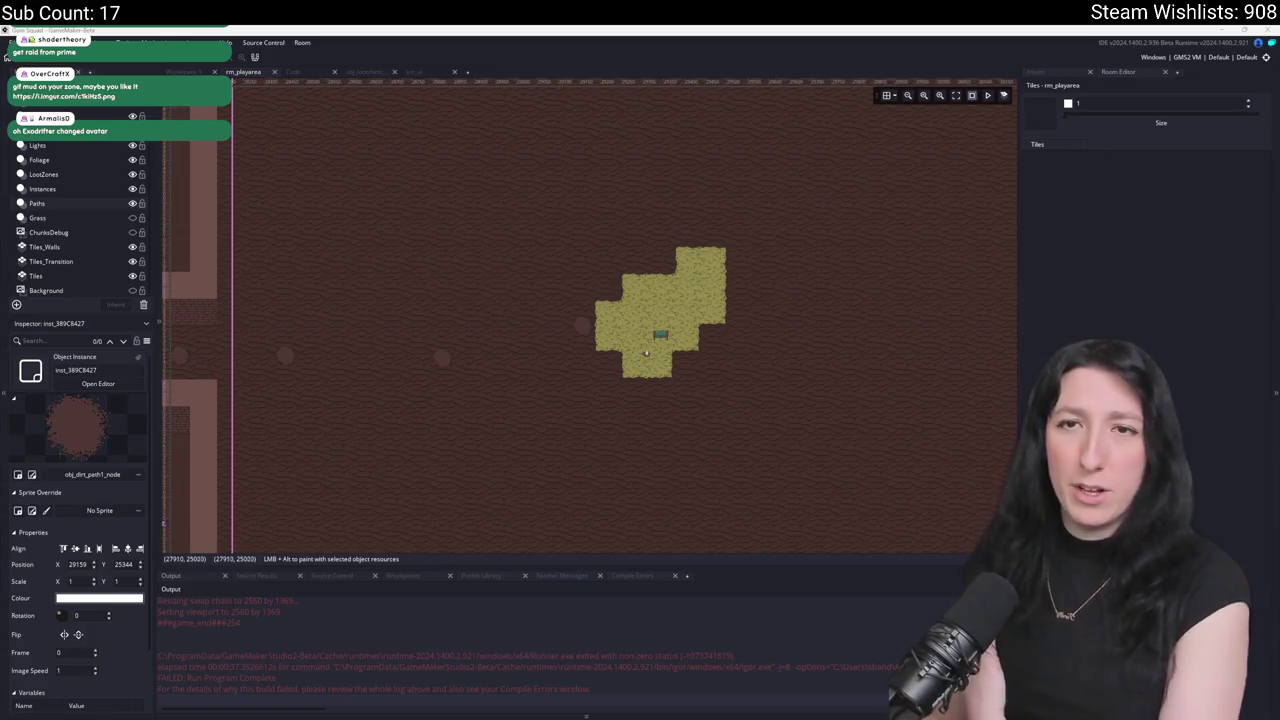
key("alt+Tab")
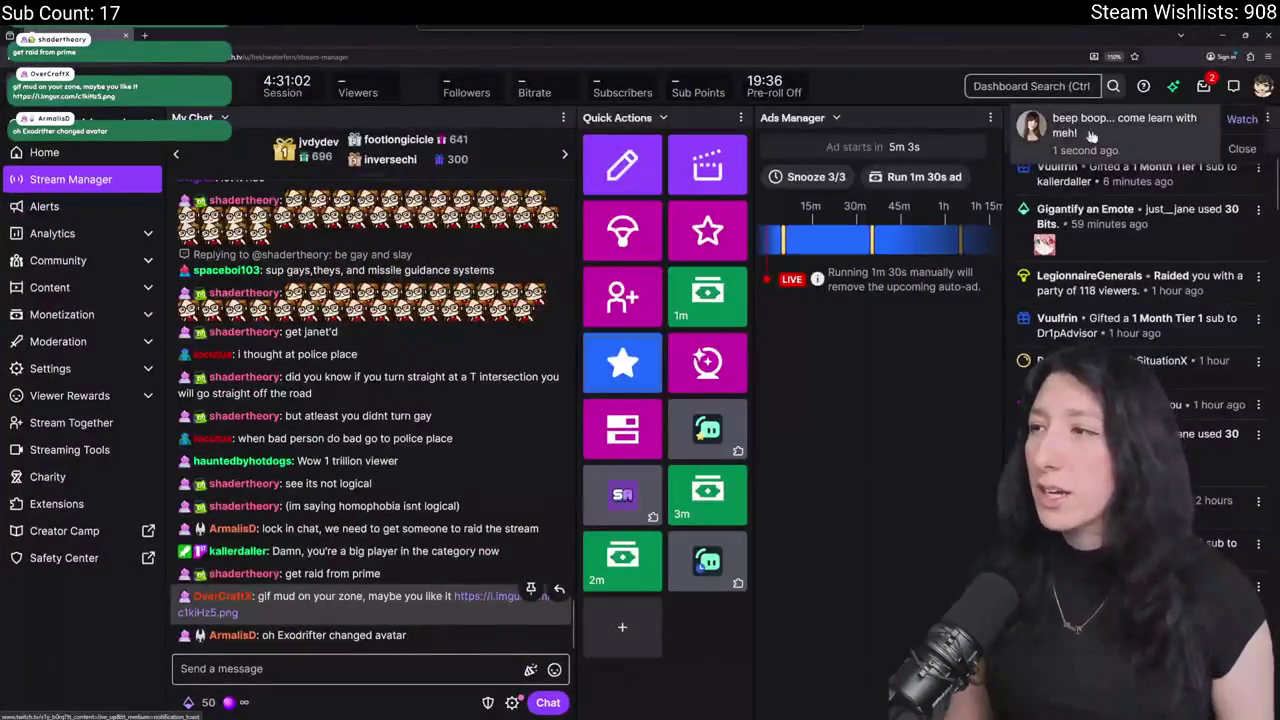
key("alt+Tab")
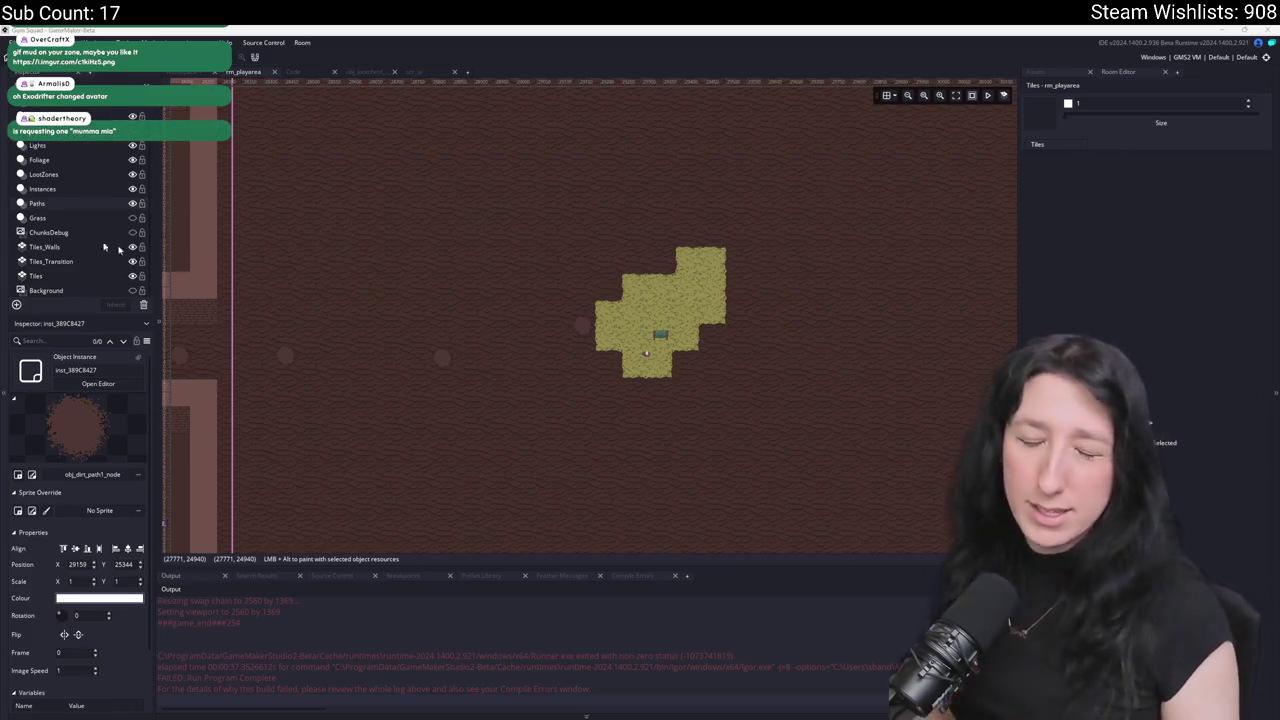
Open the asset browser and select the Paths instance layer in rm_playarea.
scroll(654, 266, "down", 3)
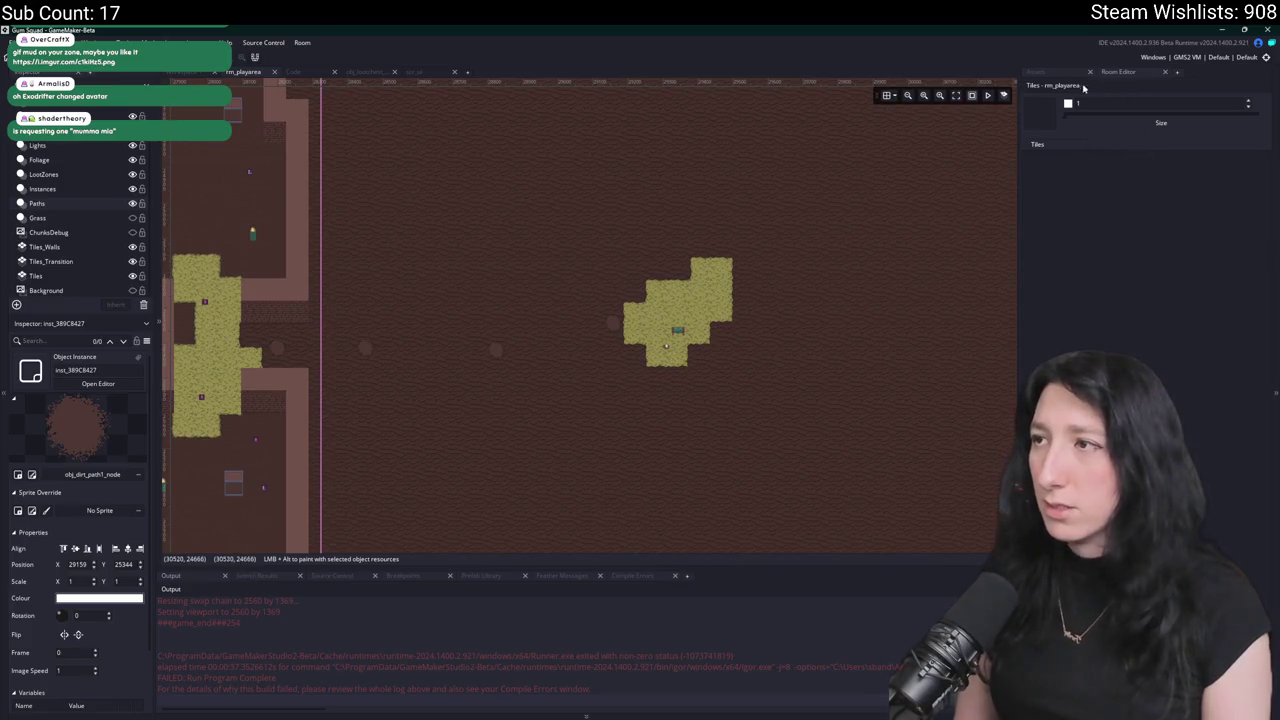
left_click(1036, 72)
scroll(557, 160, "down", 3)
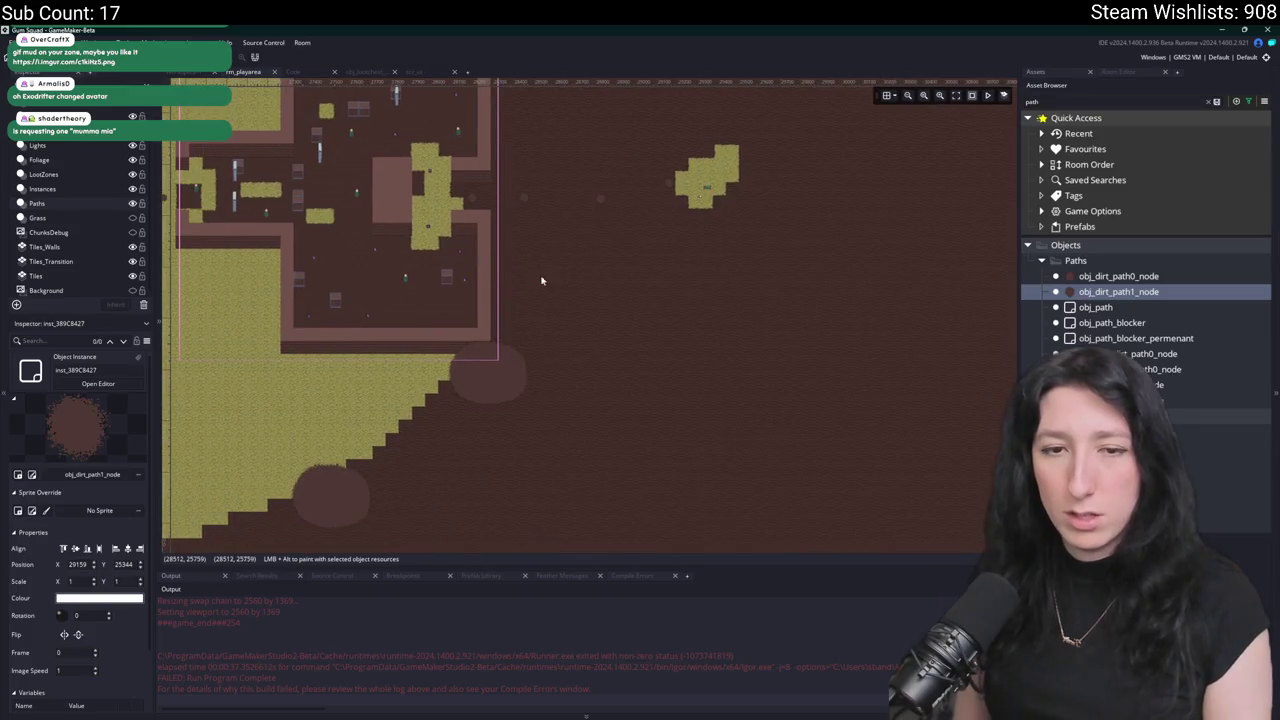
left_click(40, 276)
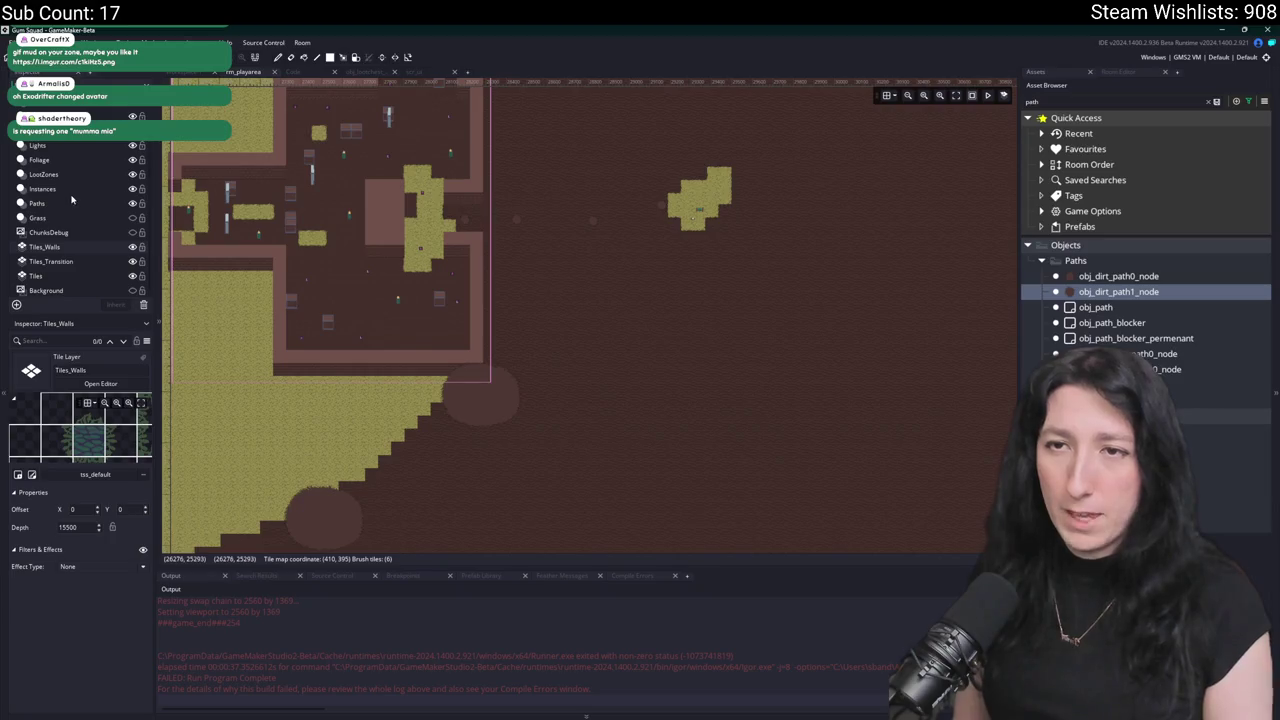
left_click(89, 162)
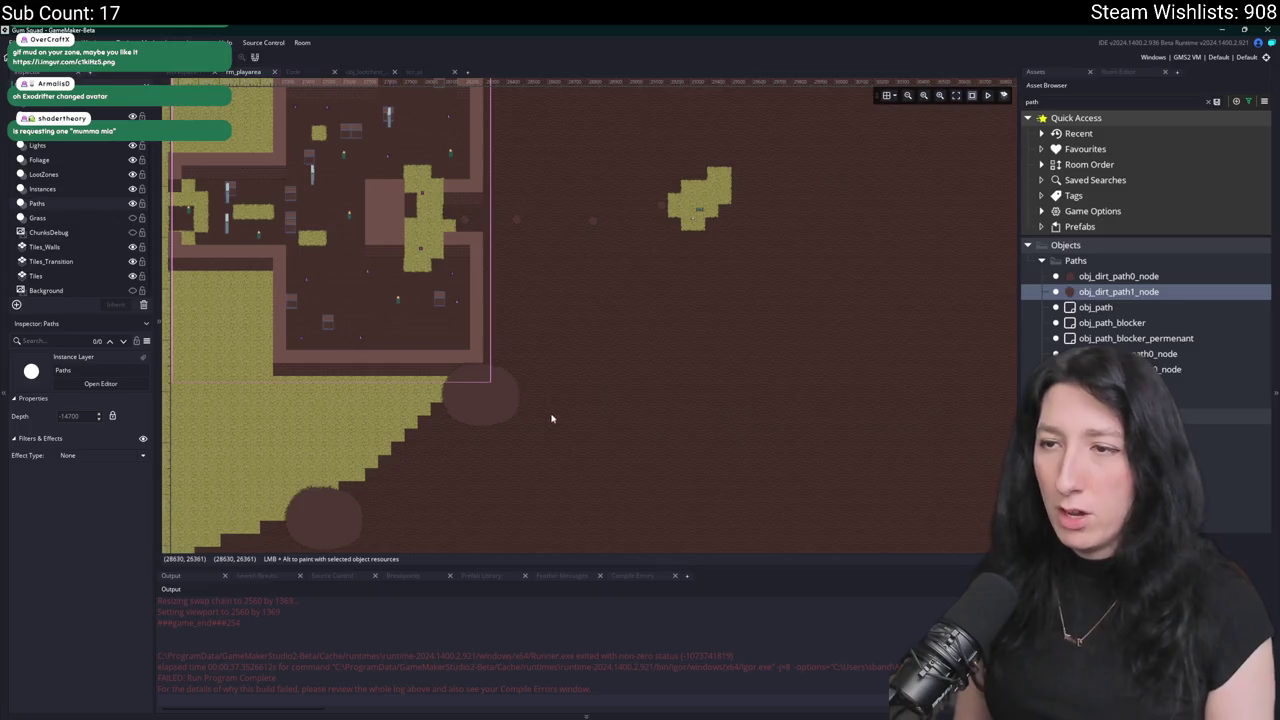
Select an existing dirt path node and pan the room to centre the grass clearing.
left_click(500, 400)
scroll(500, 400, "up", 1)
scroll(500, 400, "down", 1)
scroll(520, 405, "up", 2)
scroll(559, 412, "down", 3)
scroll(520, 300, "down", 3)
scroll(510, 290, "down", 2)
scroll(520, 290, "up", 3)
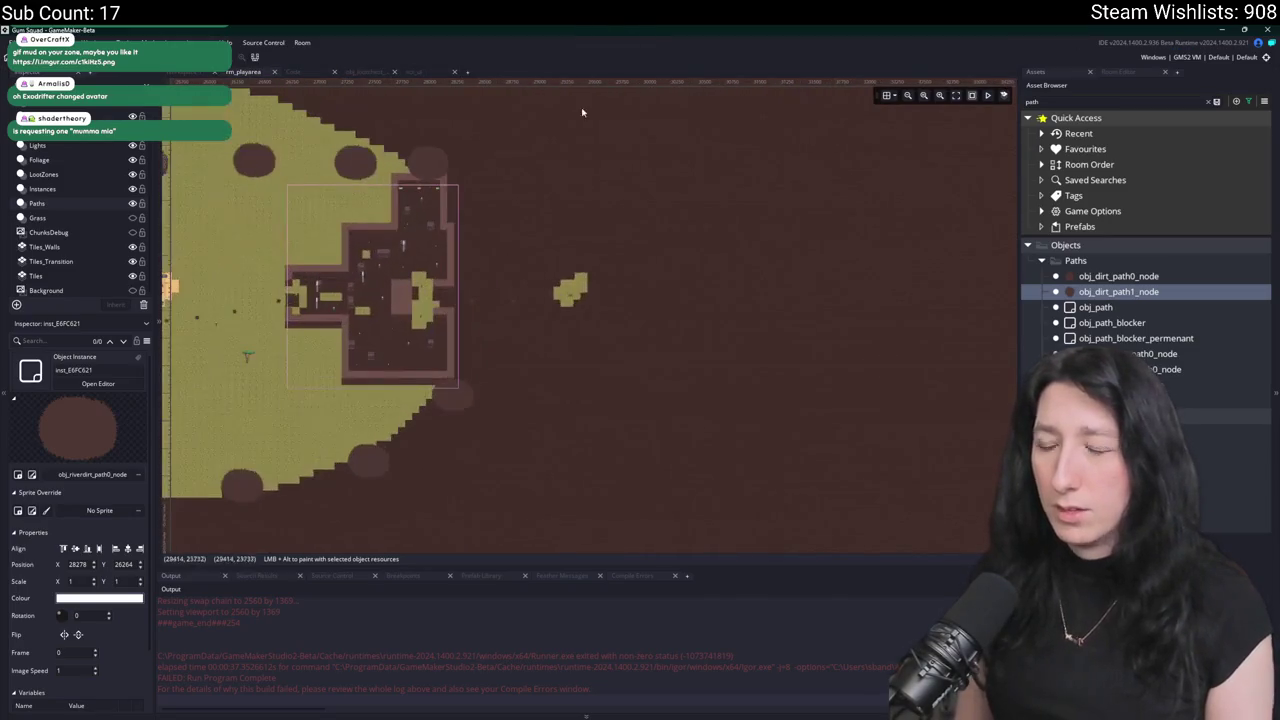
left_click_drag(576, 181, 563, 251)
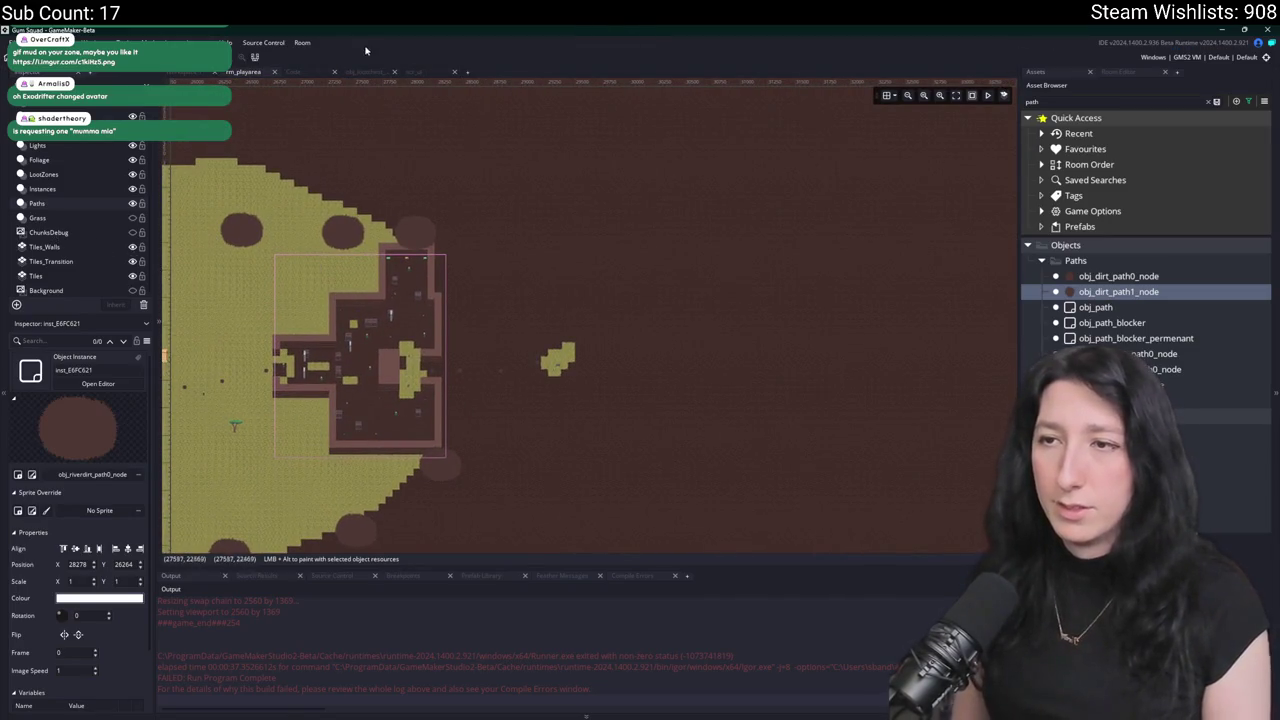
scroll(600, 315, "down", 4)
scroll(623, 325, "up", 5)
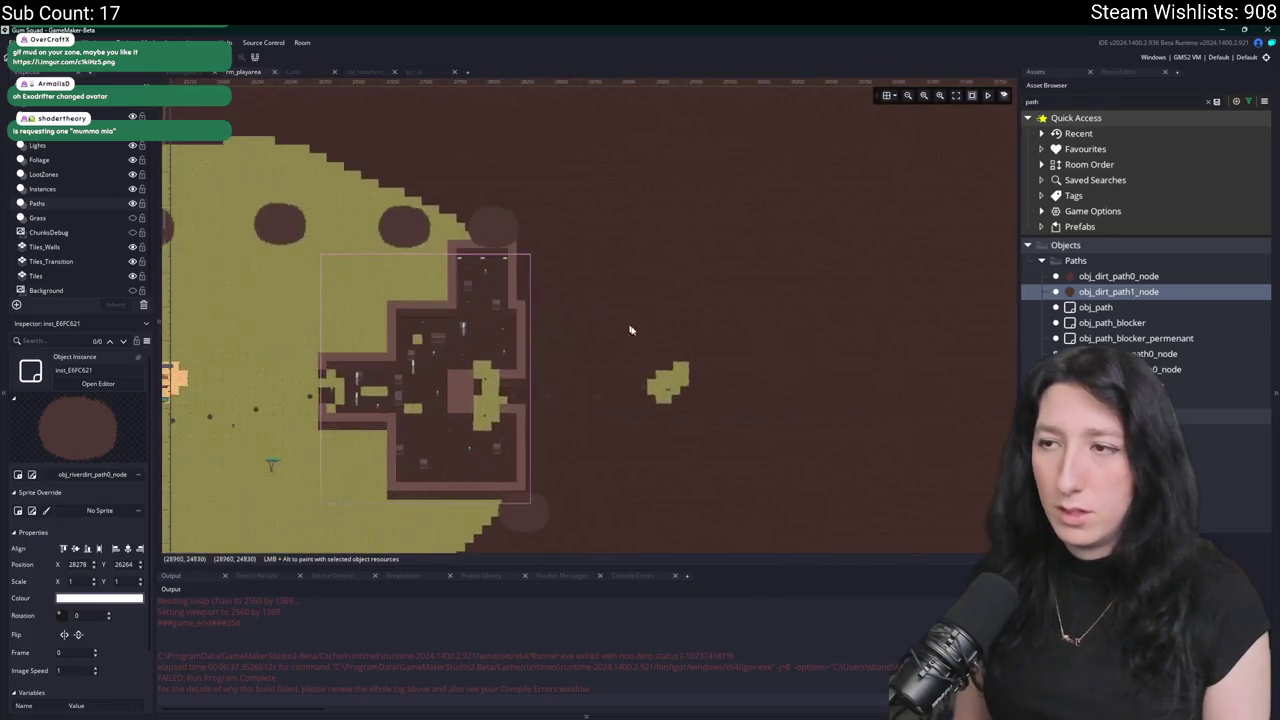
left_click_drag(618, 461, 521, 419)
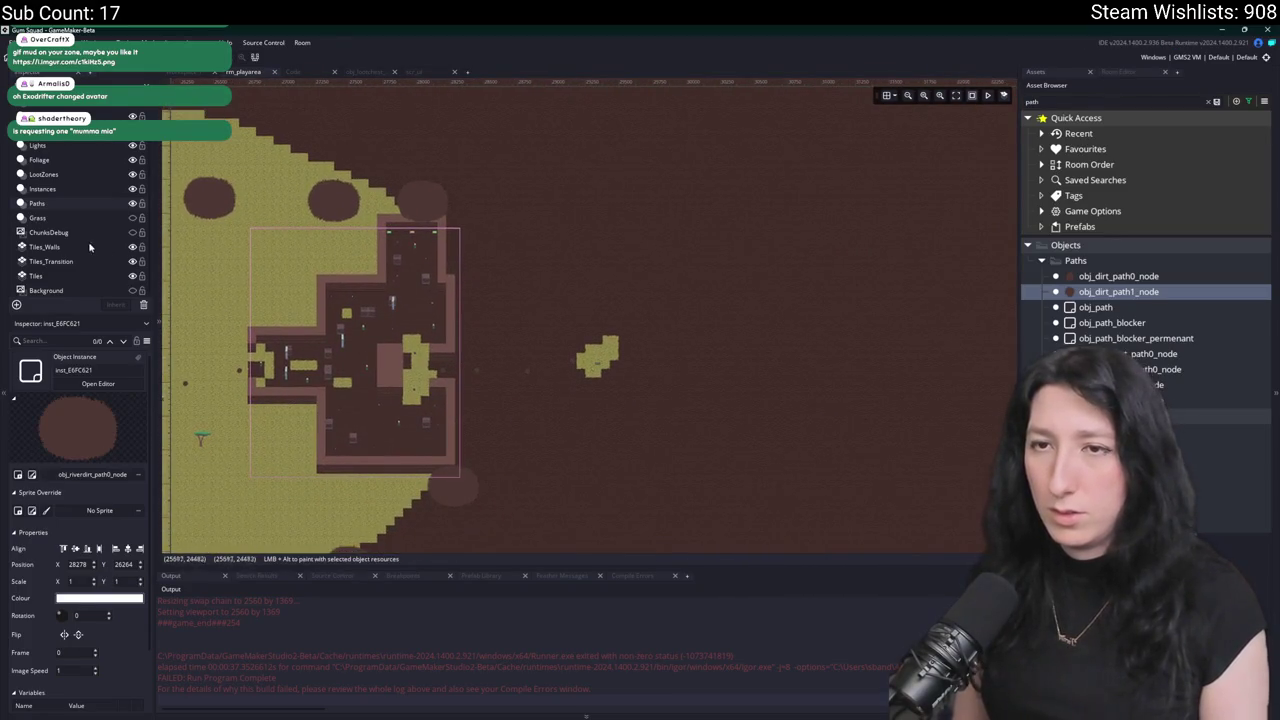
left_click_drag(337, 363, 367, 287)
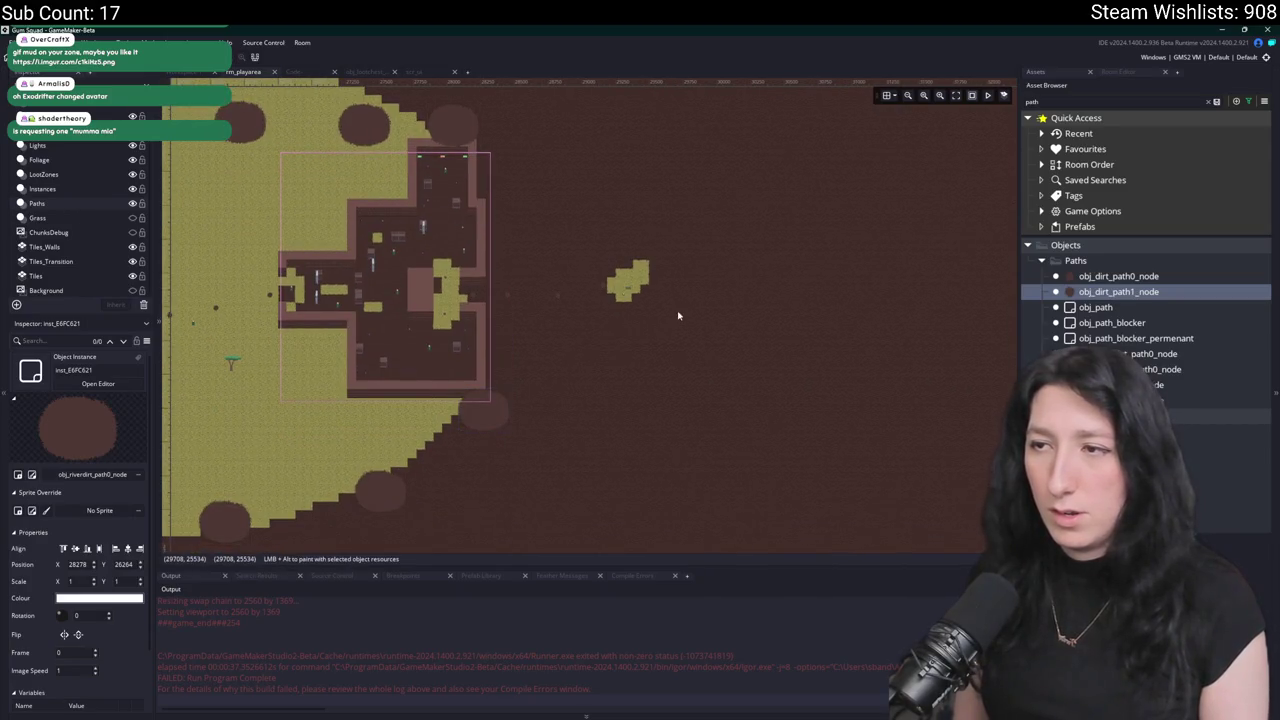
scroll(594, 314, "up", 2)
left_click_drag(486, 274, 594, 334)
scroll(591, 313, "up", 1)
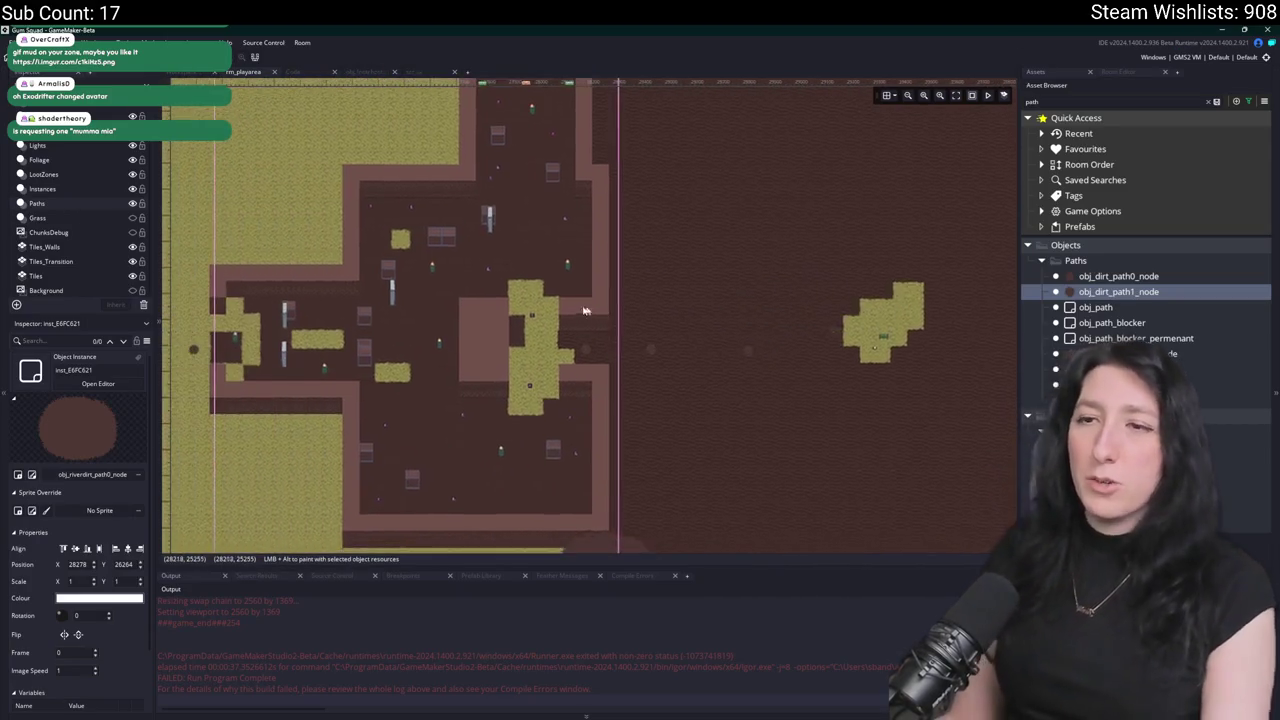
scroll(591, 313, "down", 2)
scroll(546, 359, "up", 2)
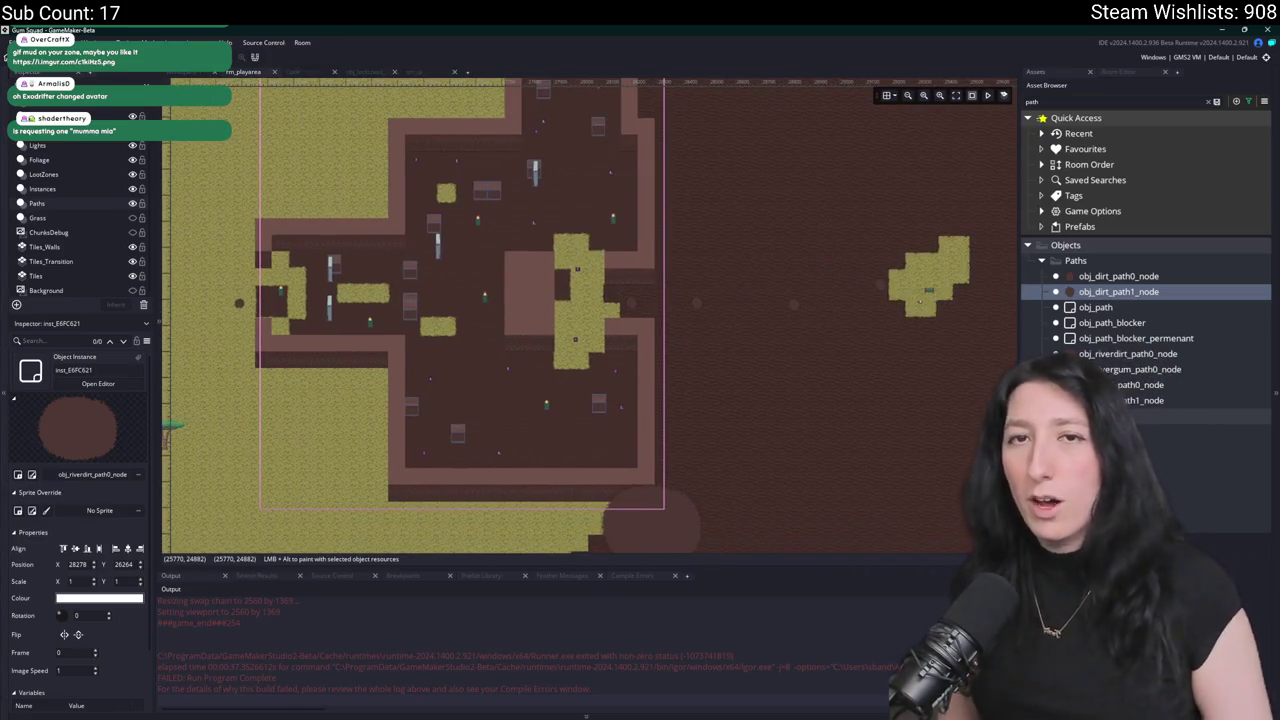
left_click_drag(806, 246, 646, 246)
scroll(762, 90, "up", 2)
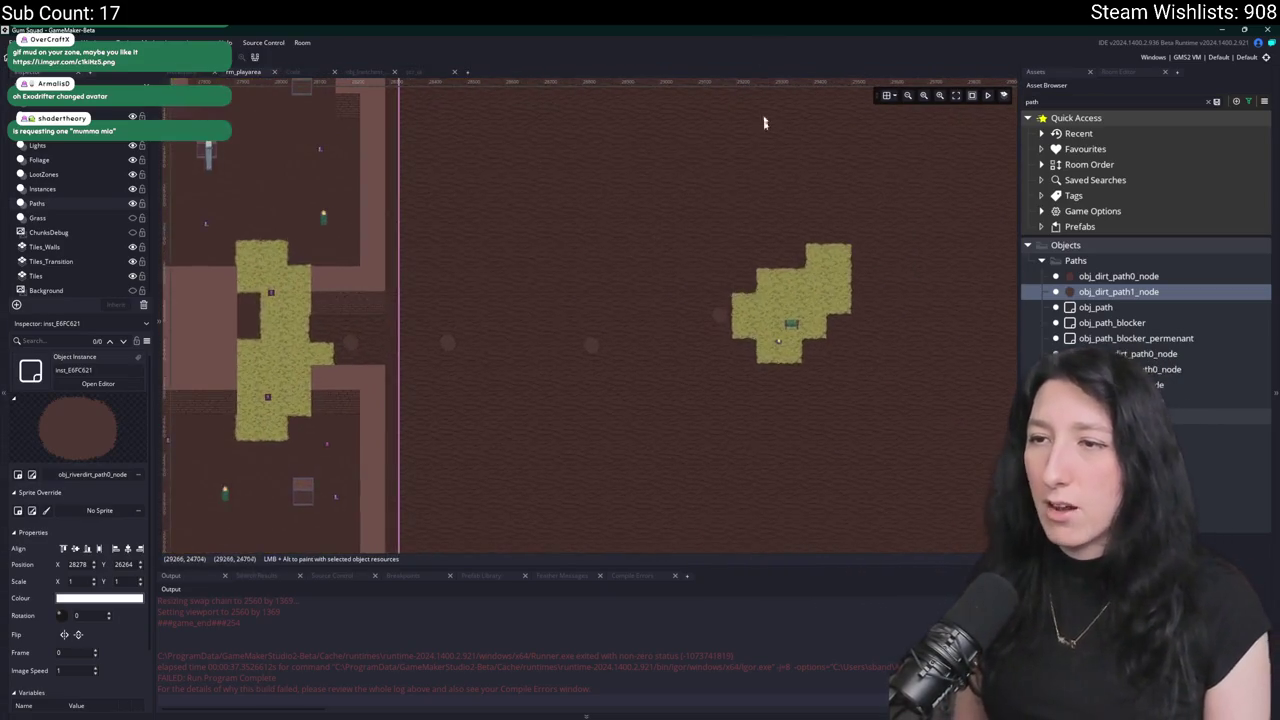
left_click_drag(815, 251, 489, 256)
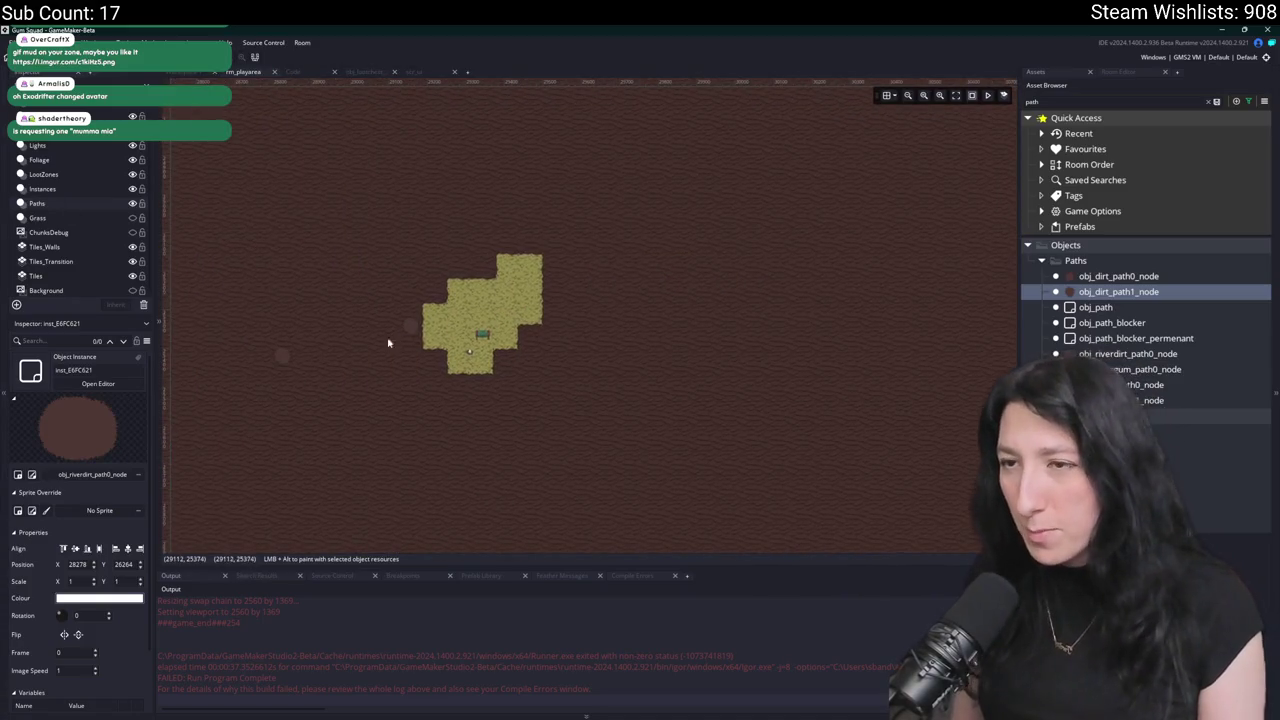
Place an obj_dirt_path1_node just west of the clearing at 29159, 25344.
left_click(415, 330, "alt")
scroll(415, 330, "up", 1)
left_click_drag(429, 234, 337, 252)
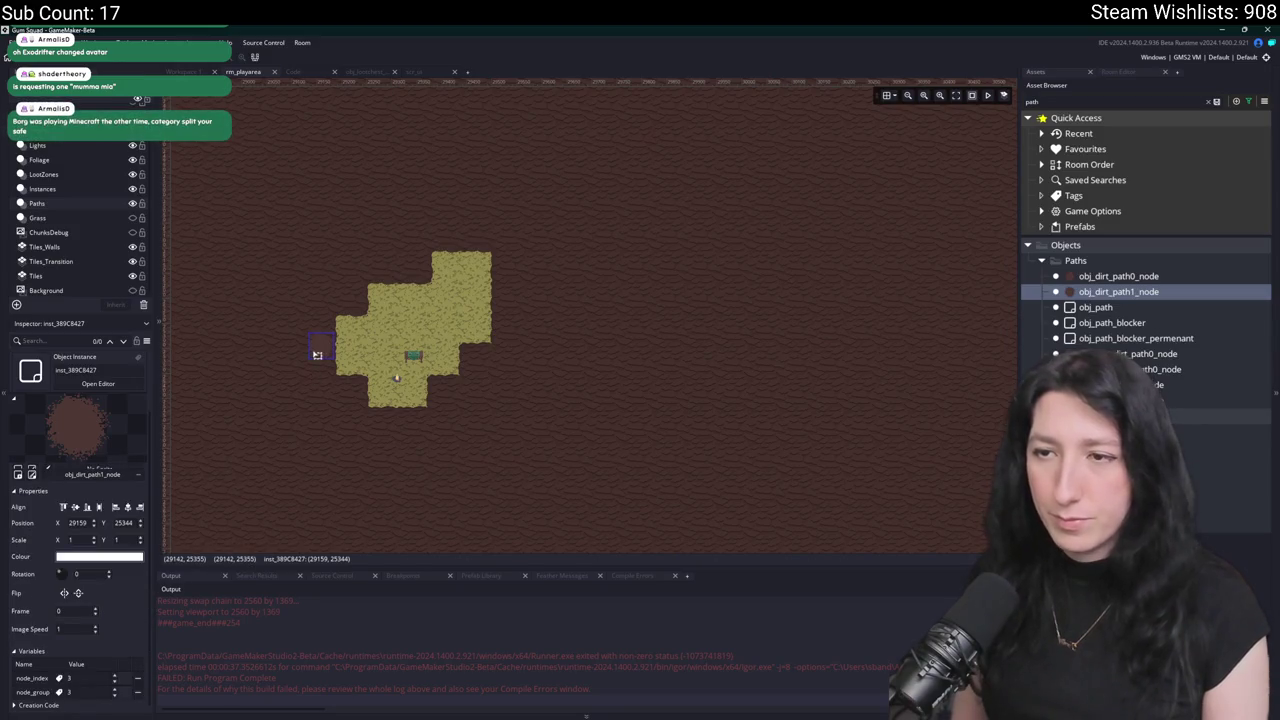
Nudge an eastward dirt path node slightly right and down, then follow the new nodes.
scroll(510, 308, "up", 1)
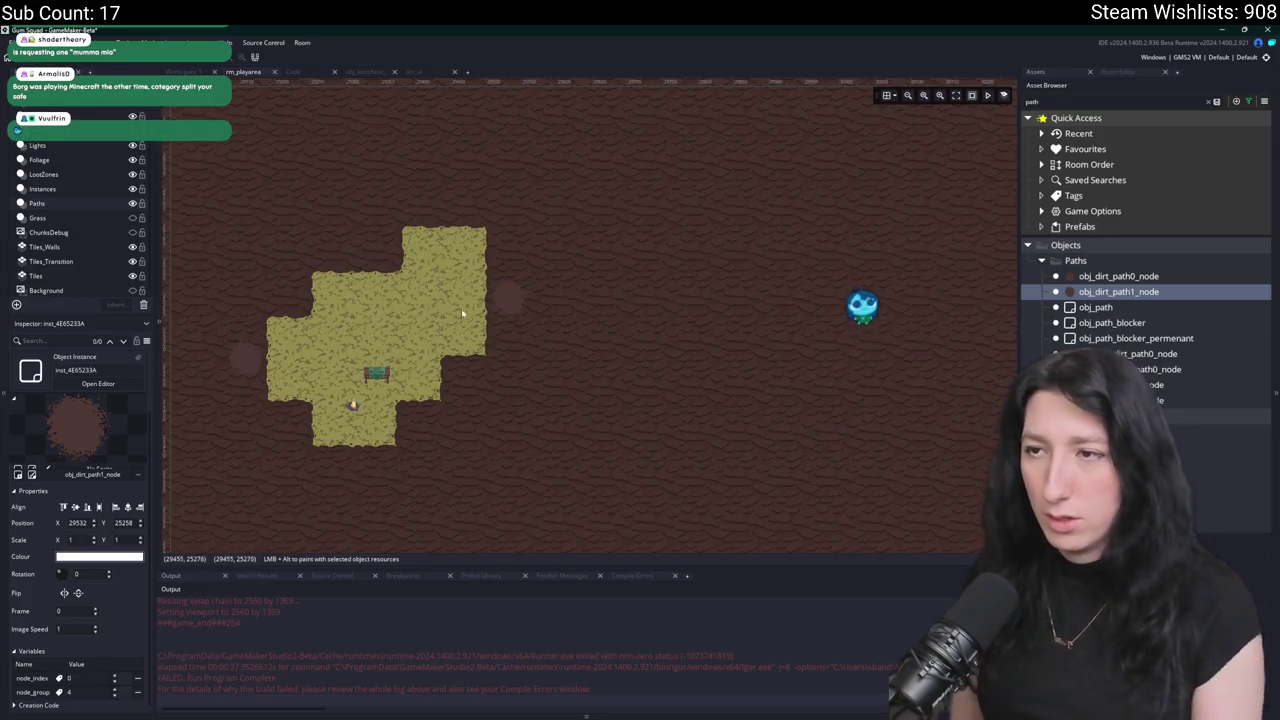
scroll(451, 340, "down", 1)
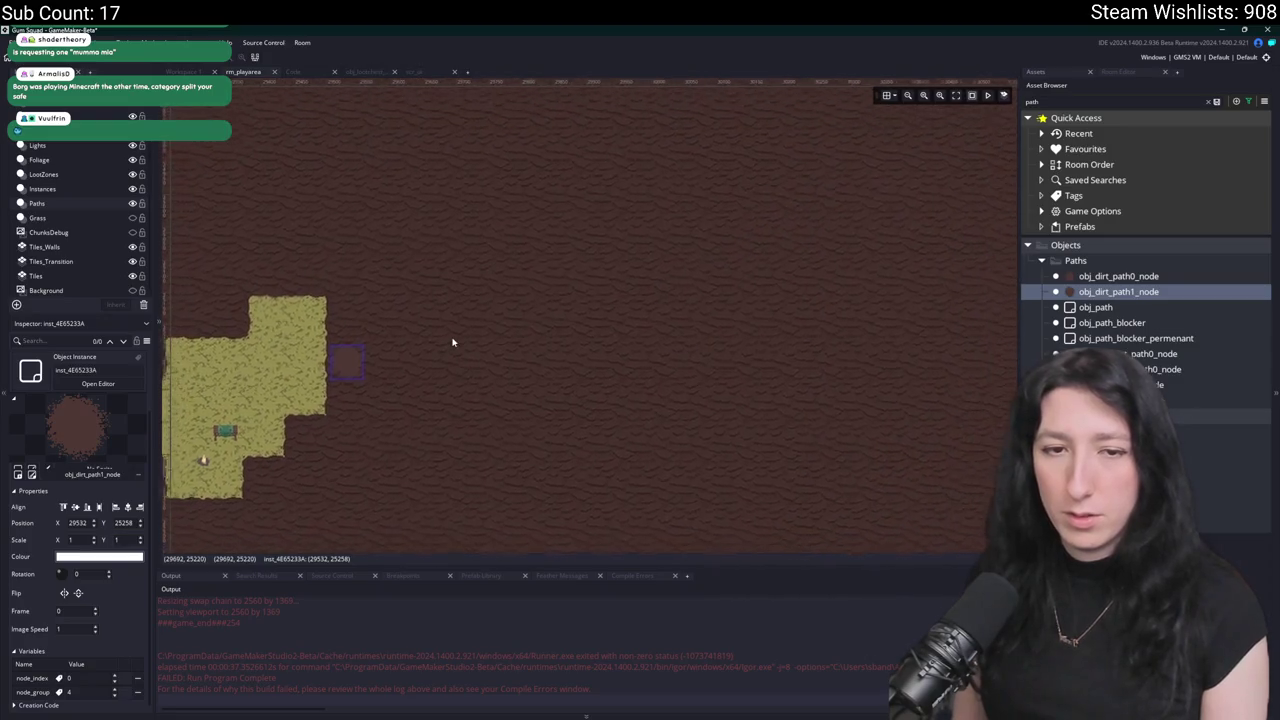
scroll(500, 332, "up", 1)
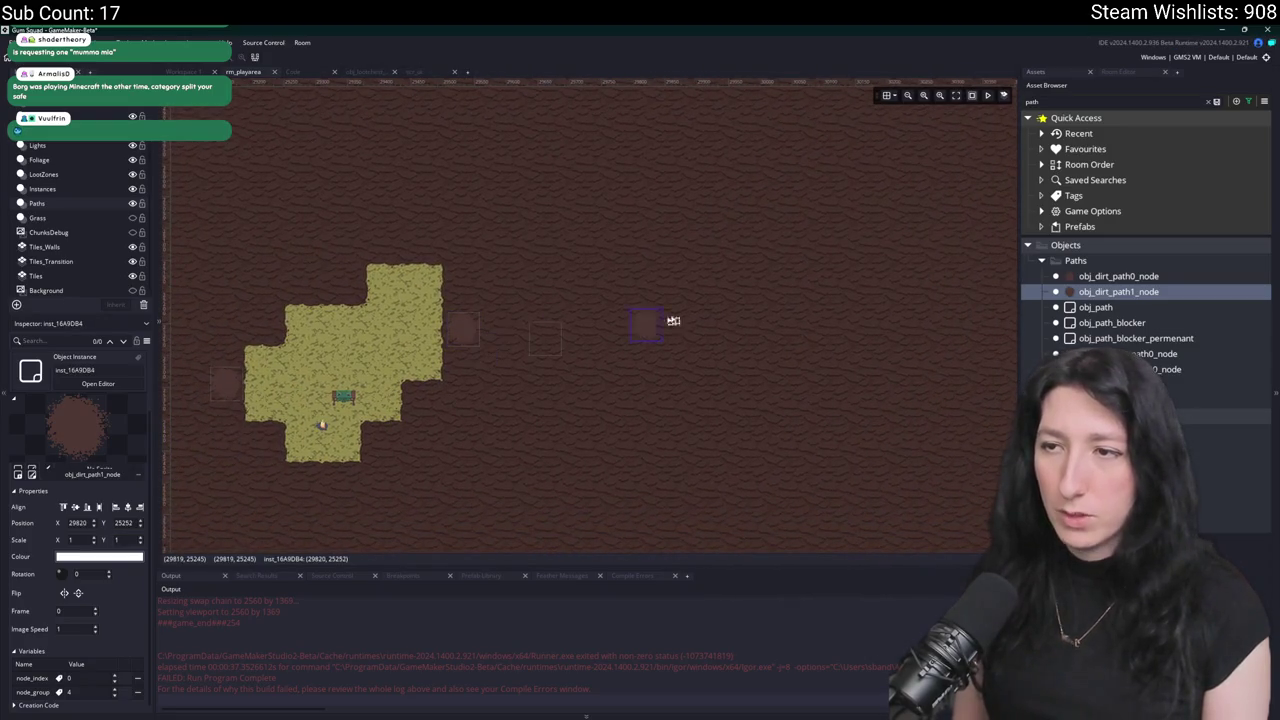
left_click_drag(707, 323, 724, 332)
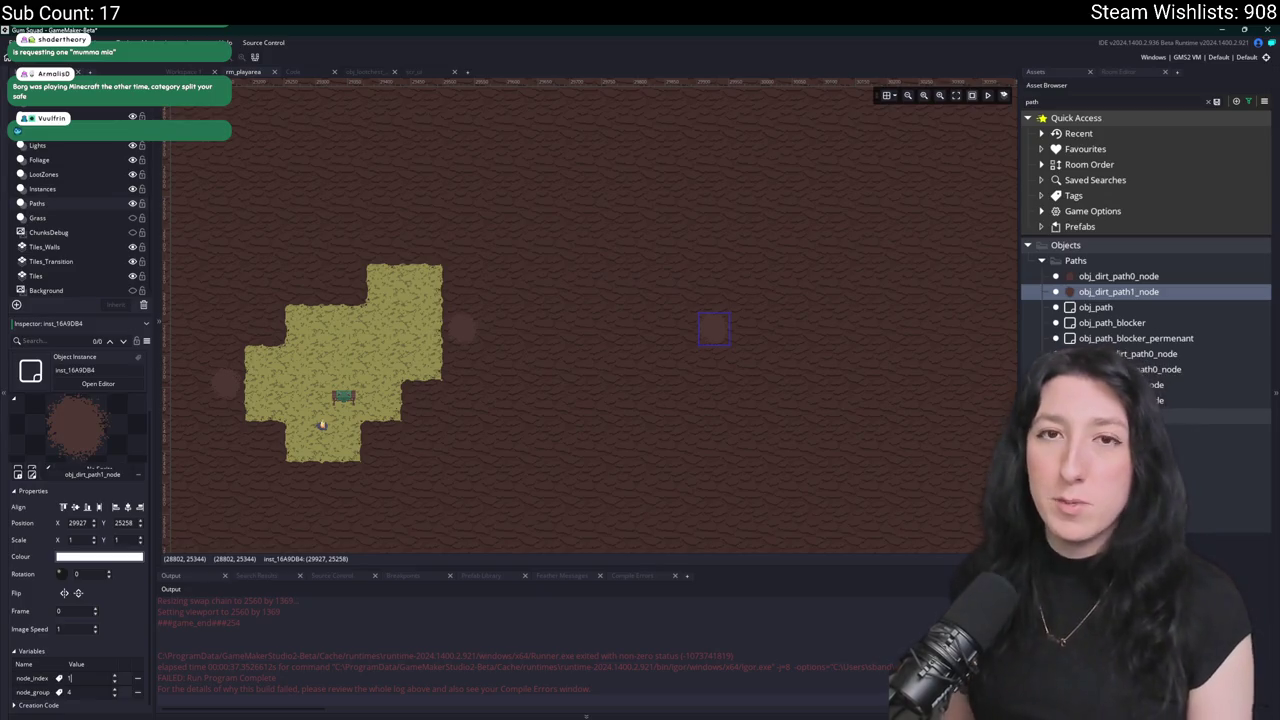
scroll(580, 384, "down", 5)
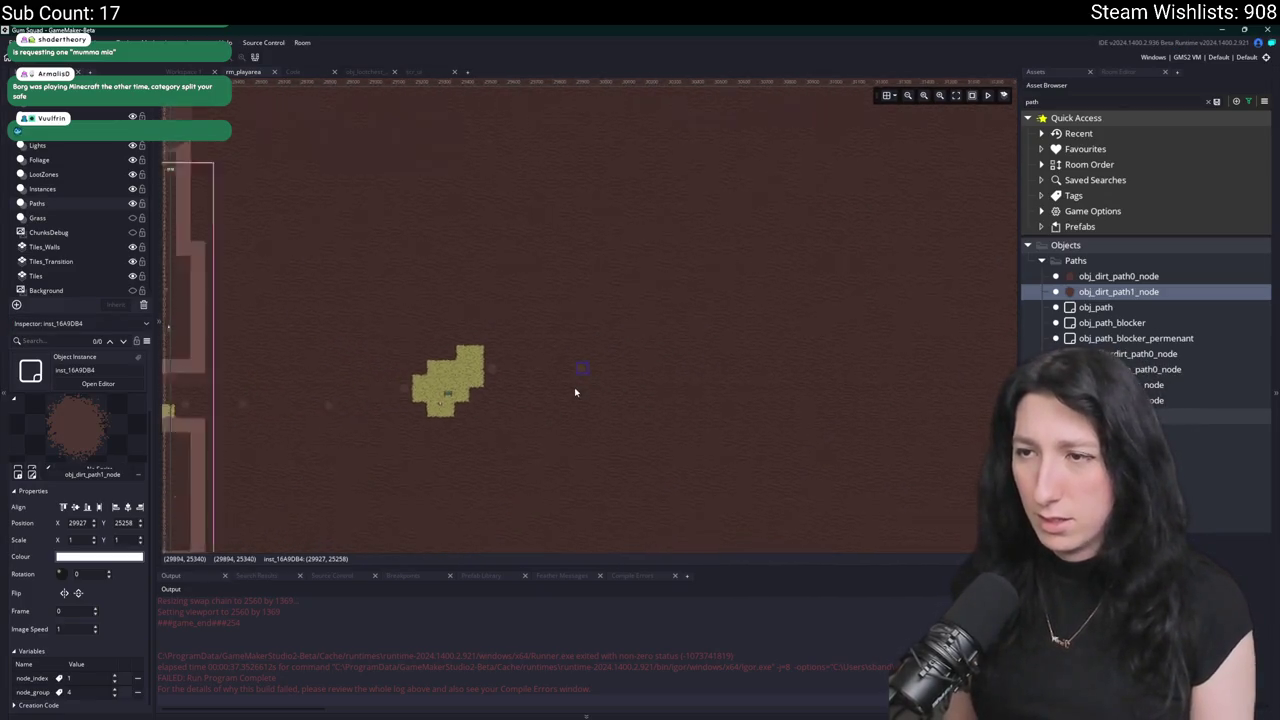
scroll(580, 375, "up", 2)
mouse_move(614, 360)
left_mouse_down()
mouse_move(541, 405)
mouse_move(607, 403)
mouse_move(539, 432)
mouse_move(609, 413)
mouse_move(666, 420)
mouse_move(671, 406)
left_mouse_up()
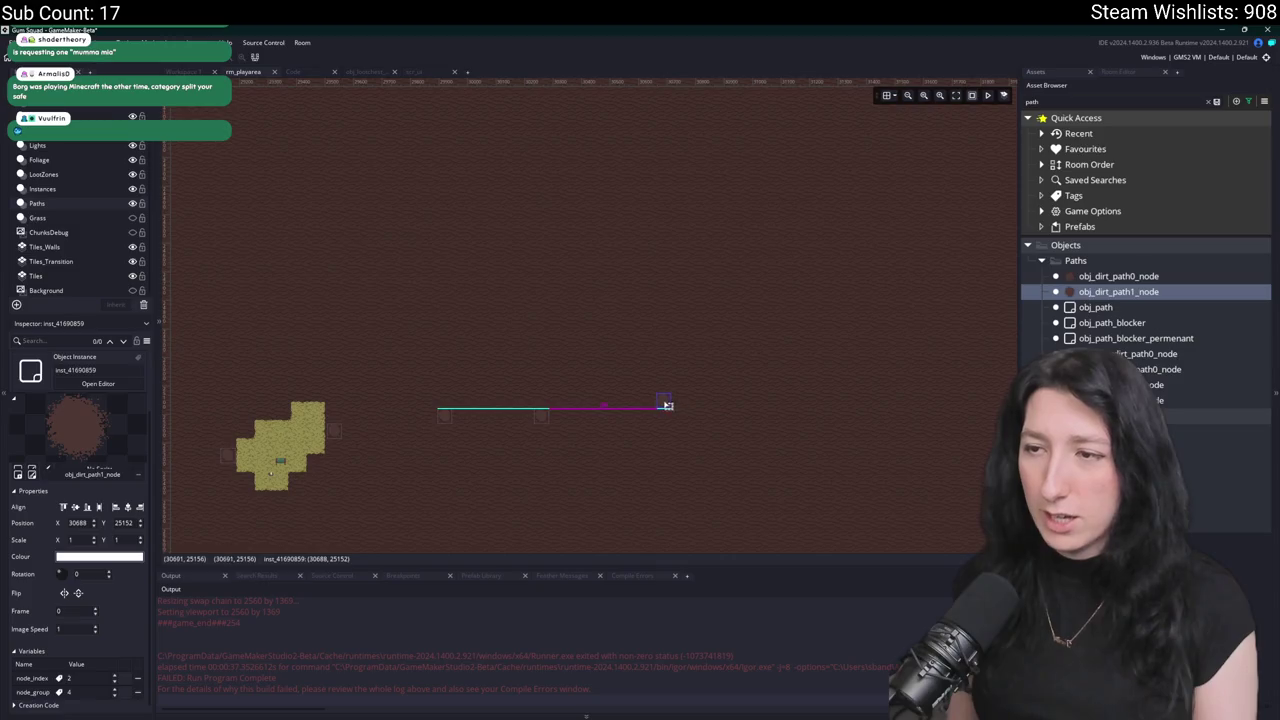
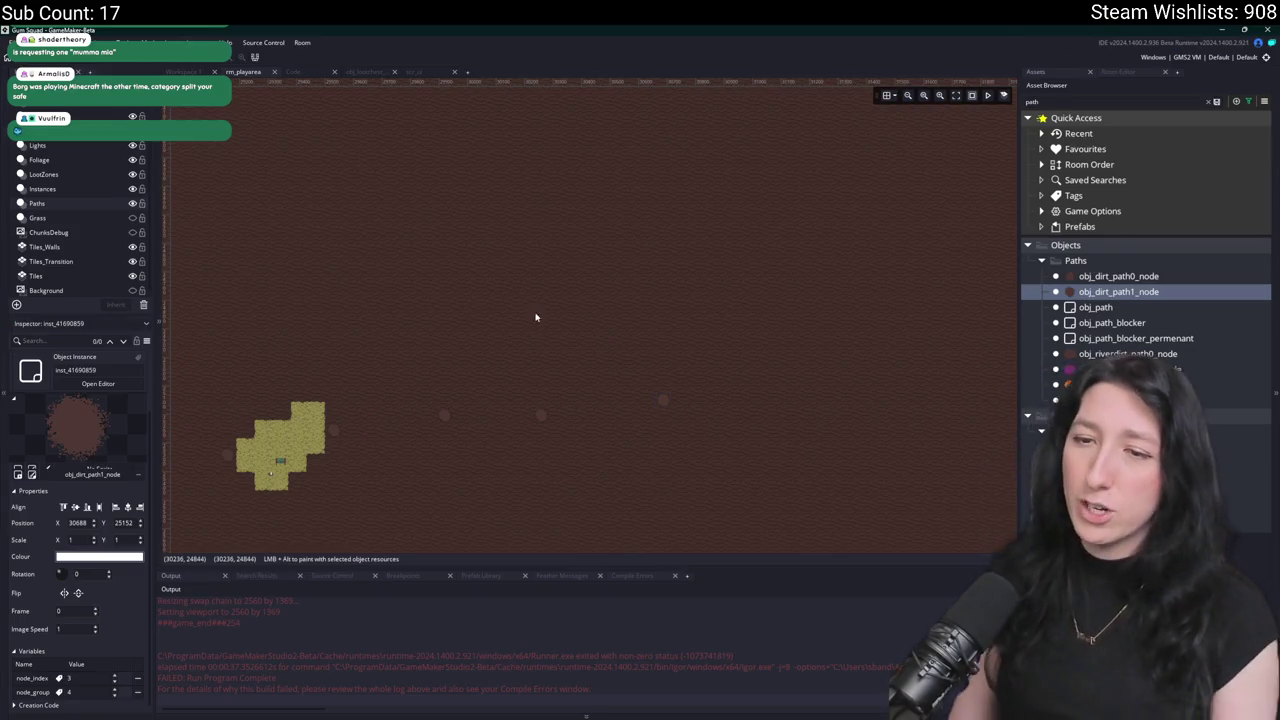
Drag four obj_dirt_path1_node instances to new spots on the dirt around the small grass patch.
left_click(589, 433)
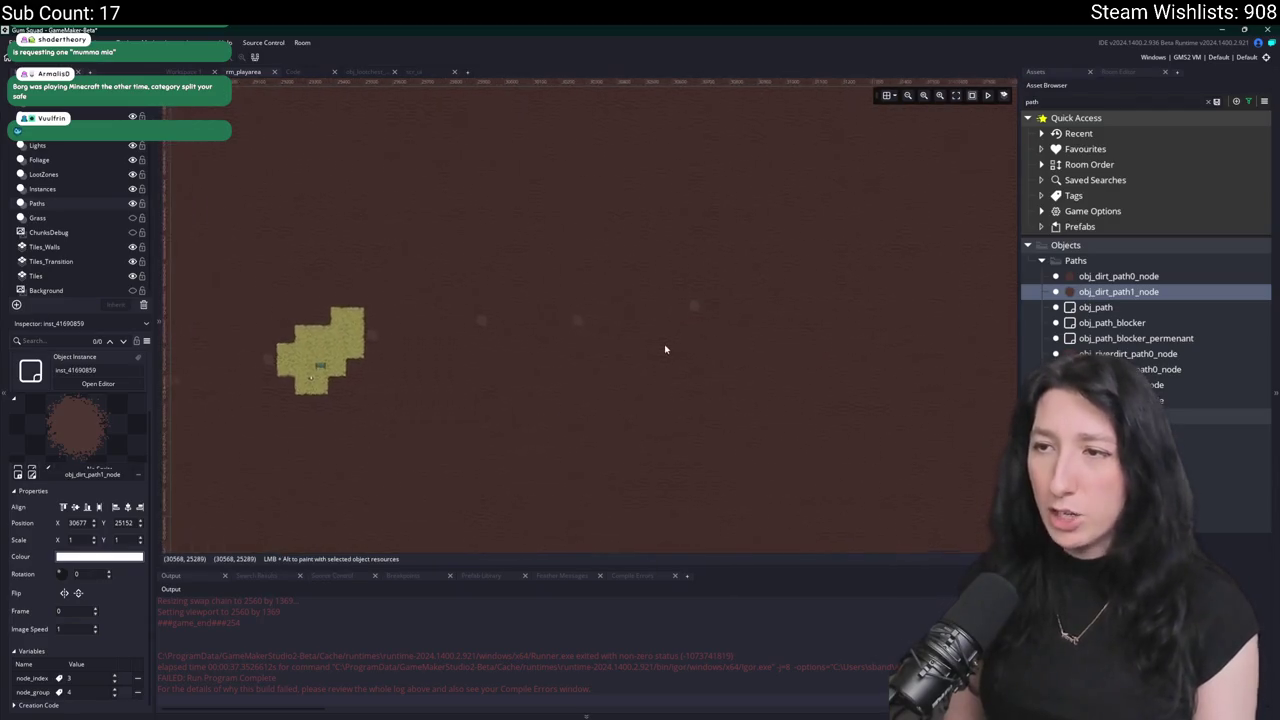
scroll(575, 326, "up", 2)
left_click(579, 323)
left_click_drag(579, 323, 602, 315)
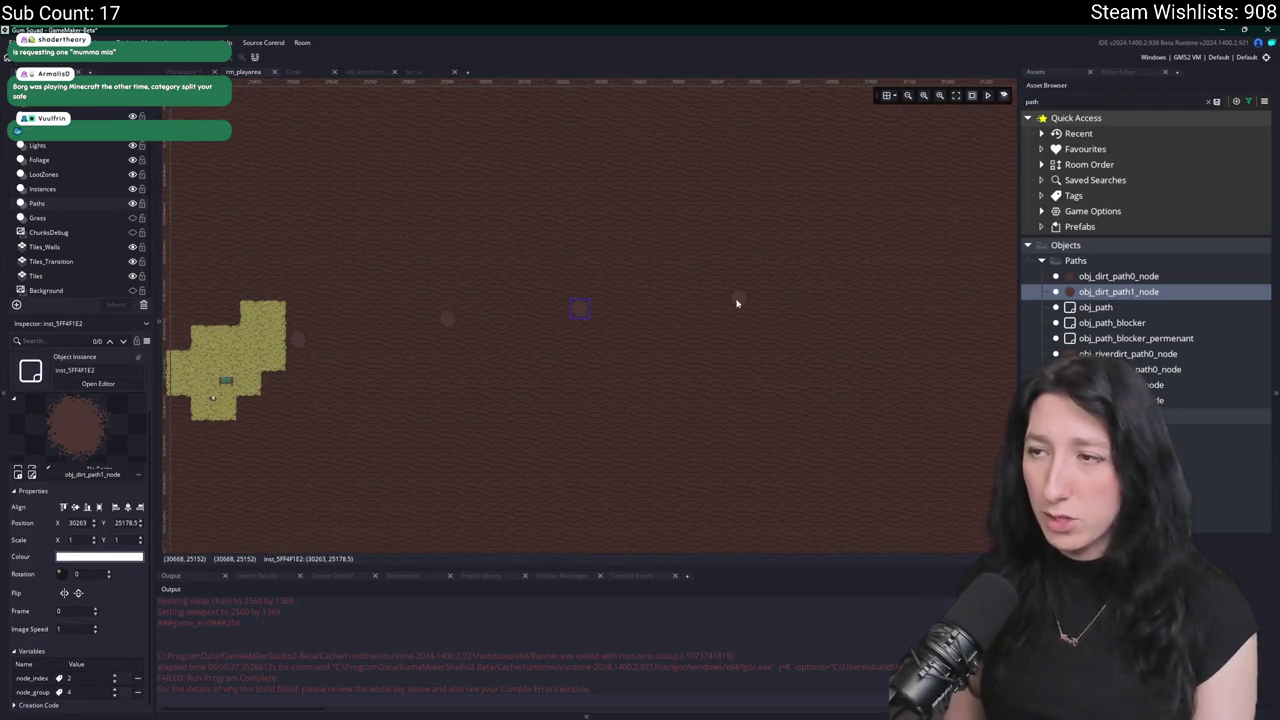
mouse_move(770, 470)
left_mouse_down()
mouse_move(654, 391)
mouse_move(534, 388)
mouse_move(747, 381)
left_mouse_up()
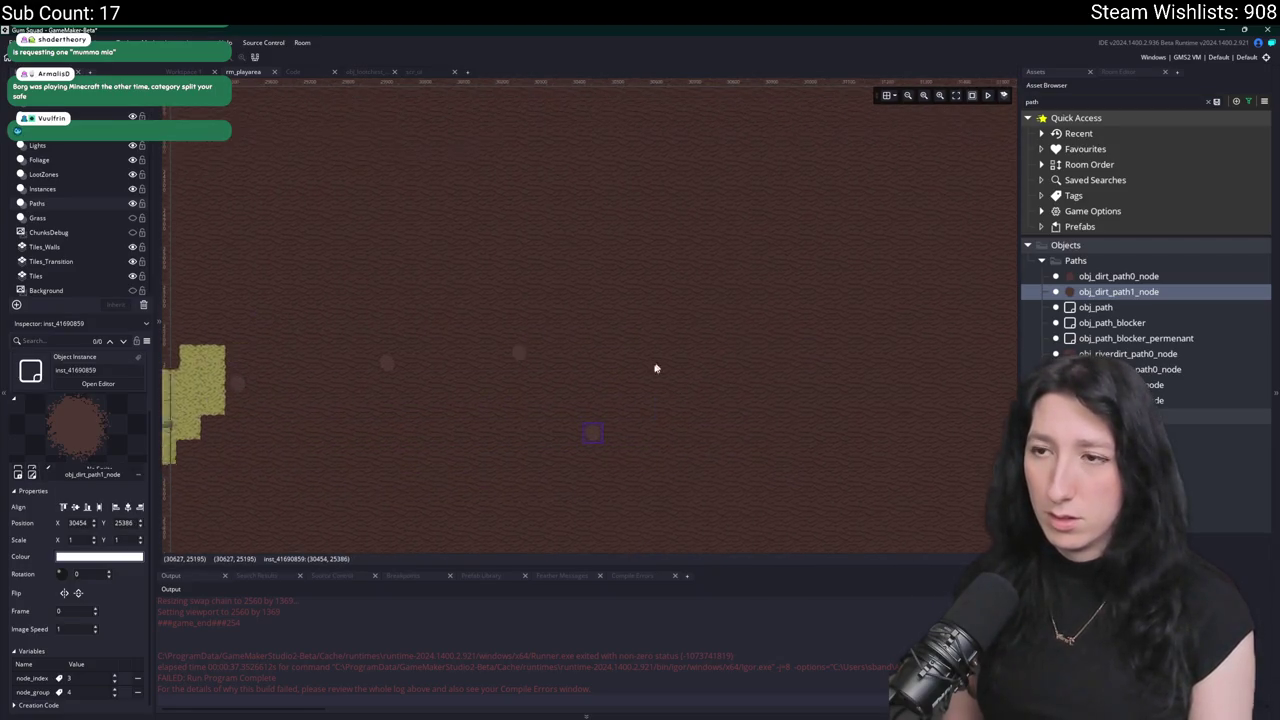
left_click_drag(596, 460, 775, 404)
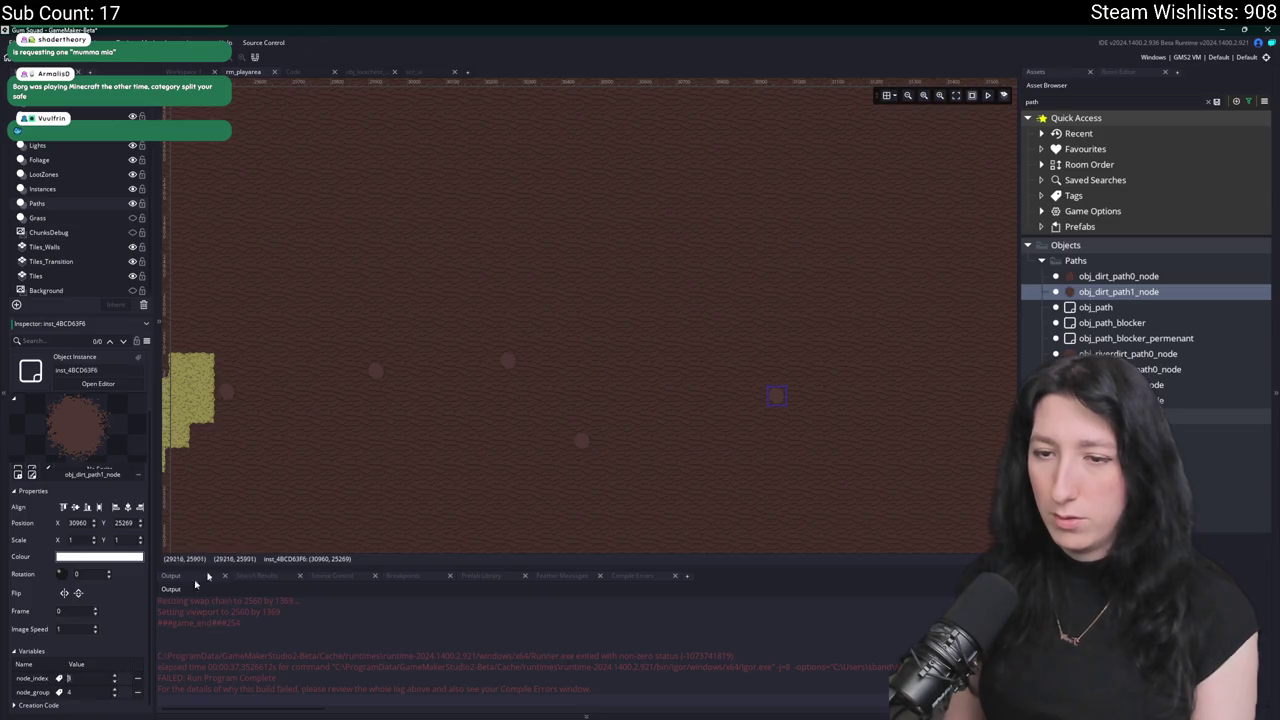
left_click_drag(834, 330, 818, 371)
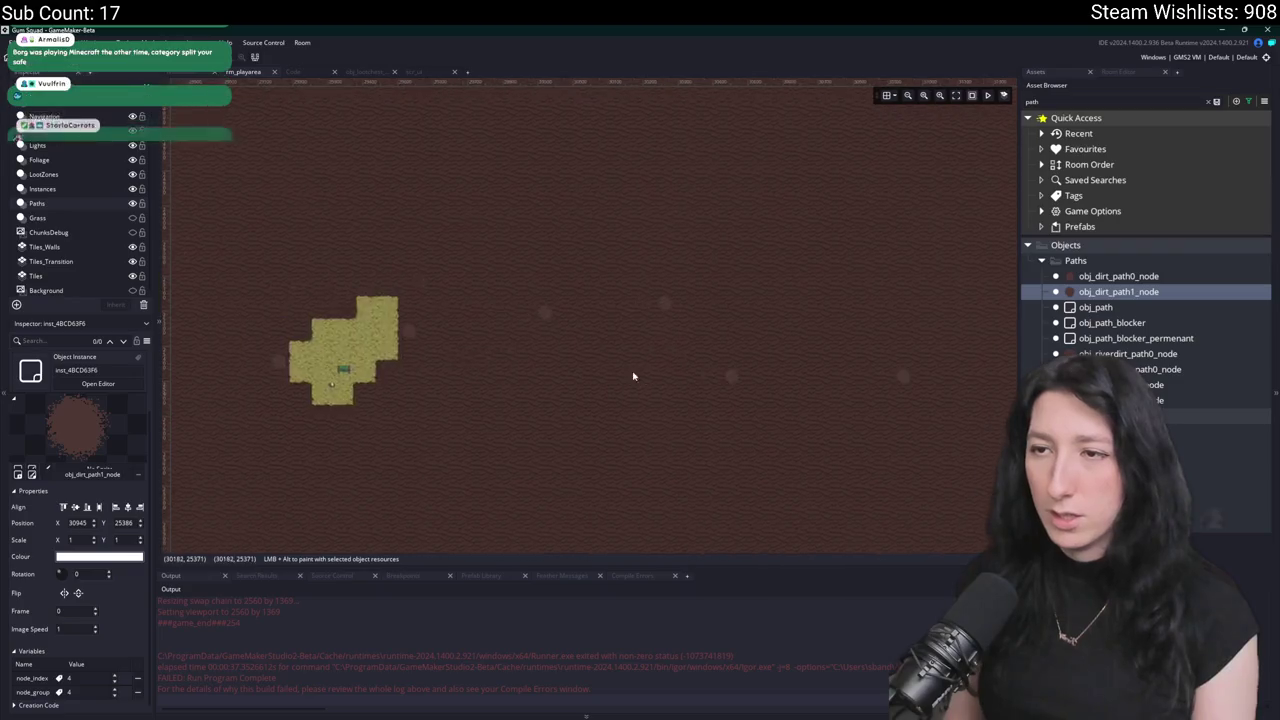
On the Instances layer, move obj_player onto the small grass patch in the dirt.
scroll(588, 388, "down", 5)
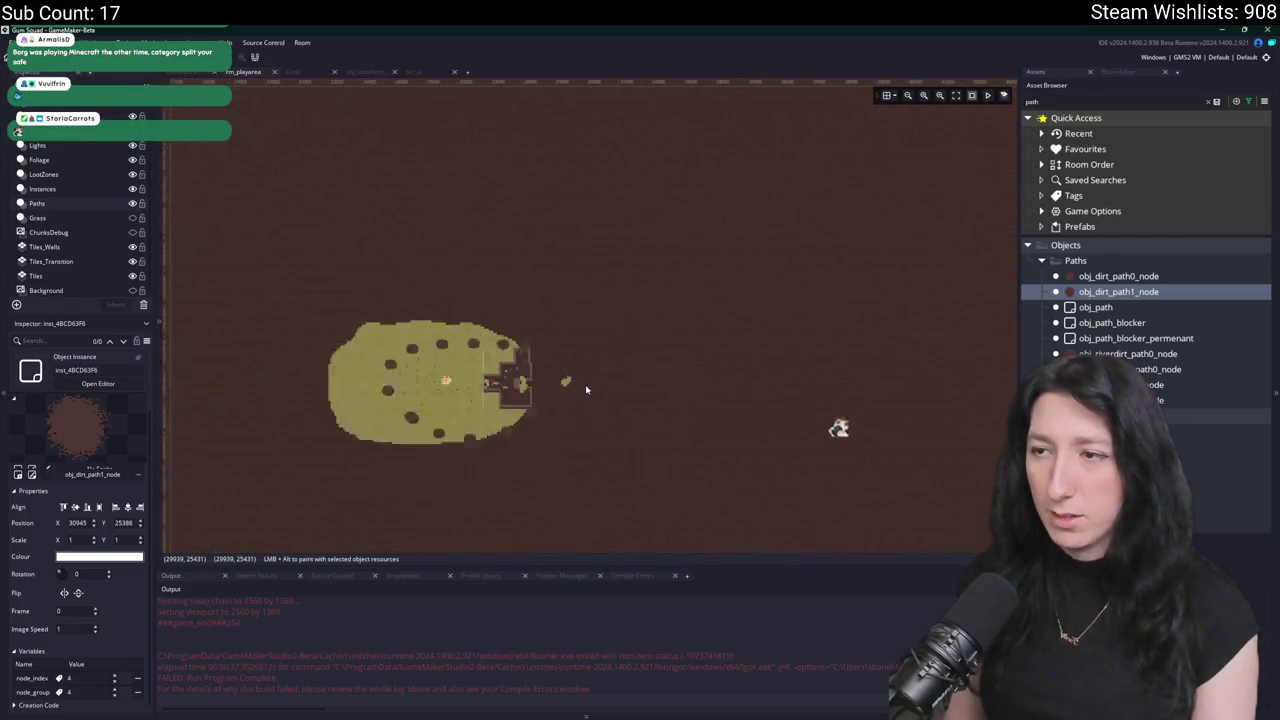
scroll(598, 373, "up", 5)
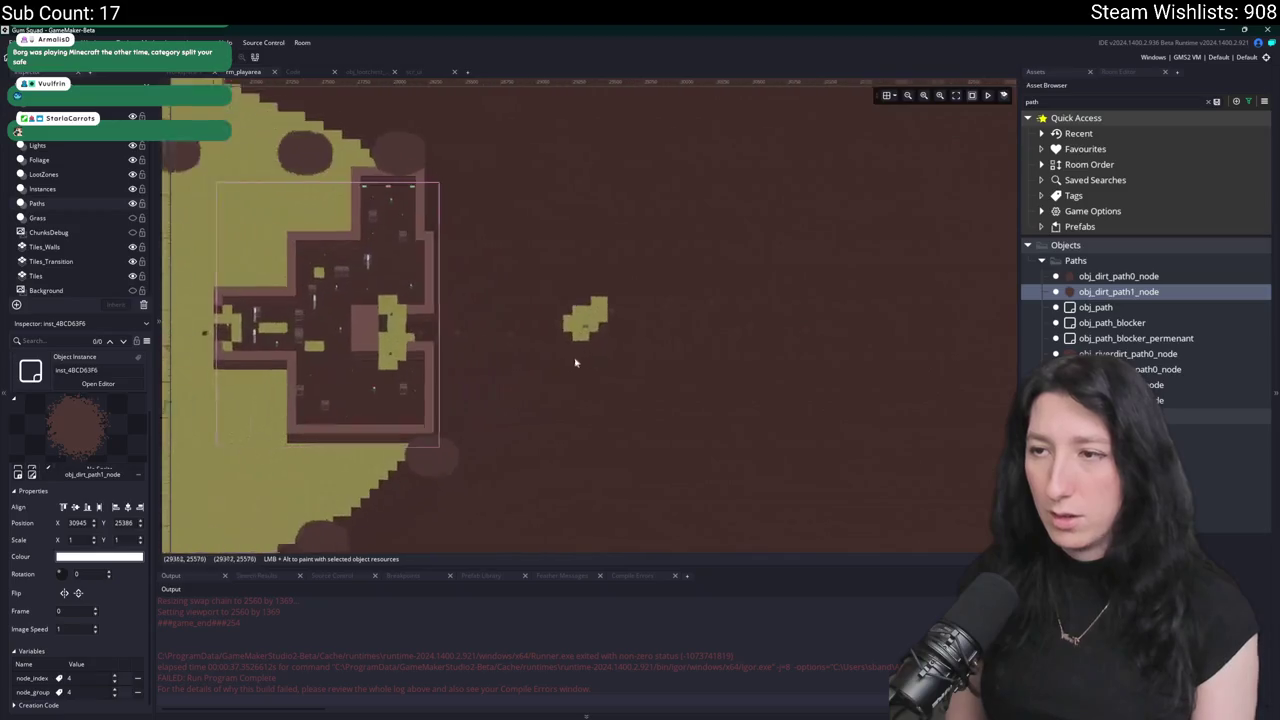
scroll(539, 381, "up", 2)
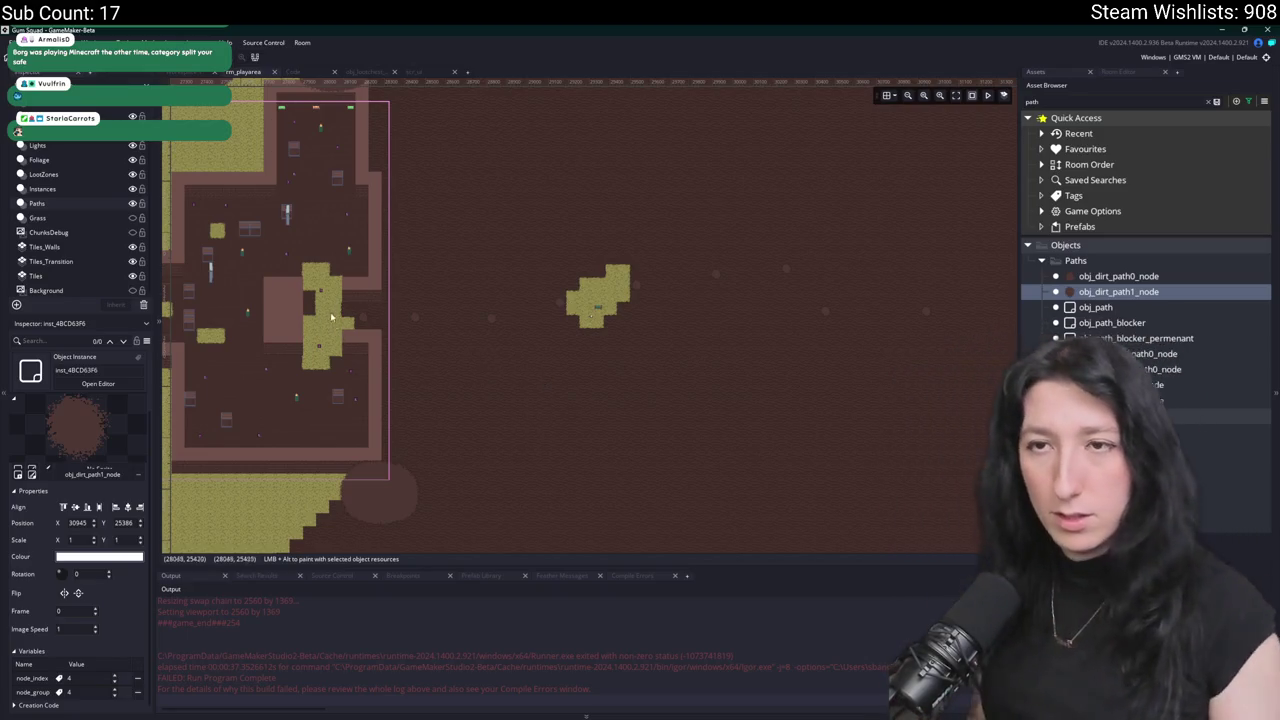
scroll(334, 320, "left", 3)
left_click(380, 330)
scroll(389, 335, "left", 3)
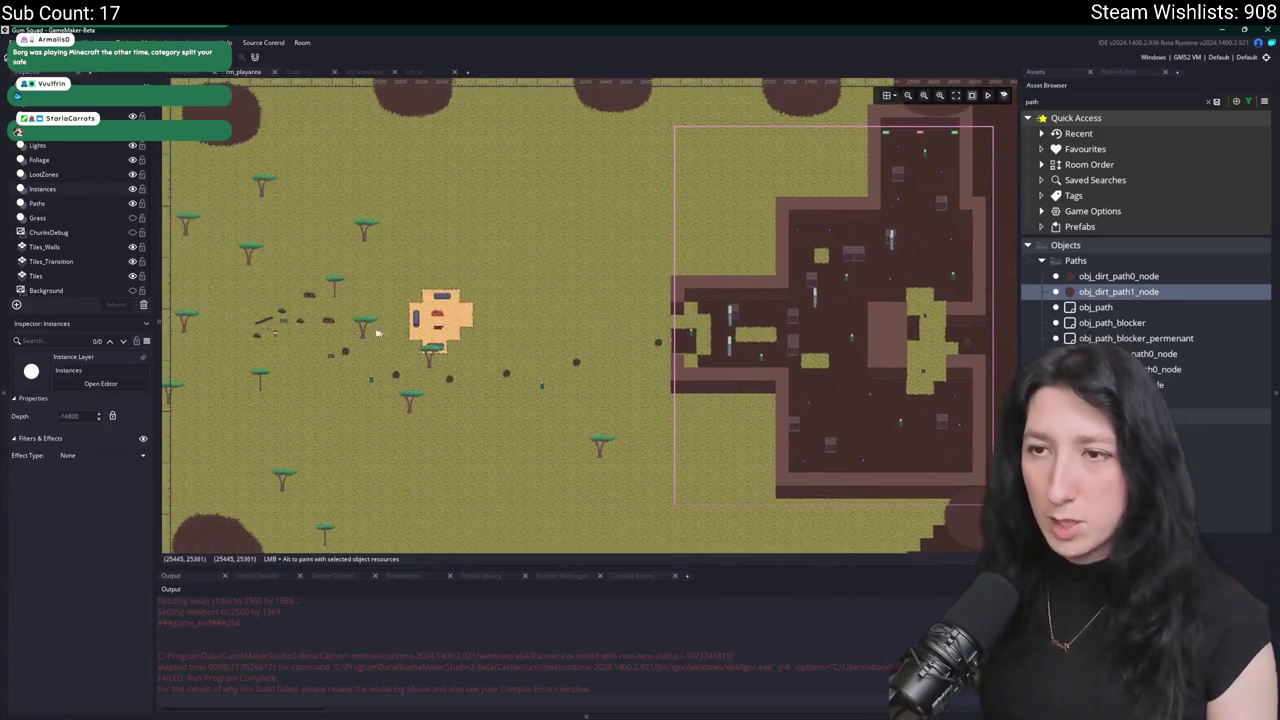
left_click_drag(277, 342, 1002, 370)
scroll(330, 386, "right", 6)
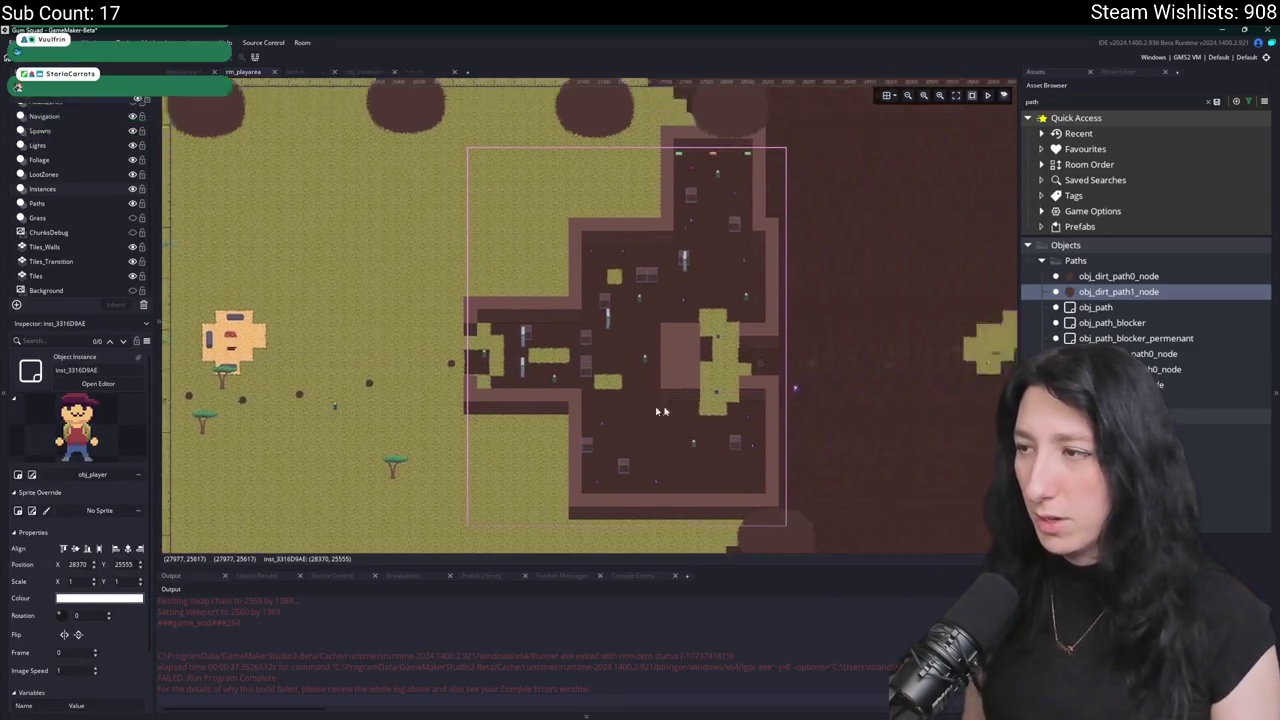
scroll(330, 386, "up", 2)
left_click_drag(708, 311, 682, 302)
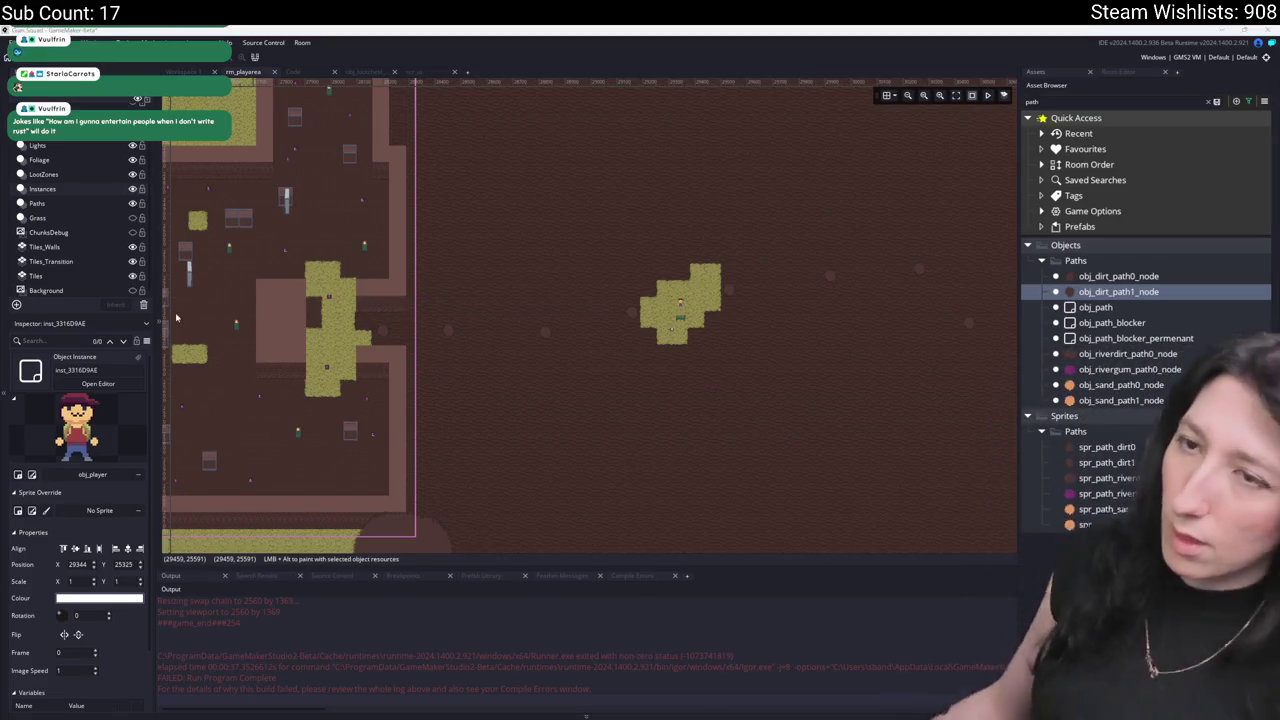
On the Foliage layer, drag an obj_tree1 tree right toward the small grass patch.
scroll(311, 303, "left", 1)
scroll(330, 305, "left", 10)
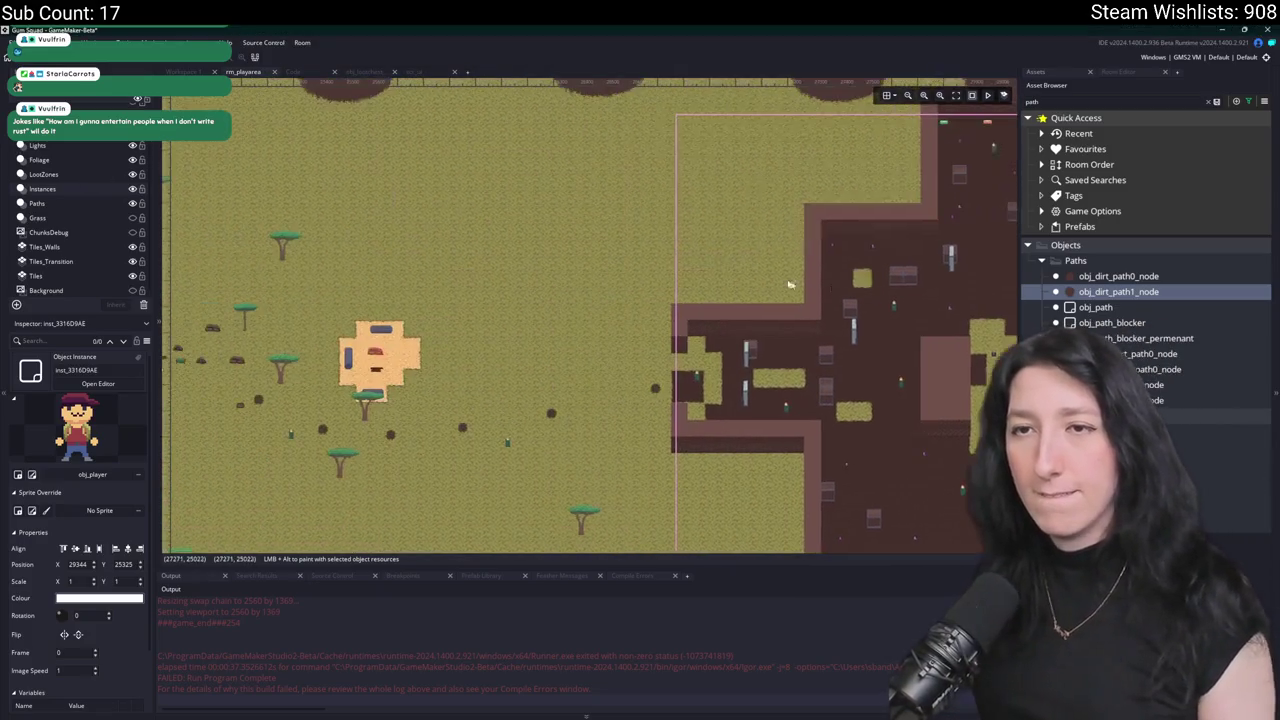
left_click(364, 306)
scroll(364, 306, "left", 13)
left_click(503, 246)
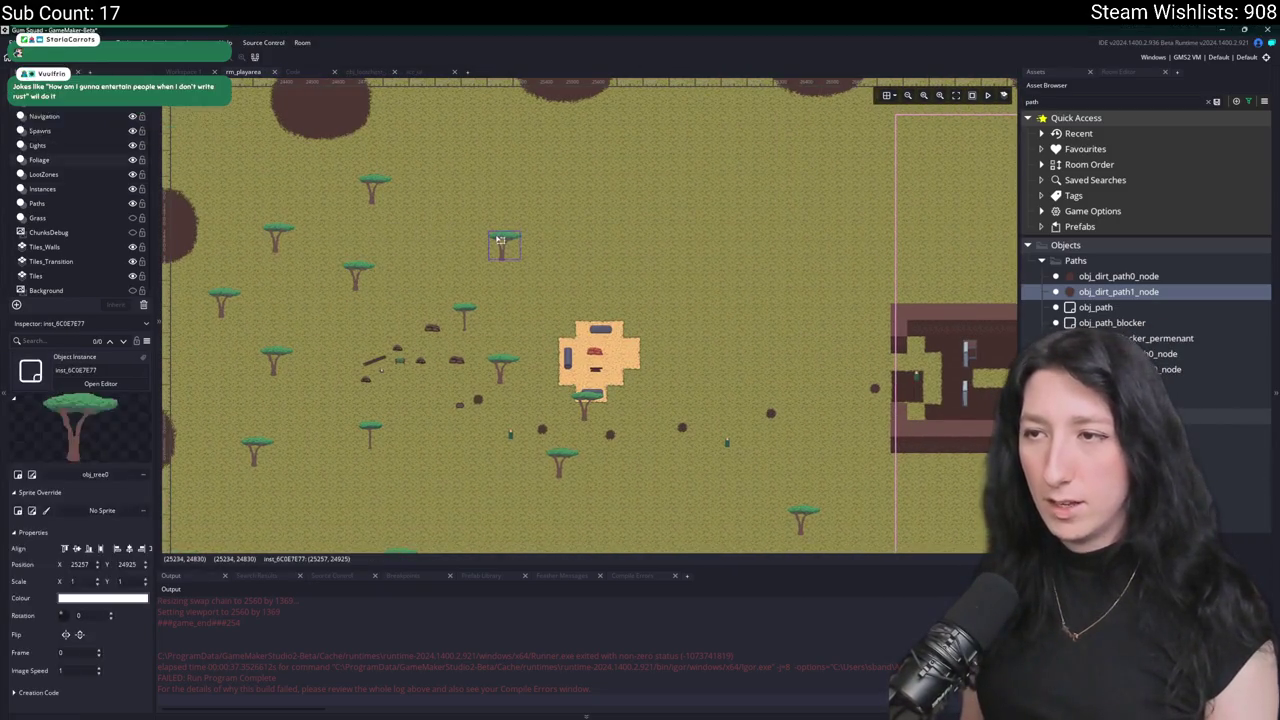
scroll(550, 308, "right", 15)
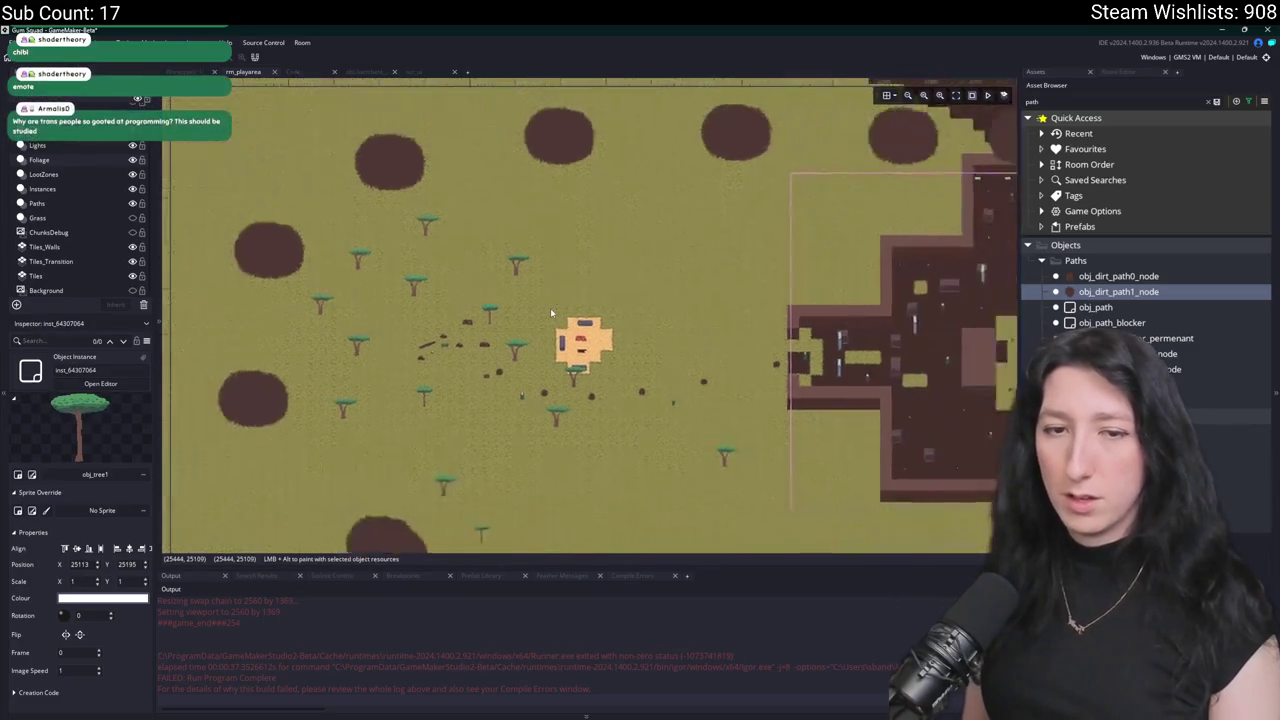
scroll(427, 249, "up", 5)
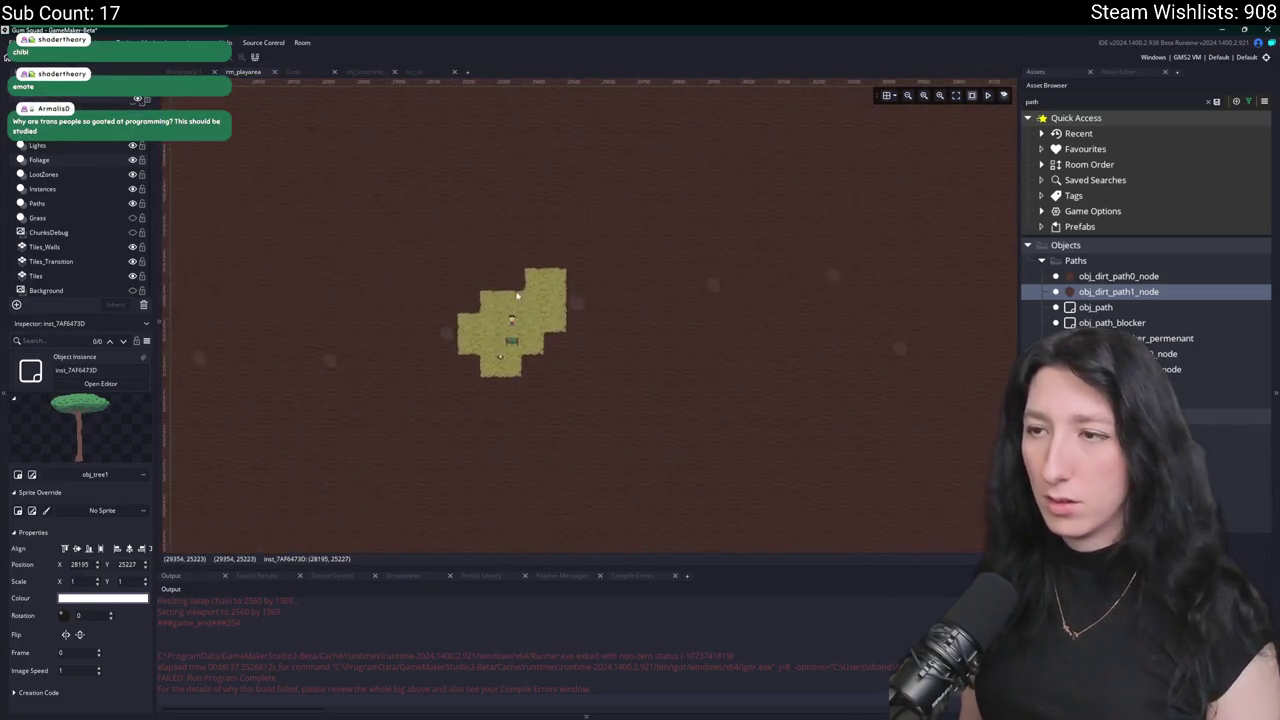
scroll(428, 305, "down", 3)
left_click(400, 305)
left_click_drag(620, 277, 756, 293)
Line up the obj_tree1 tree on the small grass patch's upper-left.
scroll(756, 293, "up", 3)
scroll(582, 334, "down", 2)
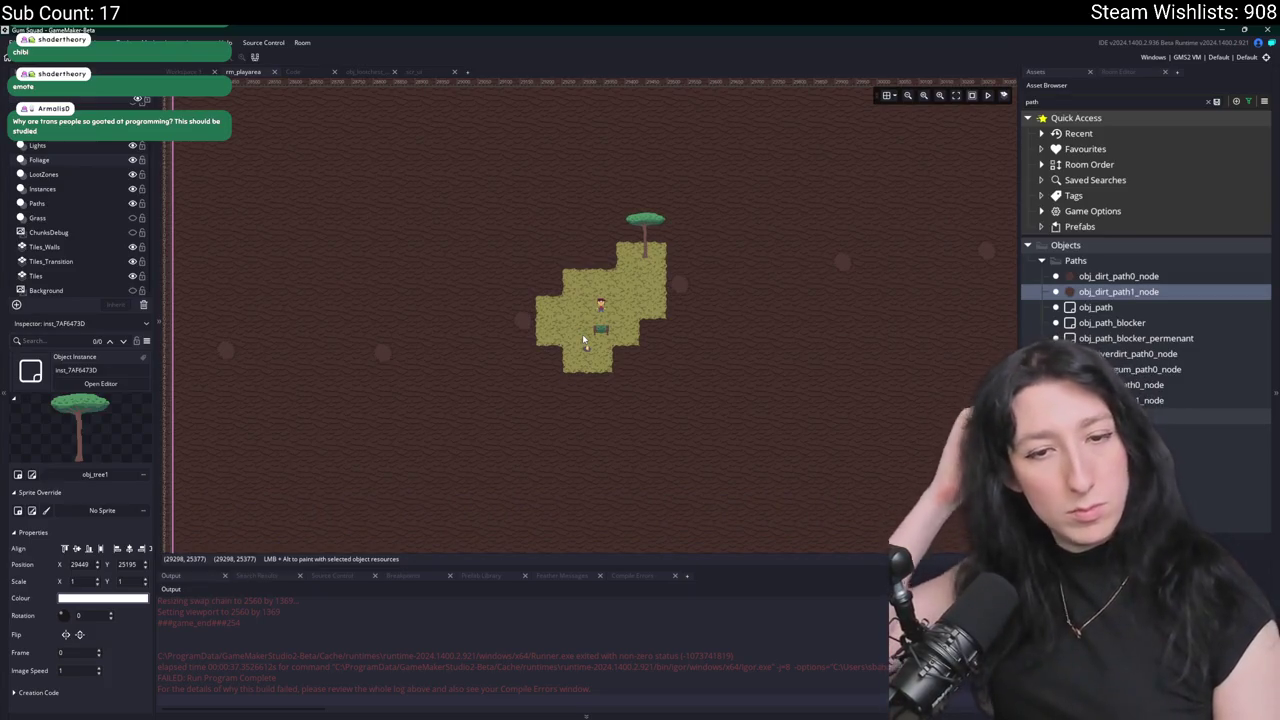
scroll(582, 334, "up", 3)
left_click_drag(670, 281, 541, 322)
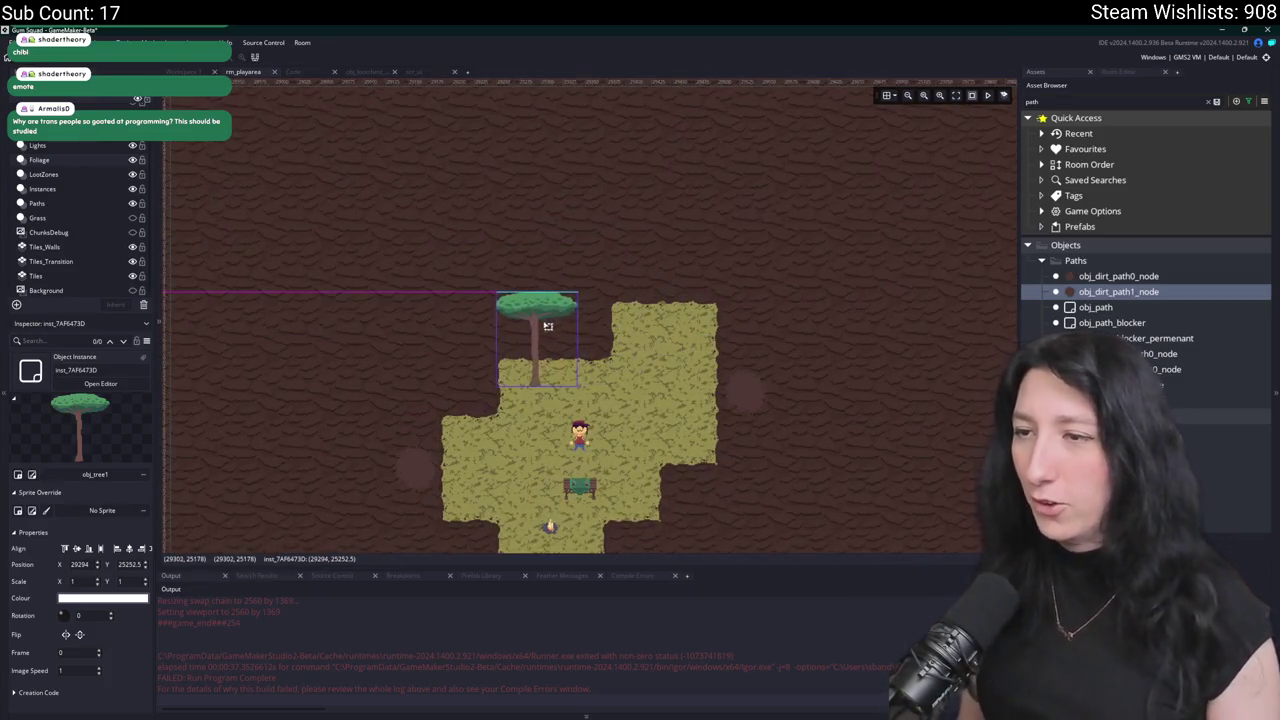
Paste a copy of an obj_tree0 tree and move it onto the dirt right of the patch.
scroll(645, 383, "down", 3)
scroll(645, 383, "down", 5)
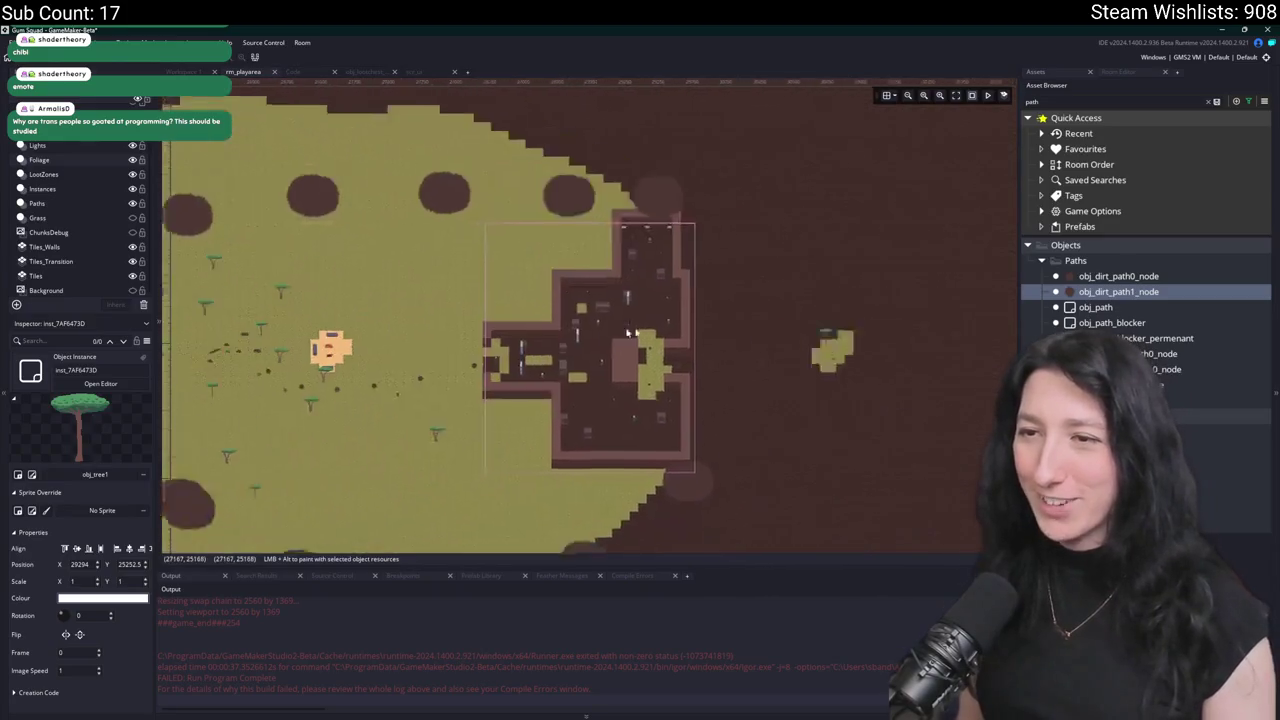
left_click(534, 277)
scroll(357, 250, "up", 2)
scroll(357, 250, "down", 2)
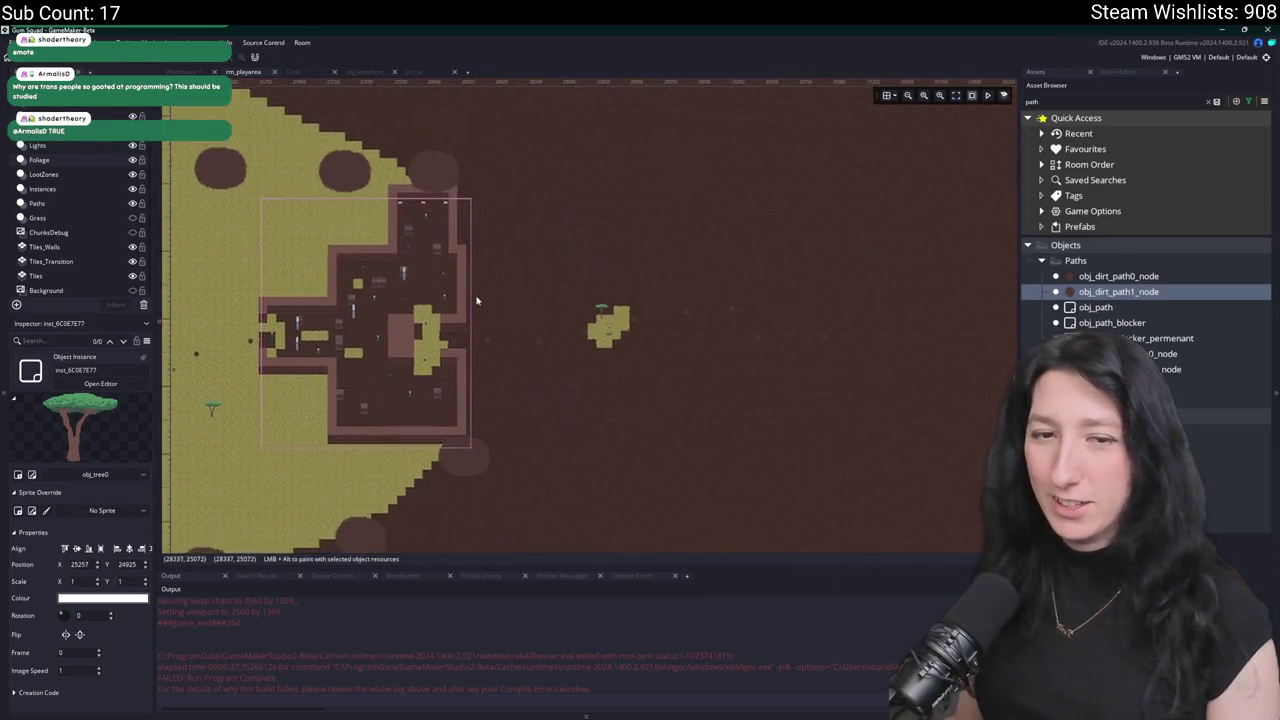
scroll(523, 329, "up", 3)
key("ctrl+v")
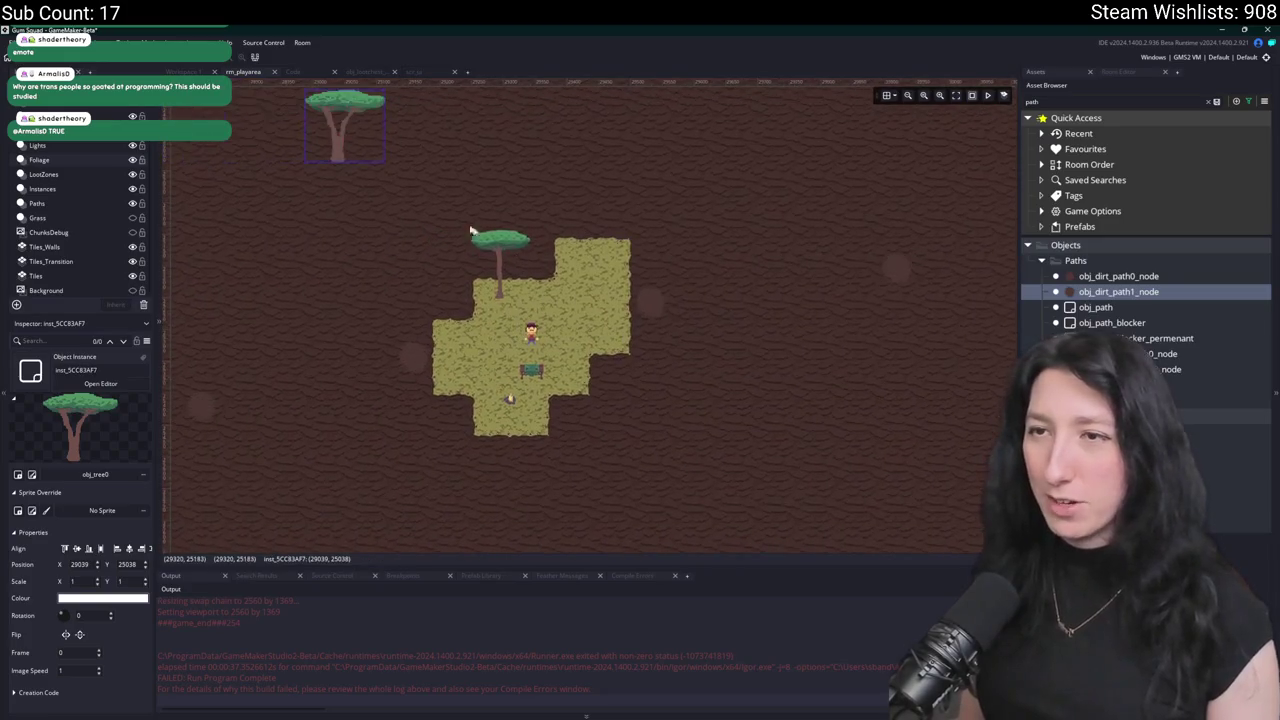
left_click_drag(596, 330, 596, 351)
scroll(646, 394, "down", 1)
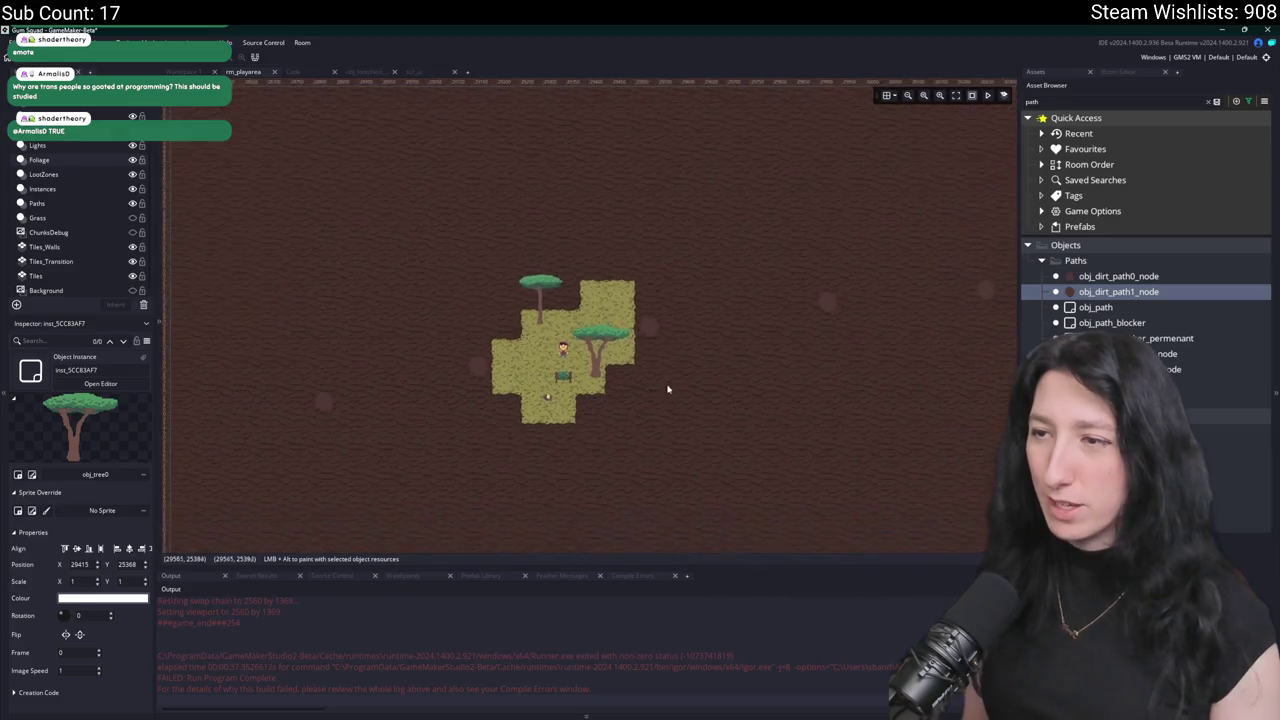
left_click_drag(663, 389, 532, 380)
scroll(524, 382, "up", 1)
mouse_move(462, 345)
left_mouse_down()
mouse_move(686, 377)
mouse_move(620, 364)
left_mouse_up()
left_click(96, 278)
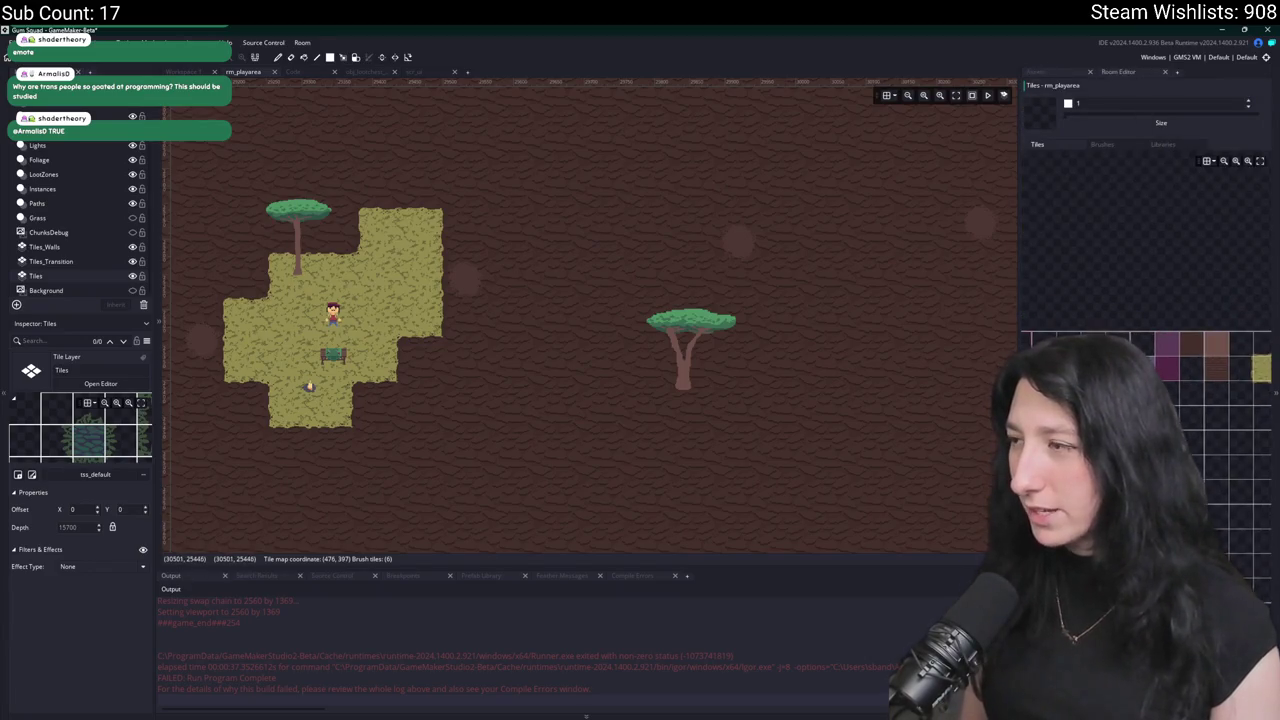
With the grass tile brush, paint a grass block around the right-hand tree and extend it.
left_click(1236, 364)
left_click_drag(554, 308, 691, 366)
left_click_drag(665, 486, 707, 486)
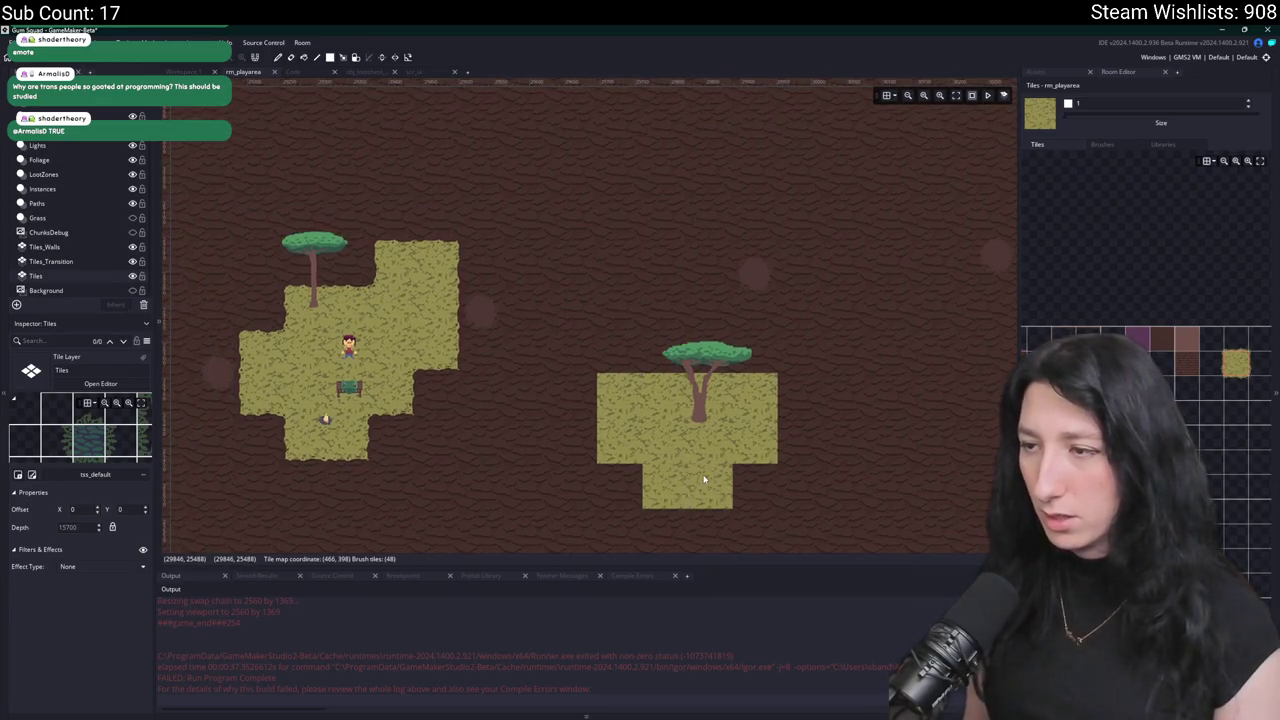
scroll(673, 402, "down", 3)
left_click_drag(673, 399, 648, 396)
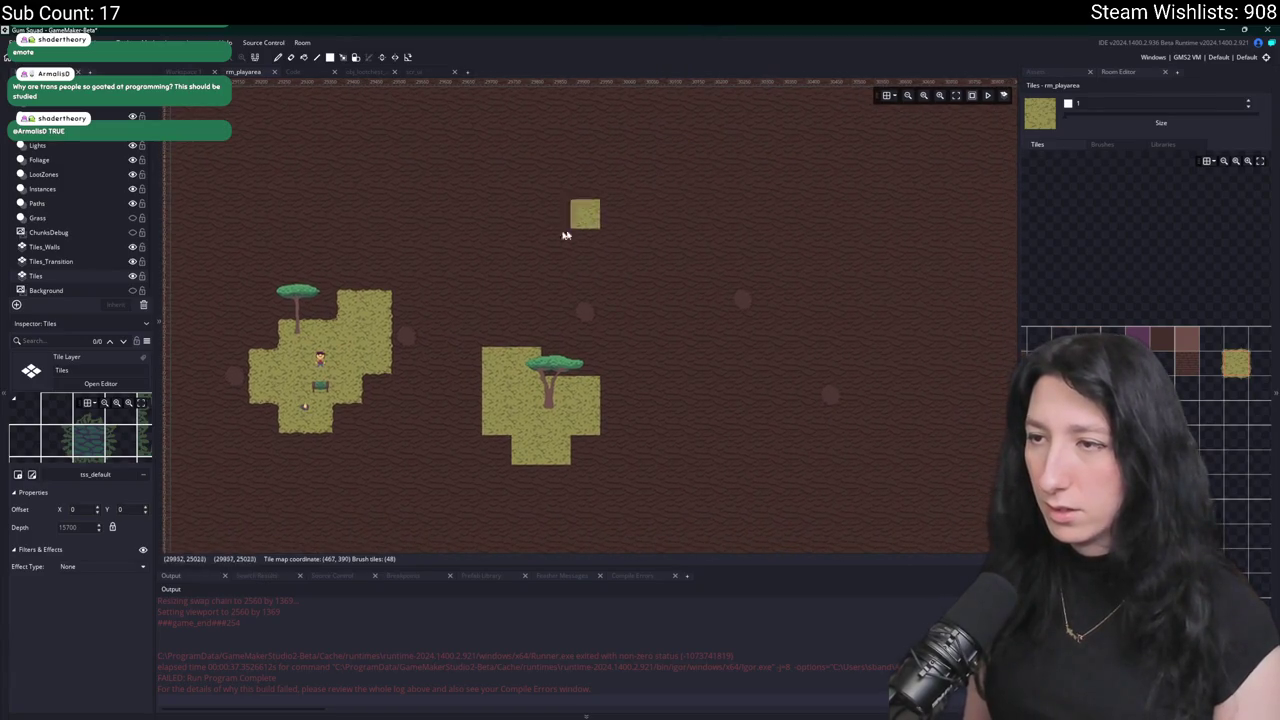
Paint a new upper grass patch, undoing one stray block and filling its notch.
scroll(640, 229, "left", 3)
mouse_move(712, 178)
left_mouse_down()
mouse_move(628, 172)
mouse_move(729, 176)
mouse_move(737, 200)
mouse_move(649, 206)
mouse_move(737, 223)
left_mouse_up()
scroll(653, 228, "up", 2)
scroll(653, 228, "right", 3)
left_click_drag(653, 228, 534, 200)
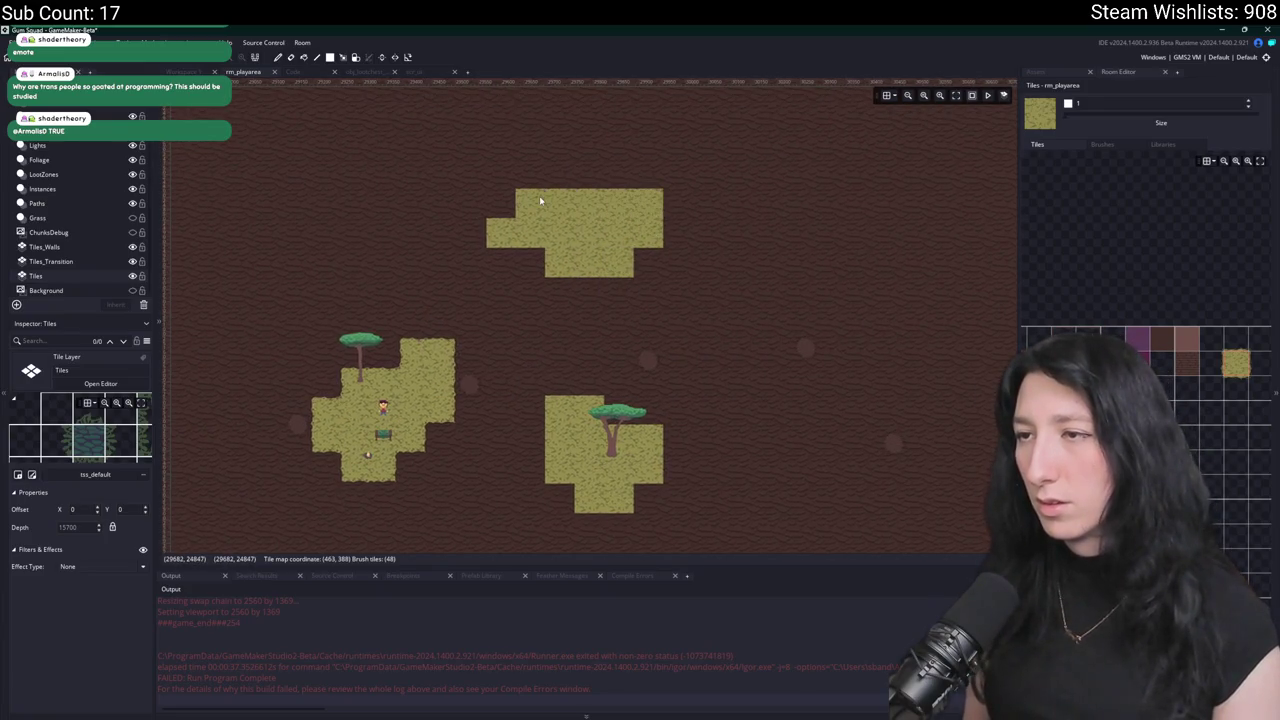
scroll(634, 243, "right", 5)
mouse_move(617, 230)
left_mouse_down()
mouse_move(623, 286)
mouse_move(694, 254)
mouse_move(700, 280)
mouse_move(655, 282)
mouse_move(727, 254)
left_mouse_up()
key("ctrl+z")
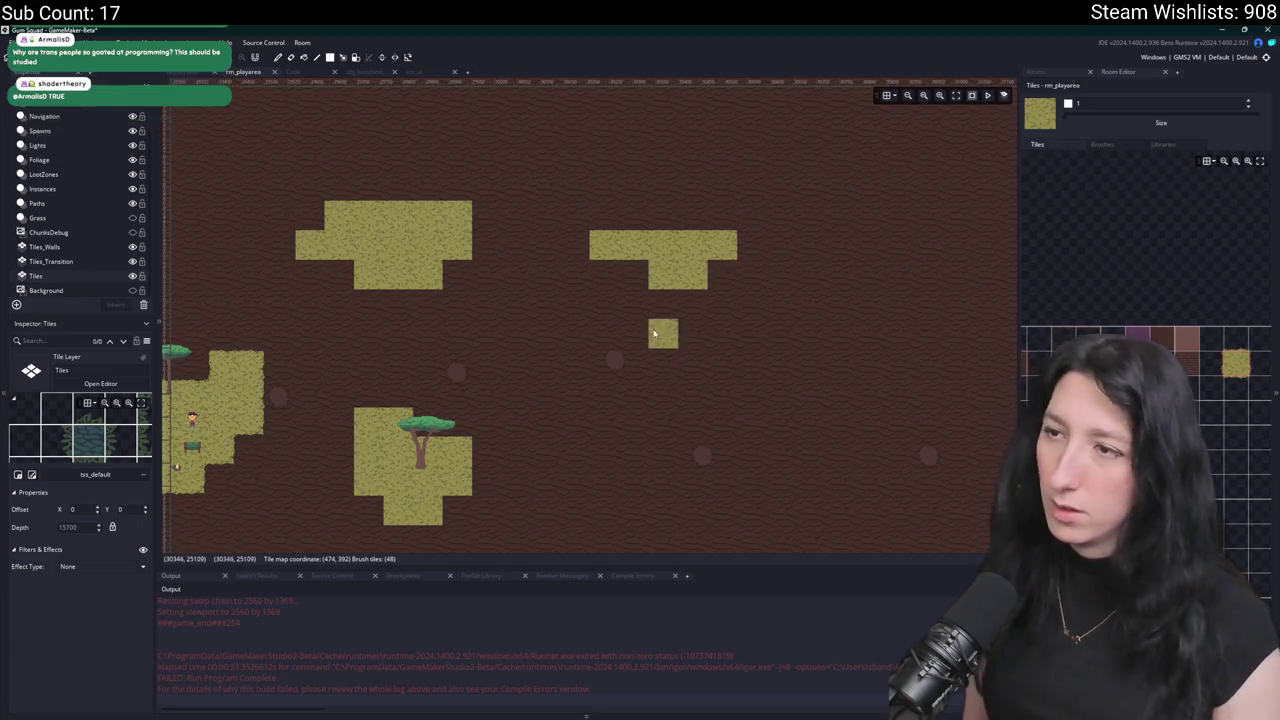
left_click(633, 214)
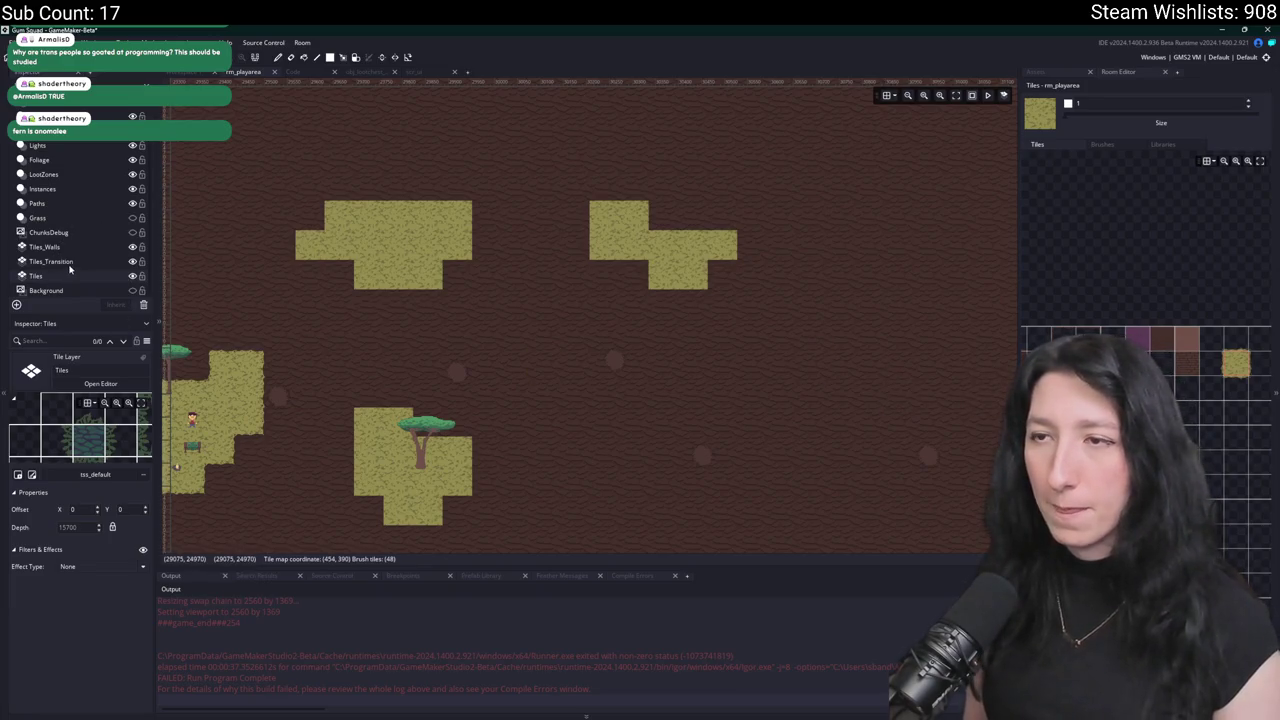
left_click(717, 225)
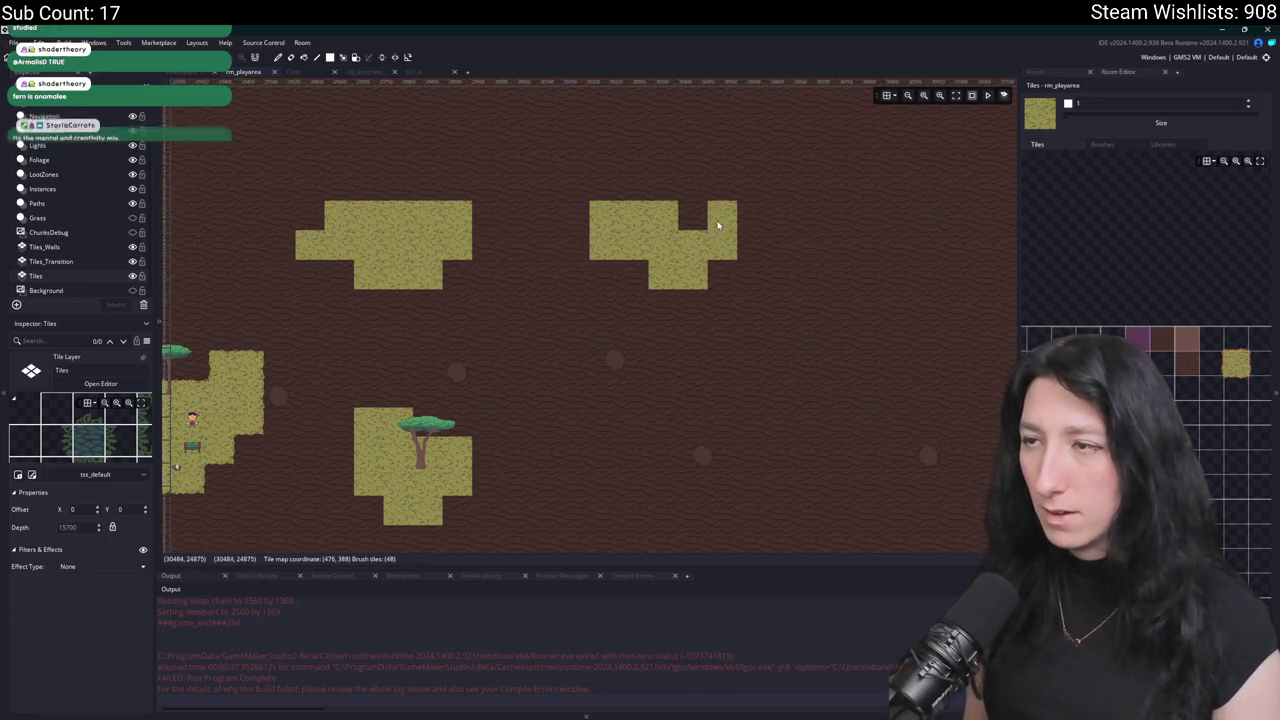
left_click_drag(717, 225, 694, 189)
left_click(654, 303)
Try several grass additions near the cross-shaped patch, keeping only a three-tile row.
scroll(647, 320, "down", 2)
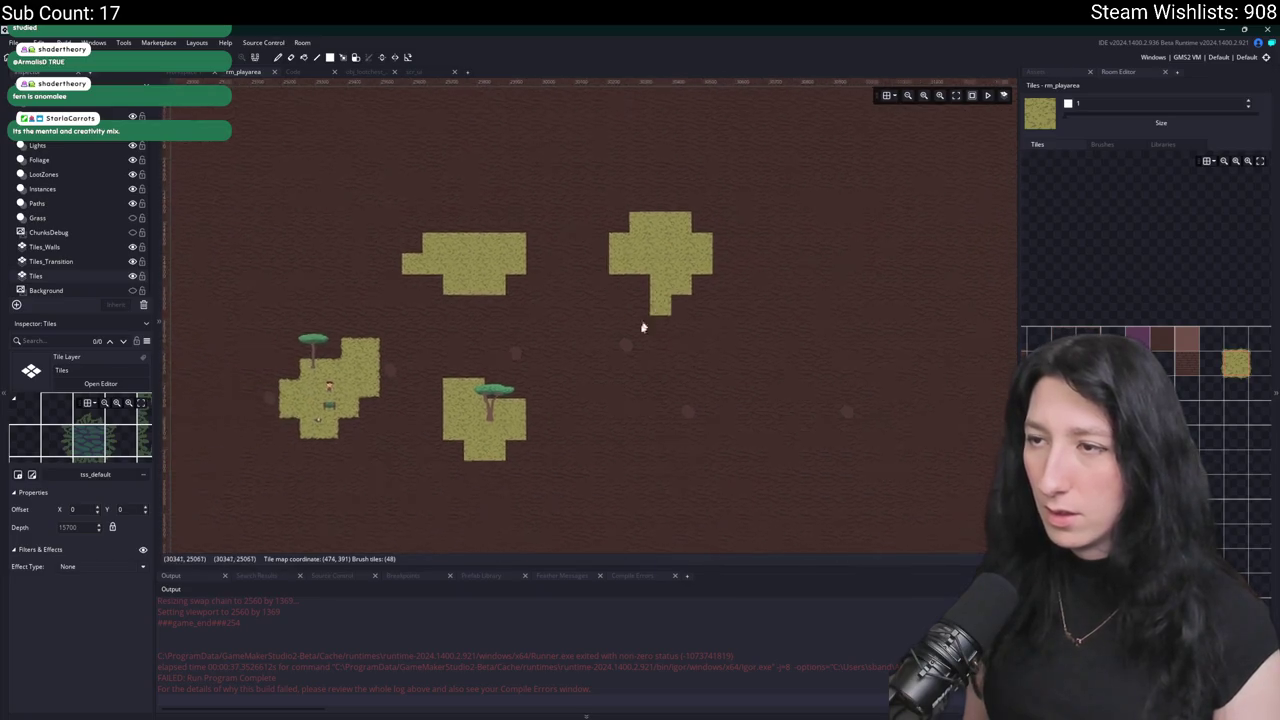
scroll(614, 408, "up", 2)
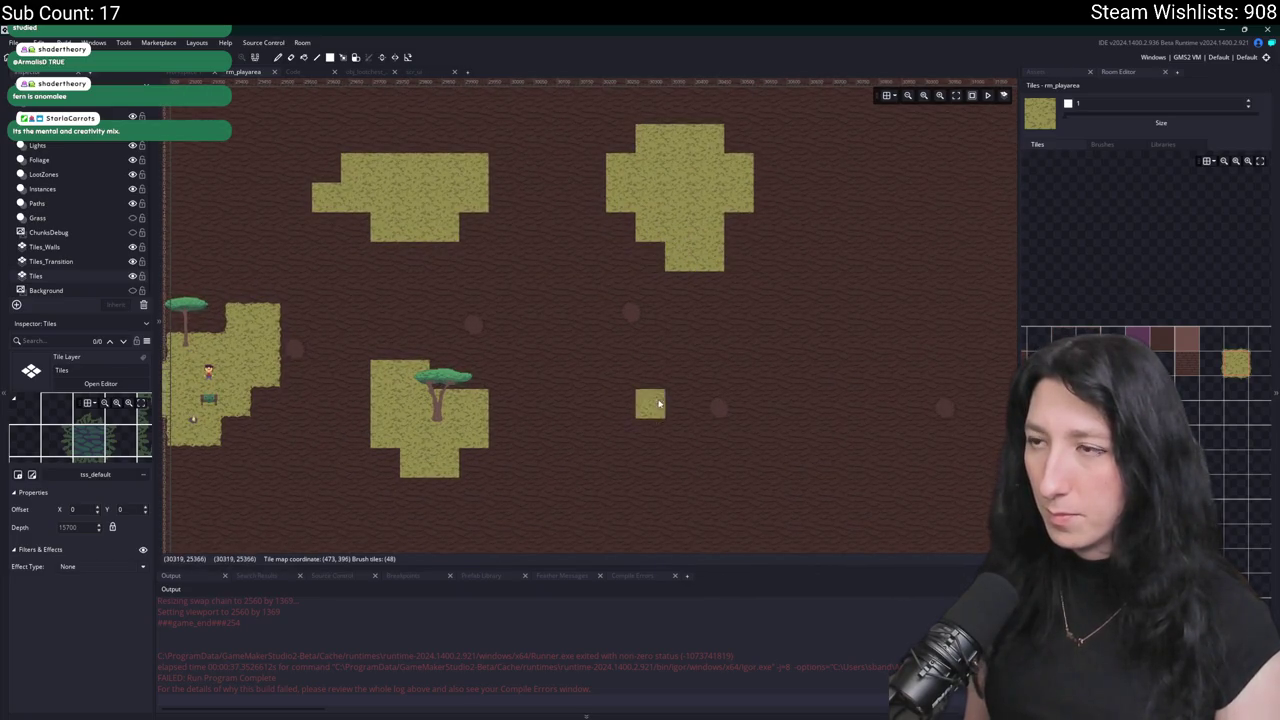
scroll(740, 290, "down", 2)
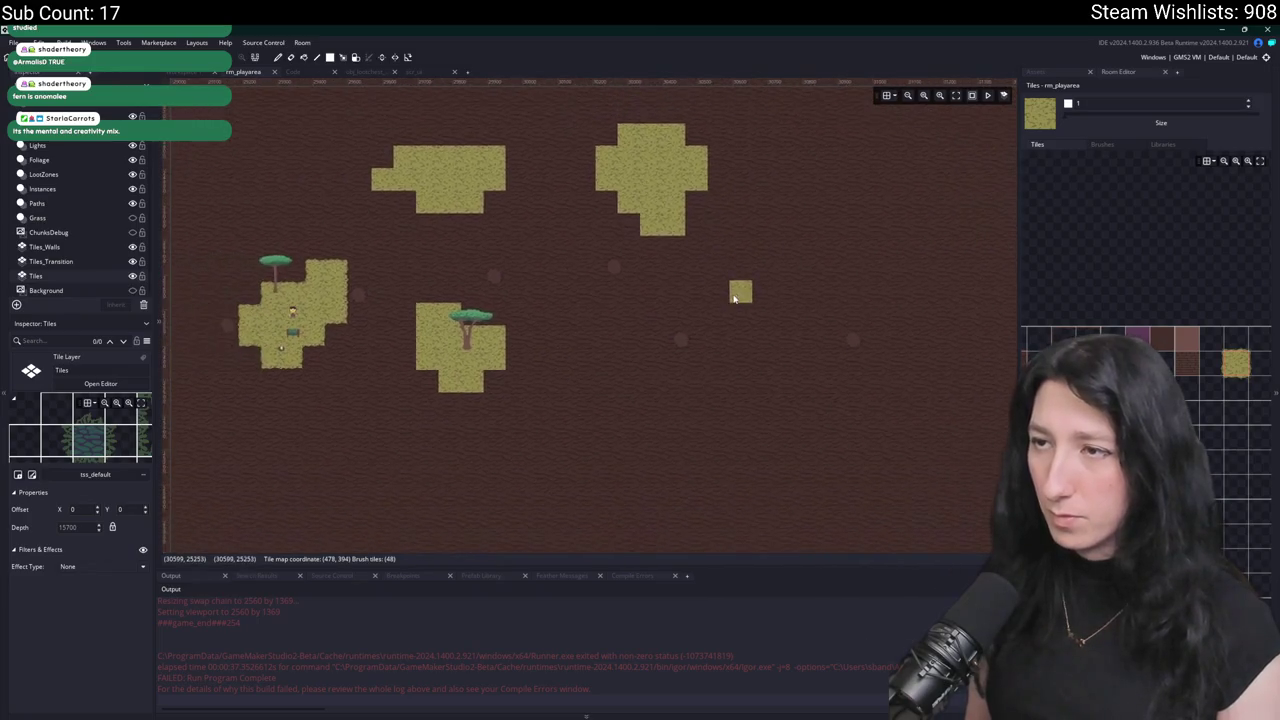
scroll(755, 290, "up", 2)
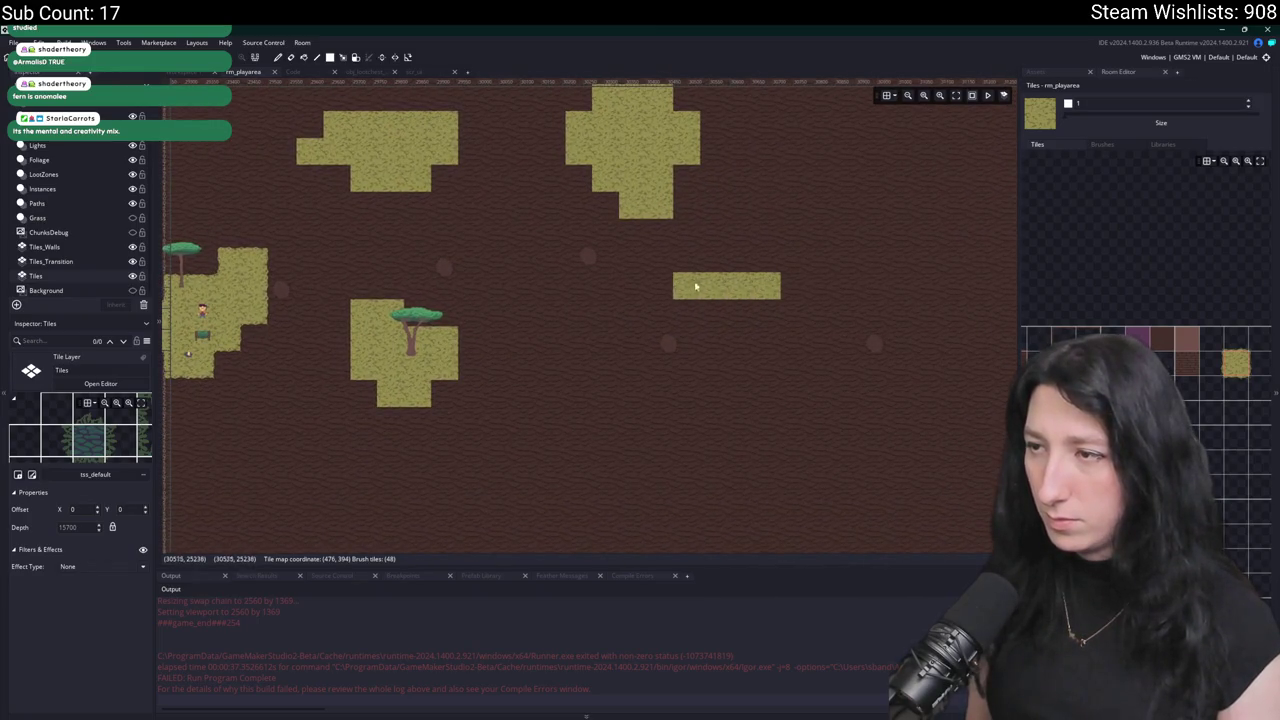
left_click_drag(672, 272, 674, 204)
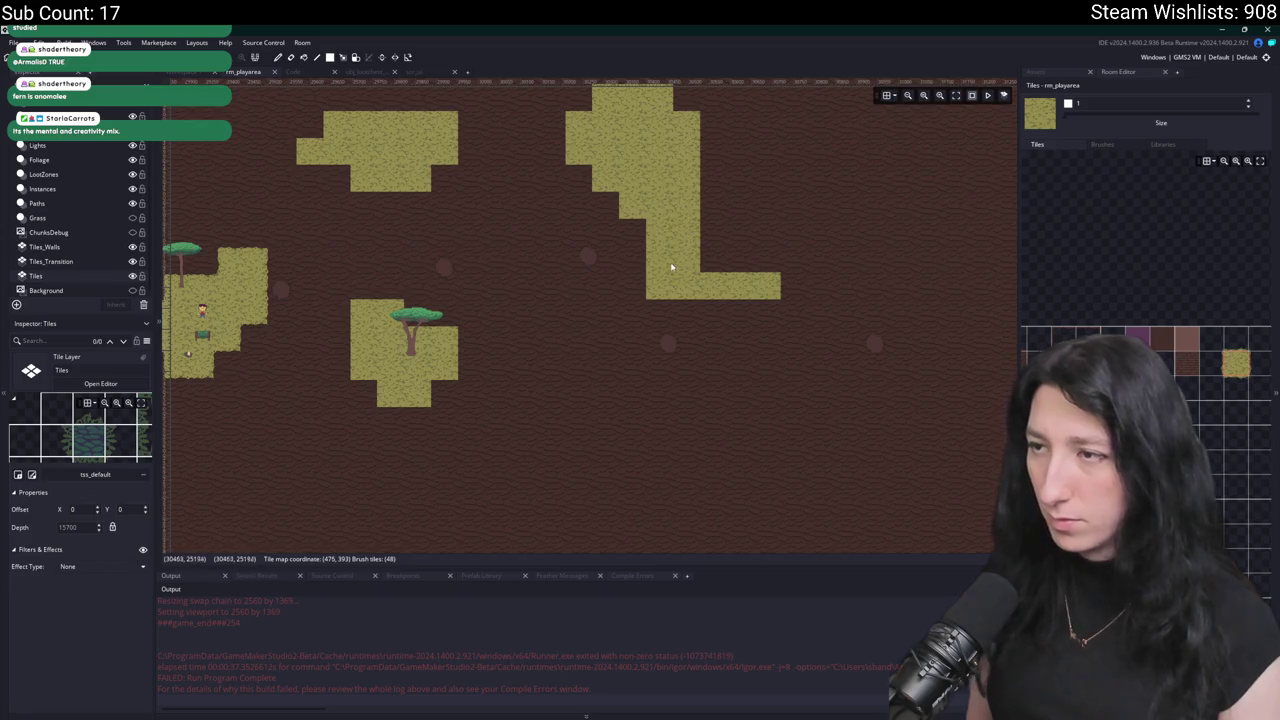
key("ctrl+z")
left_click_drag(727, 250, 697, 256)
key("ctrl+z")
mouse_move(710, 305)
left_mouse_down()
mouse_move(726, 303)
mouse_move(699, 315)
left_mouse_up()
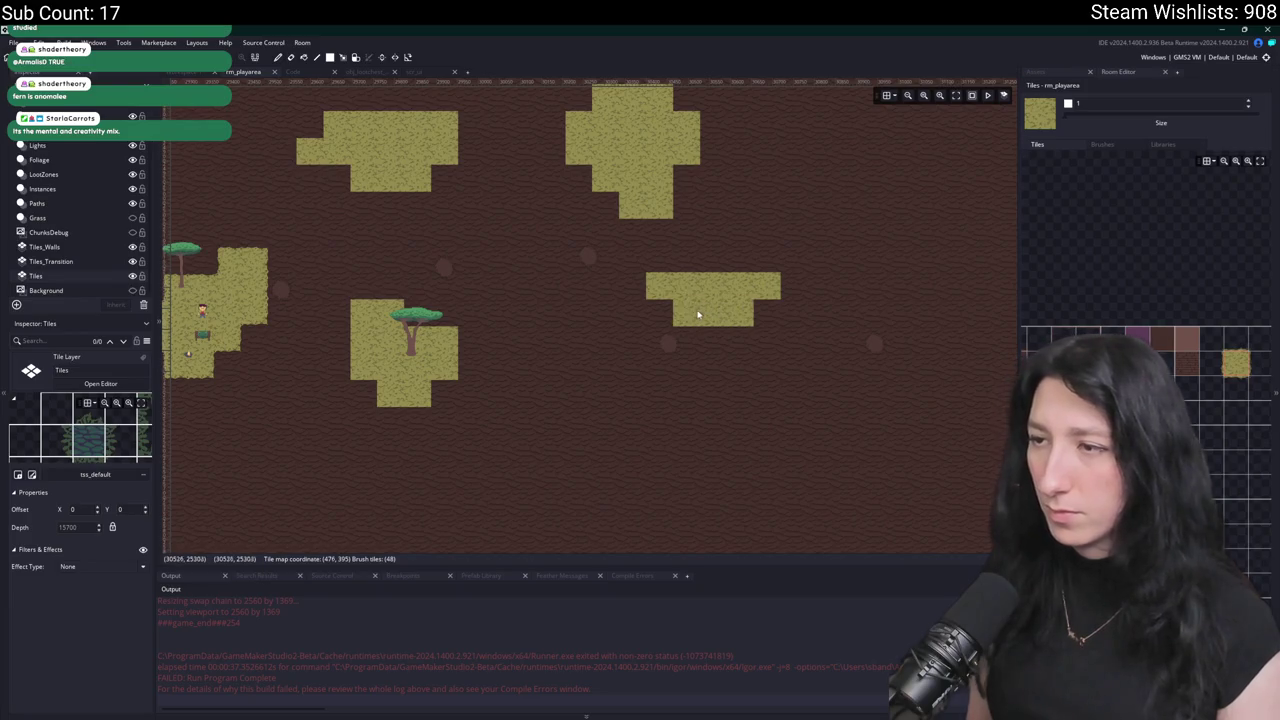
key("ctrl+z")
key("ctrl+z")
mouse_move(680, 271)
left_mouse_down()
mouse_move(750, 265)
mouse_move(746, 243)
left_mouse_up()
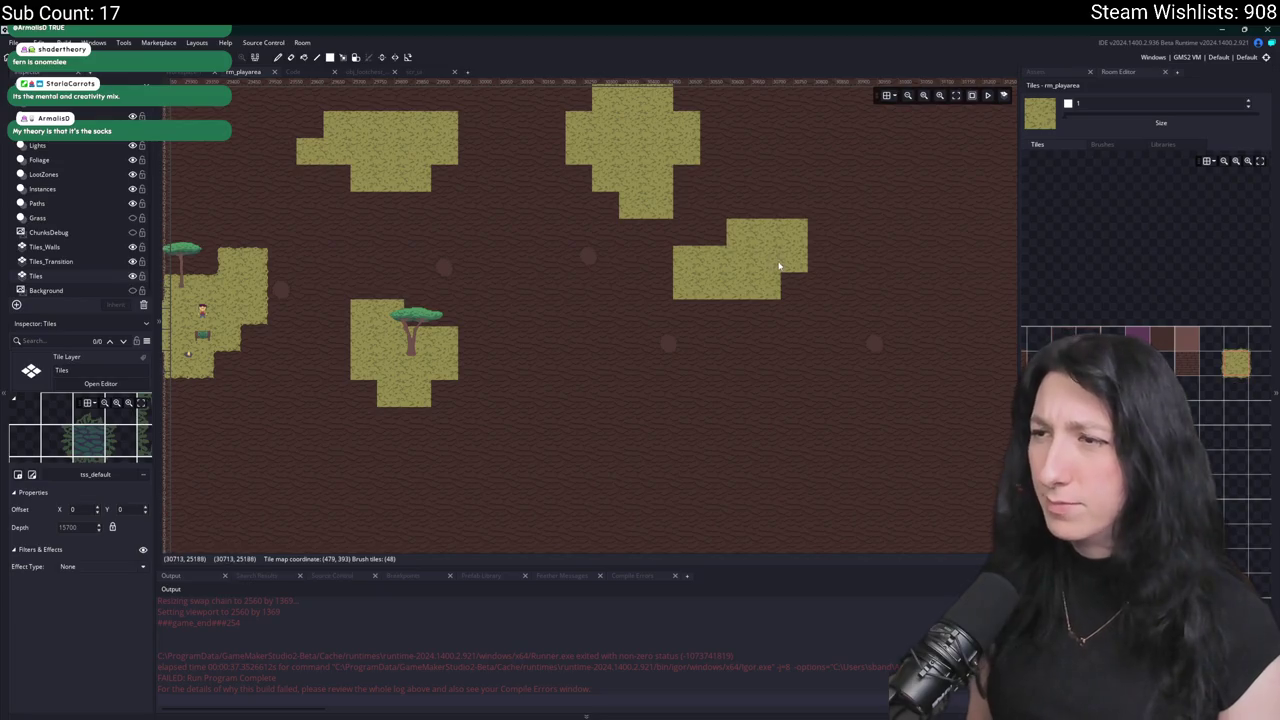
Paint a new L-shaped grass patch with an extra tile beside its top.
scroll(652, 440, "left", 5)
scroll(670, 345, "down", 3)
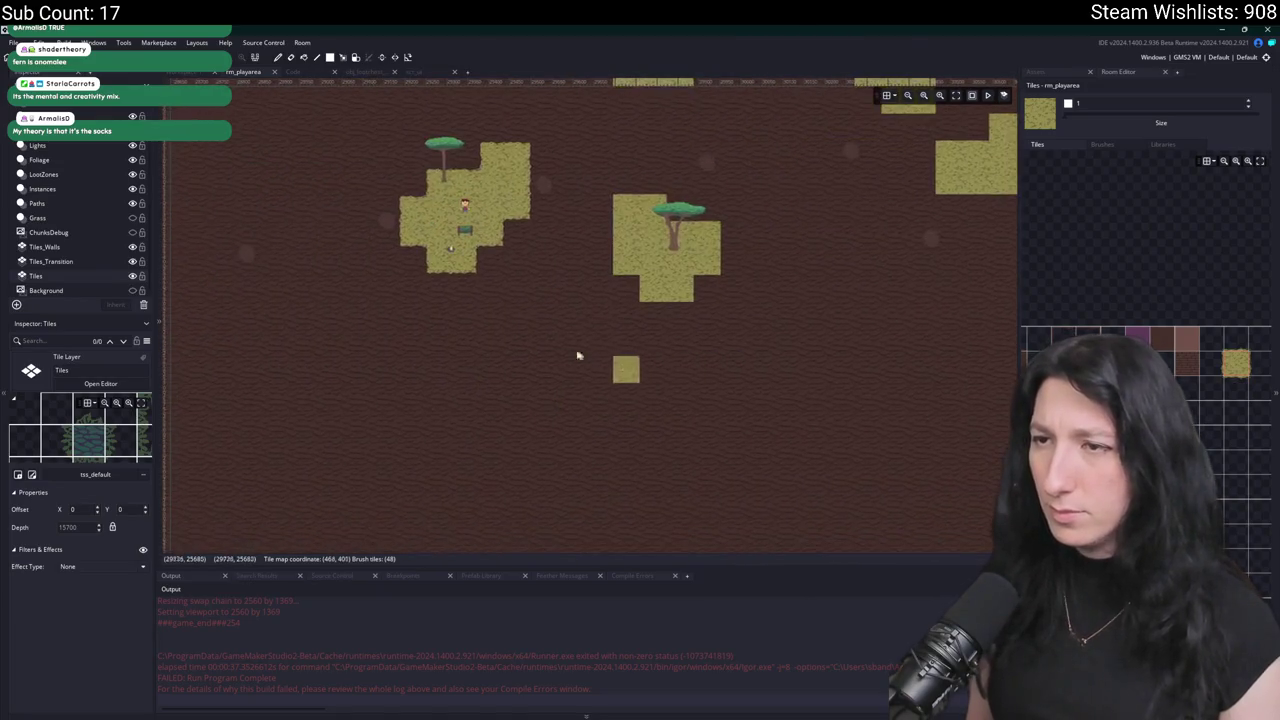
scroll(835, 305, "left", 6)
scroll(588, 338, "up", 1)
mouse_move(588, 338)
left_mouse_down()
mouse_move(483, 366)
mouse_move(574, 372)
mouse_move(595, 347)
left_mouse_up()
left_click_drag(507, 322, 483, 320)
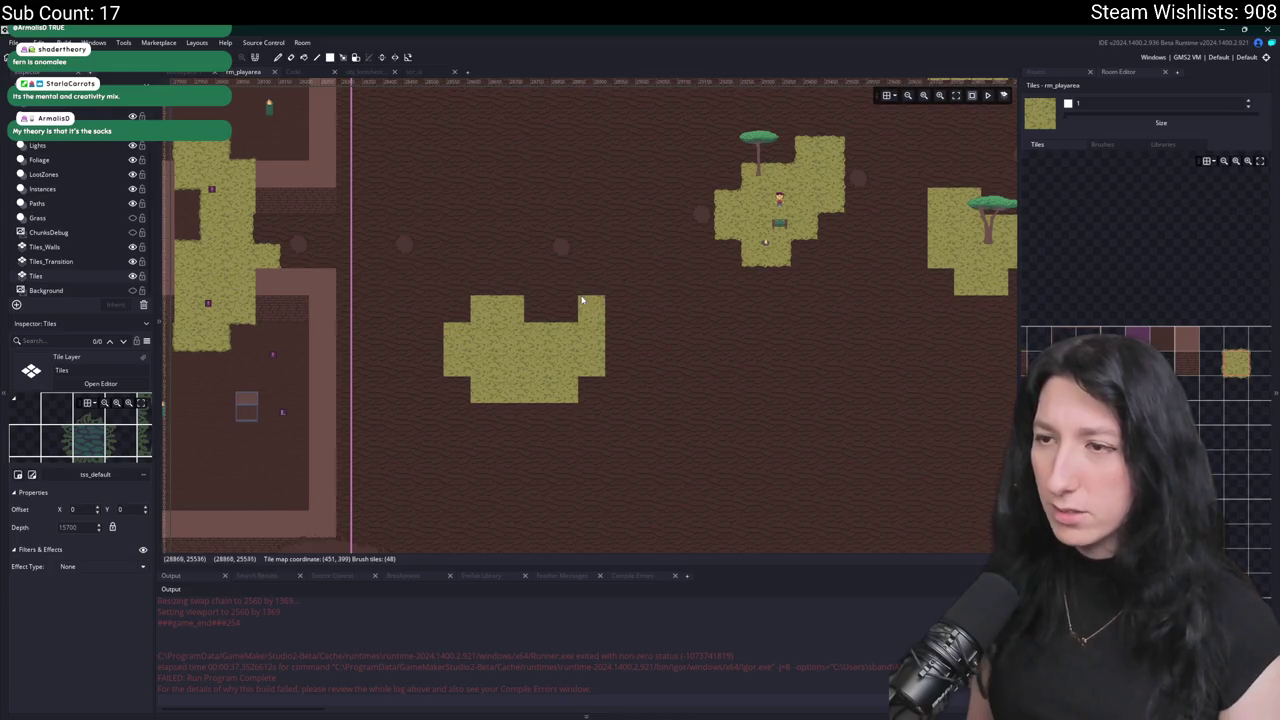
Paint another grass patch on open dirt and join it to the small square.
scroll(557, 391, "up", 3)
left_click_drag(447, 205, 482, 205)
mouse_move(452, 260)
left_mouse_down()
mouse_move(548, 301)
mouse_move(490, 230)
mouse_move(419, 226)
left_mouse_up()
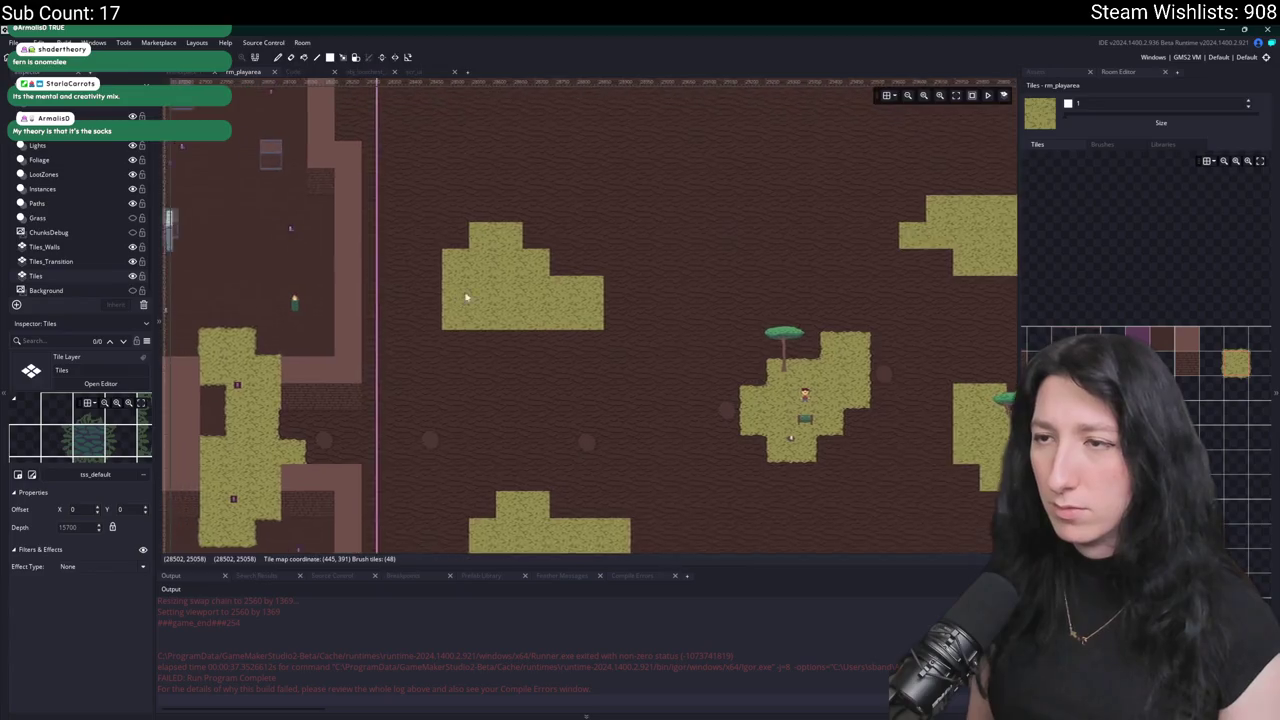
scroll(457, 294, "down", 2)
left_click_drag(540, 205, 512, 210)
left_click_drag(549, 252, 515, 233)
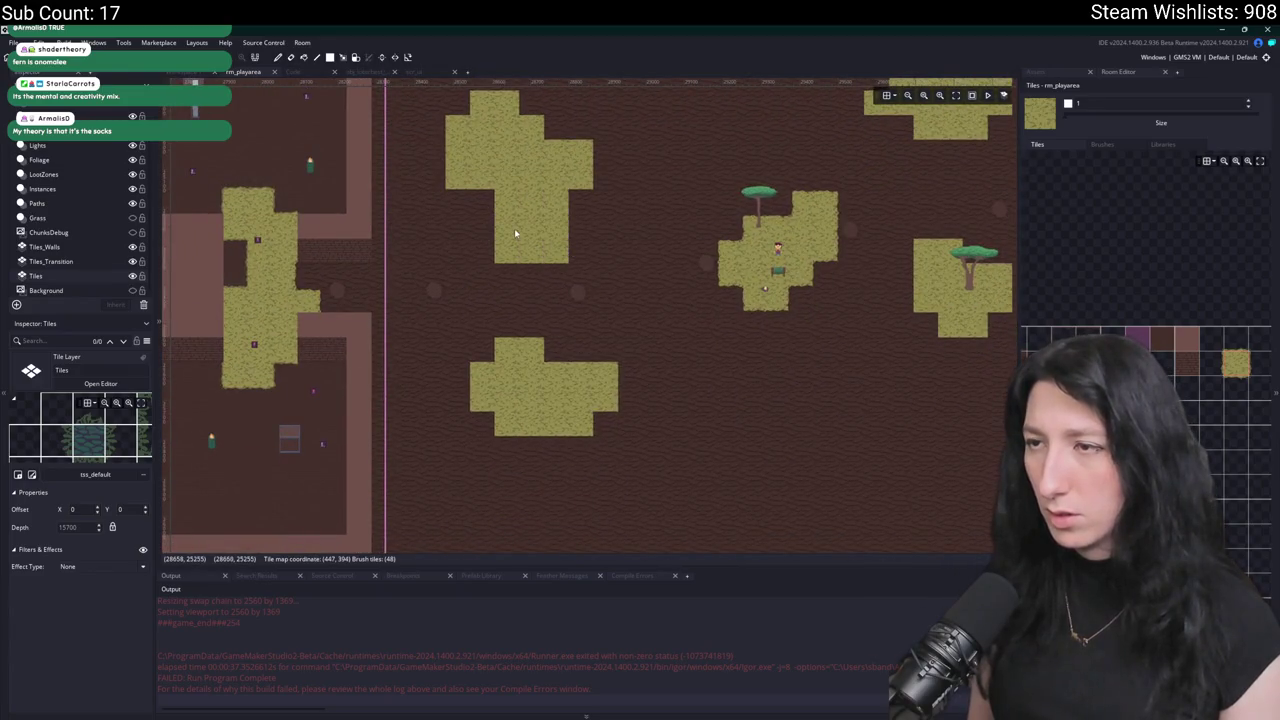
scroll(485, 199, "up", 3)
Add grass below, right and left of the tall patch, then switch to the Tiles_Transition layer.
scroll(560, 368, "right", 3)
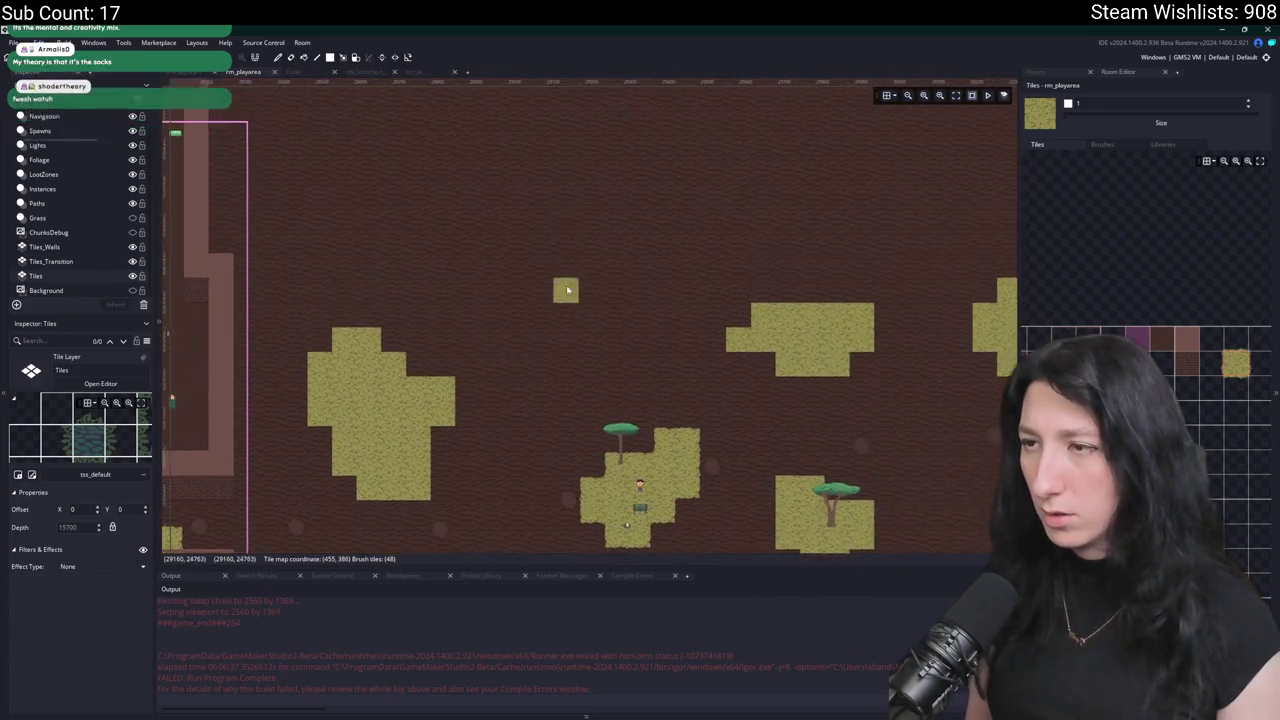
left_click_drag(560, 368, 577, 391)
left_click(604, 351)
scroll(600, 333, "down", 1)
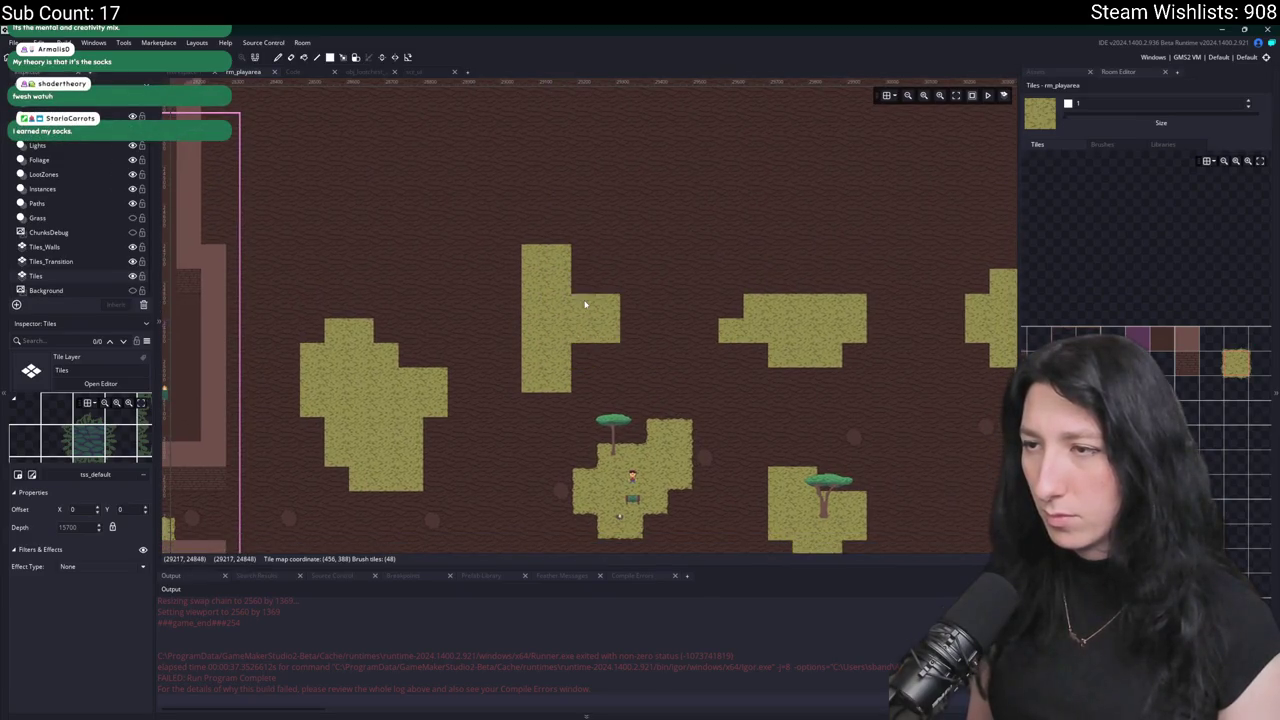
mouse_move(520, 229)
left_mouse_down()
mouse_move(515, 300)
mouse_move(597, 243)
left_mouse_up()
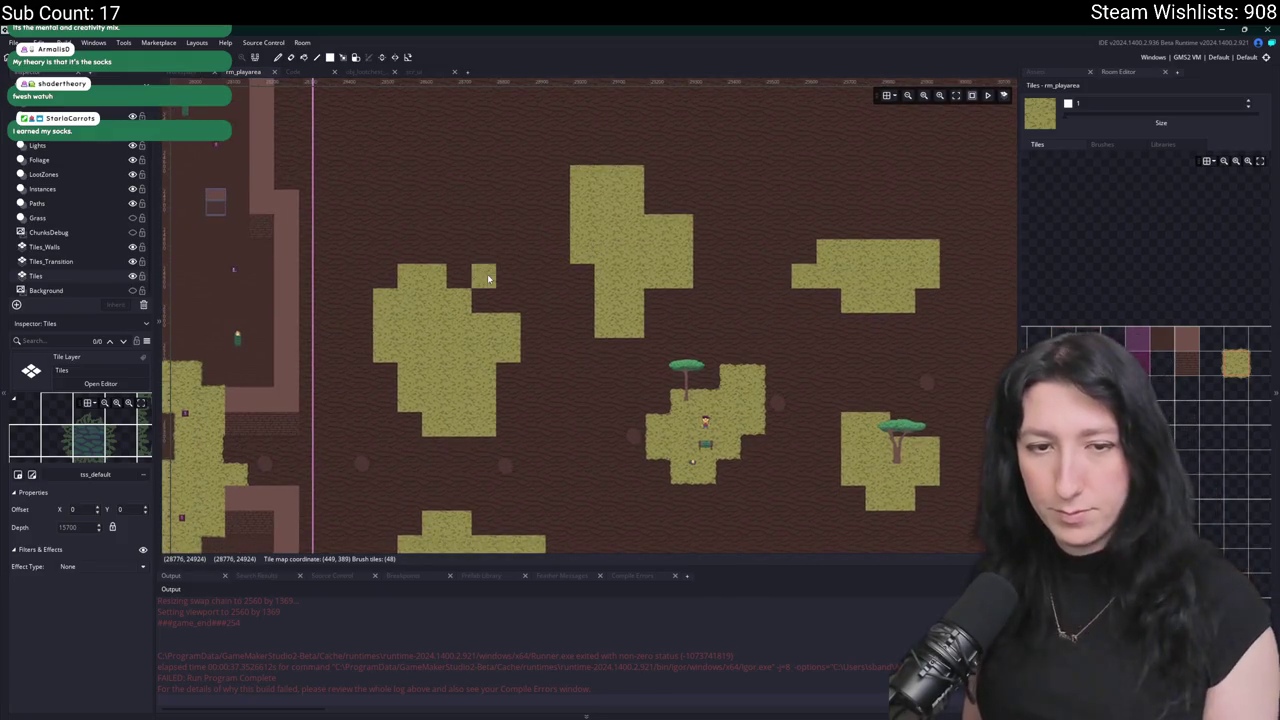
left_click(50, 261)
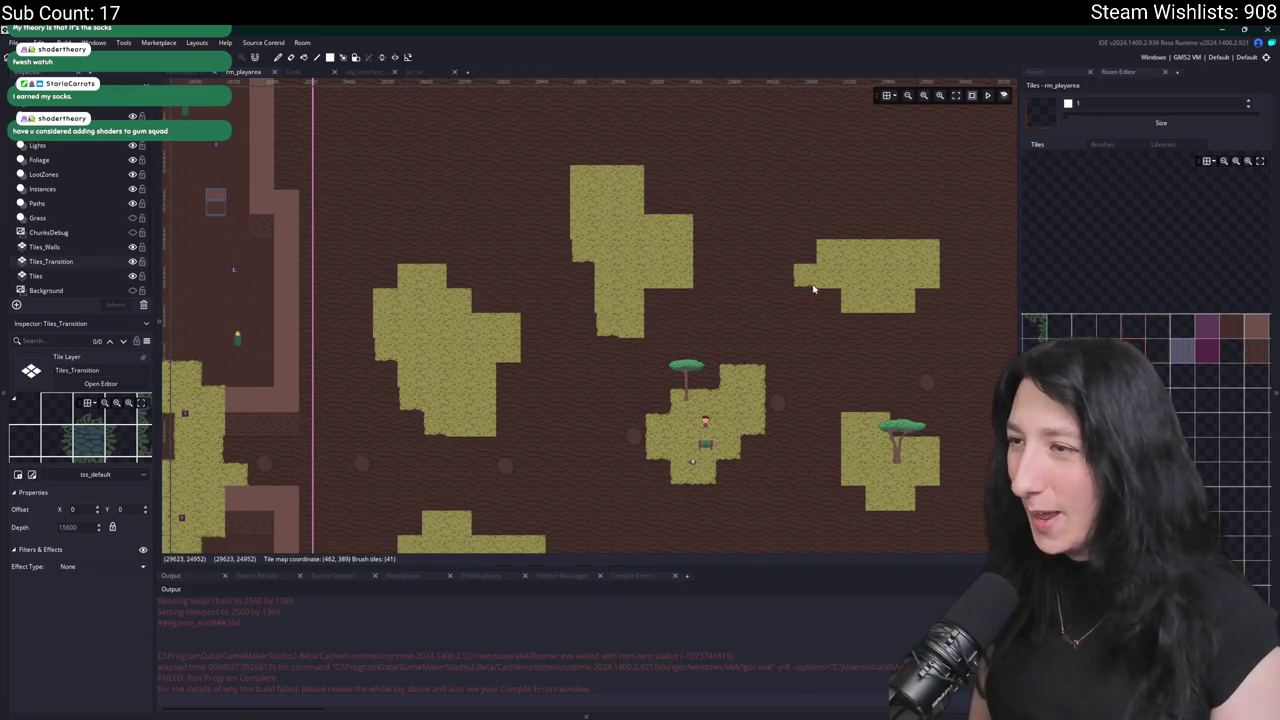
scroll(800, 294, "right", 3)
left_click(100, 278)
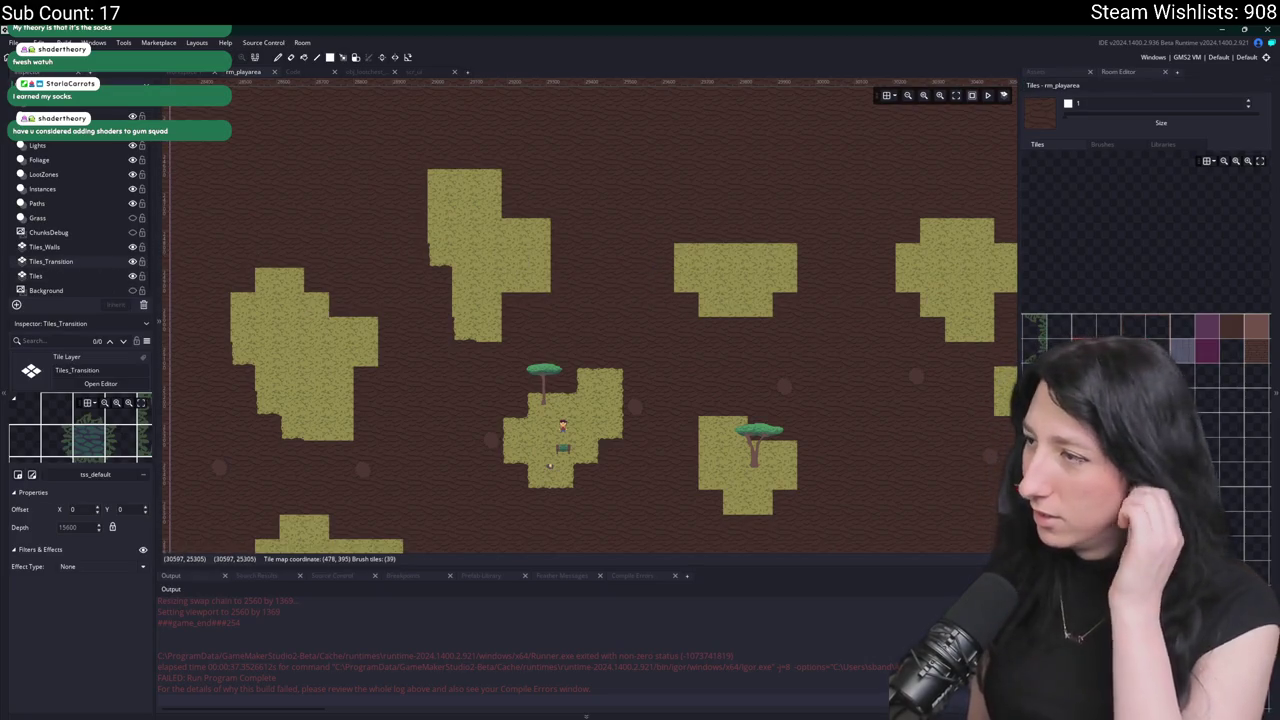
scroll(1096, 328, "down", 1)
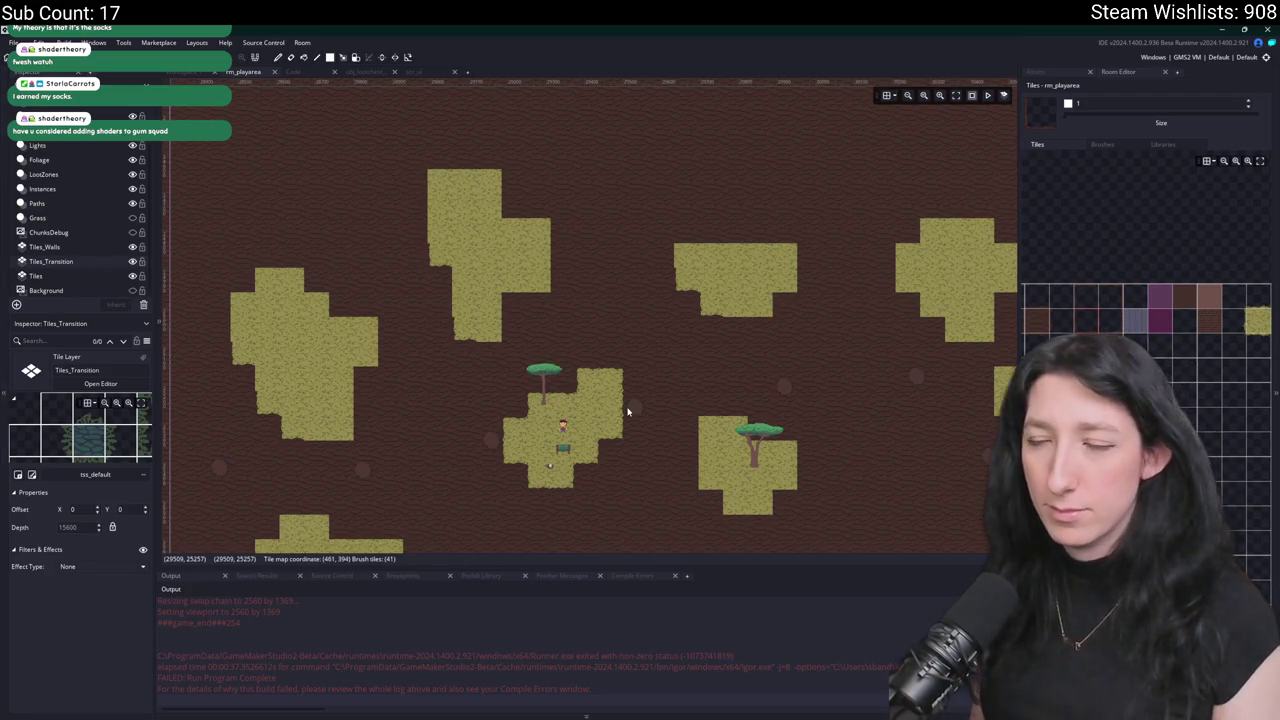
scroll(628, 411, "right", 5)
scroll(628, 411, "down", 2)
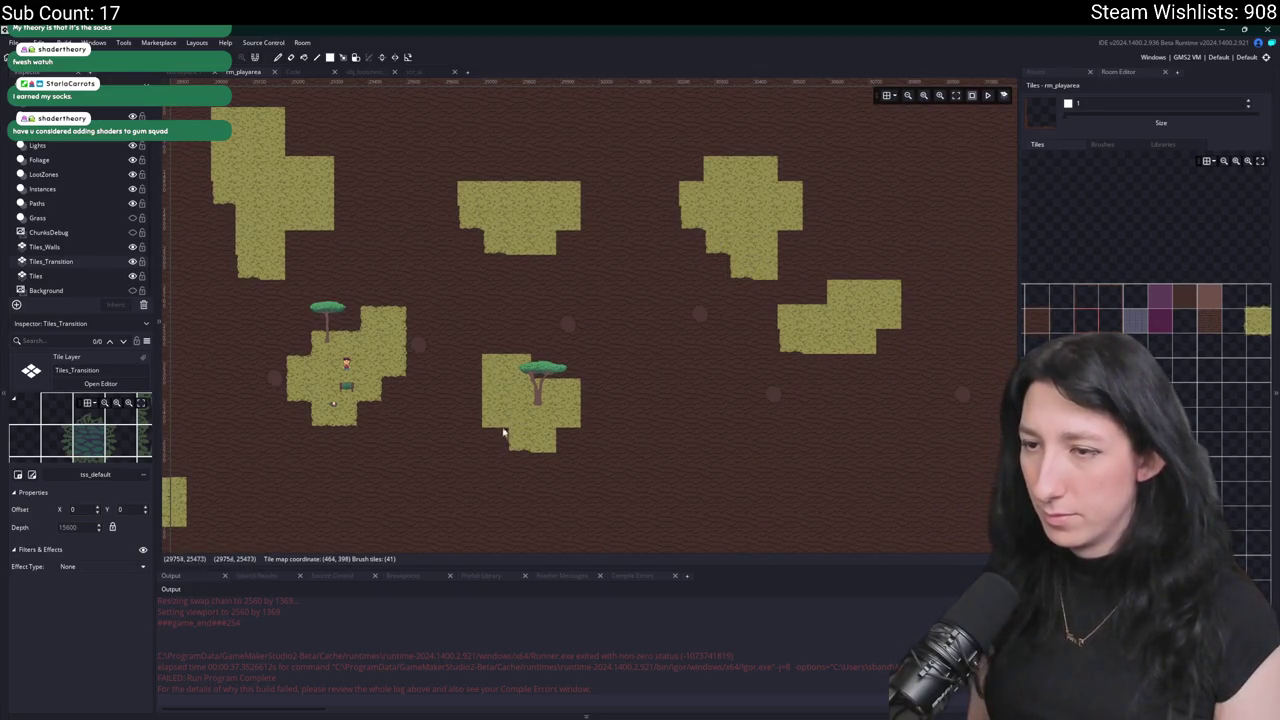
scroll(385, 470, "down", 3)
scroll(385, 470, "left", 8)
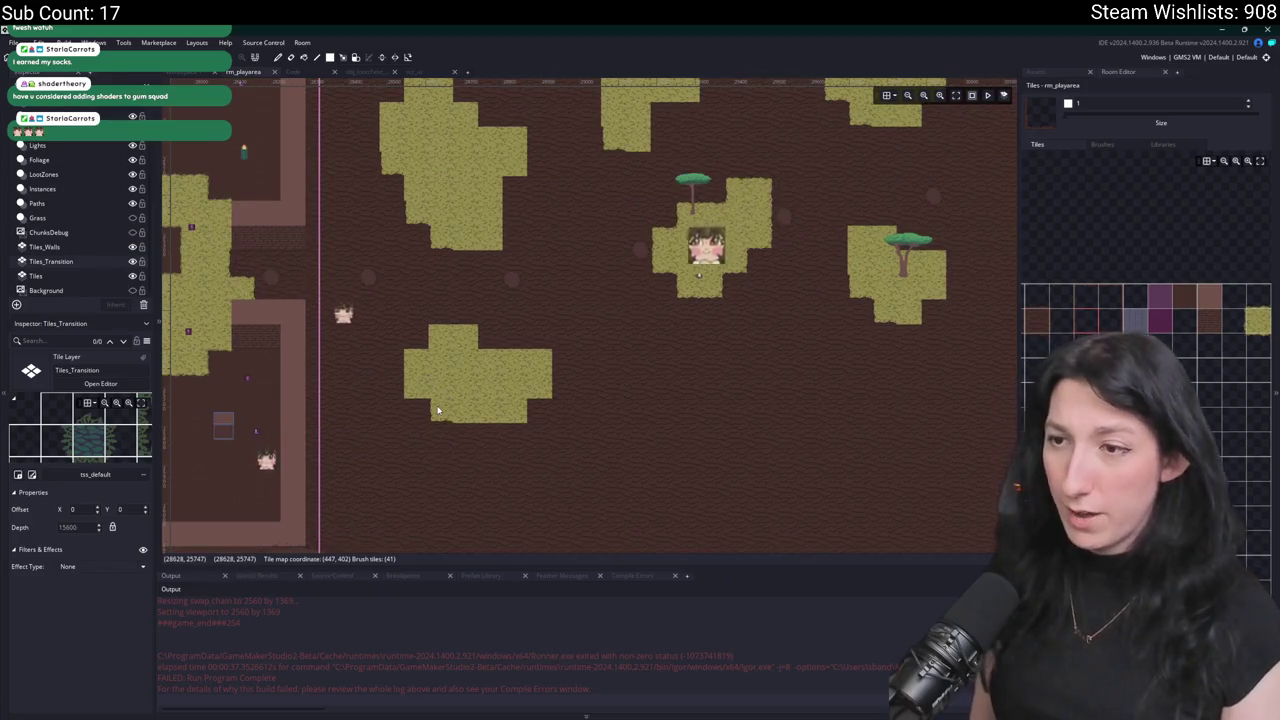
scroll(620, 334, "right", 11)
scroll(480, 377, "up", 2)
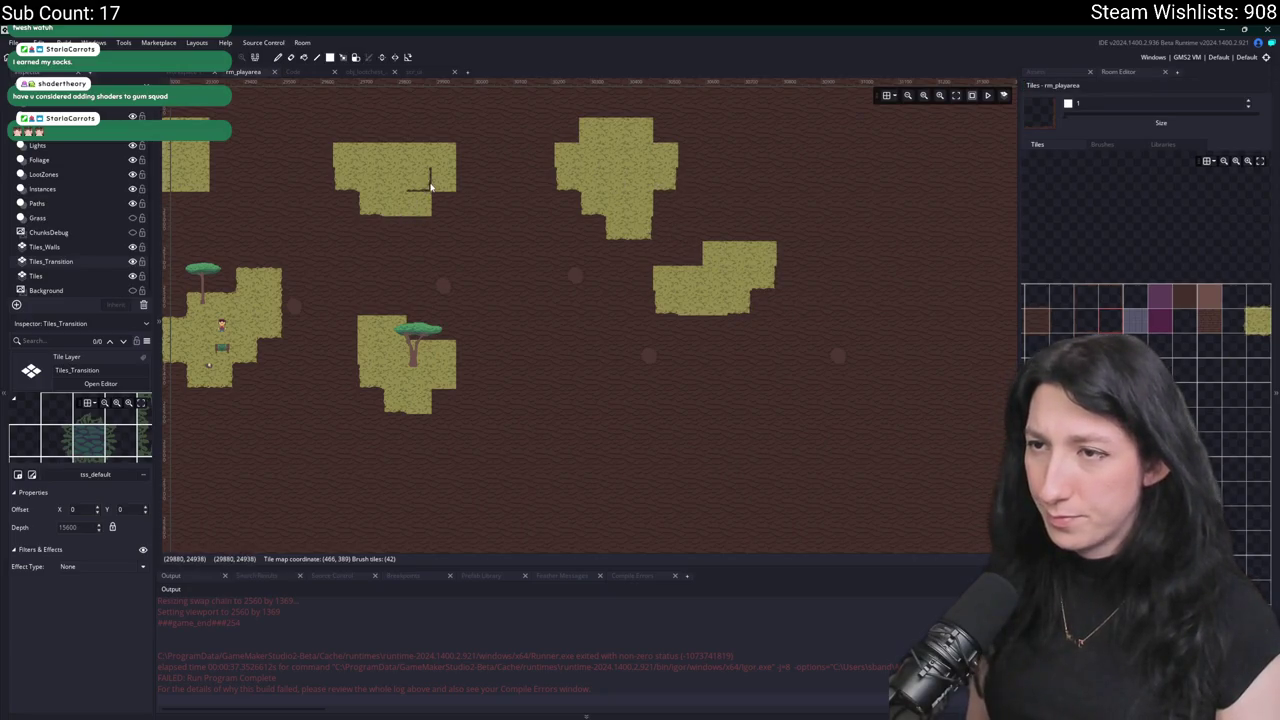
left_click_drag(389, 234, 478, 217)
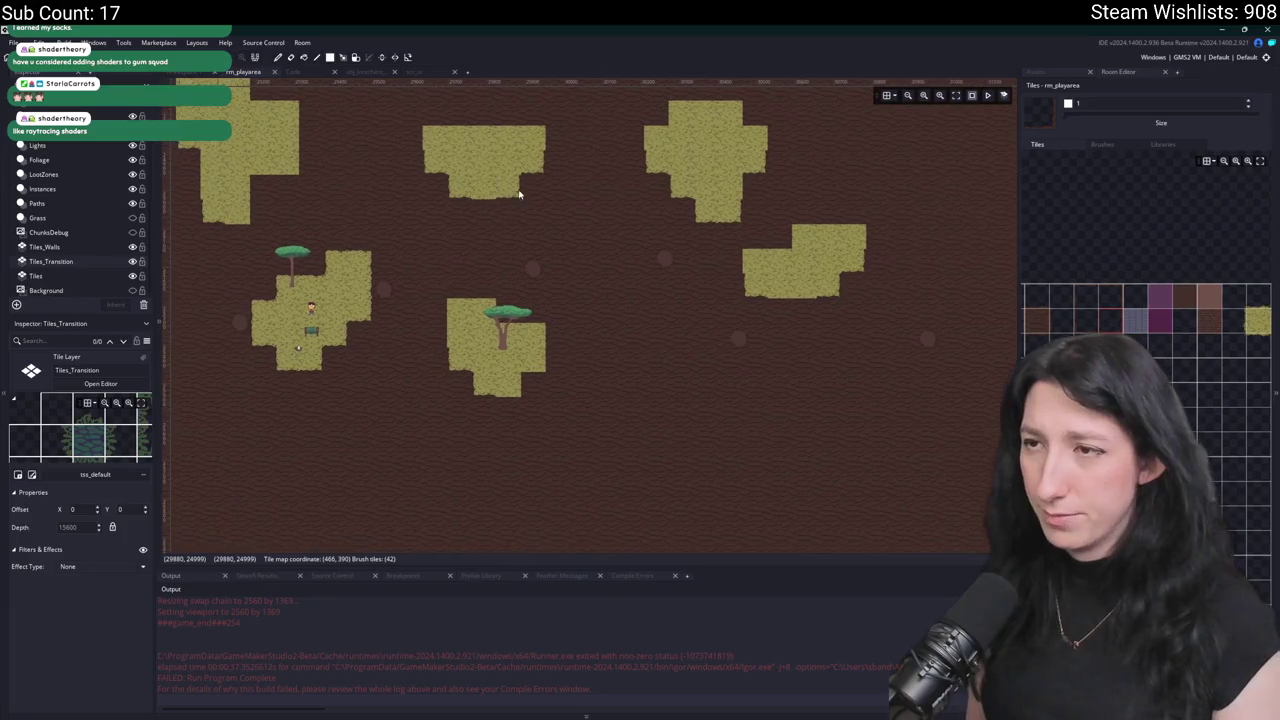
left_click_drag(500, 313, 706, 353)
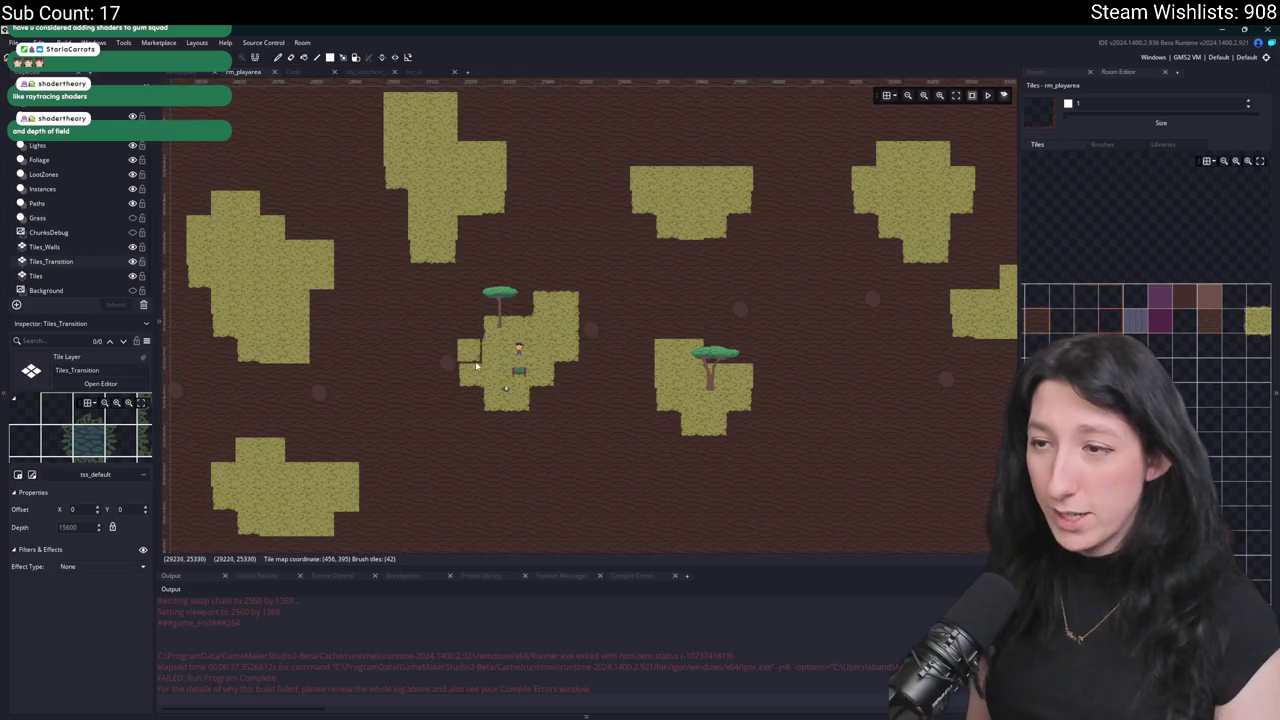
left_click_drag(320, 350, 464, 316)
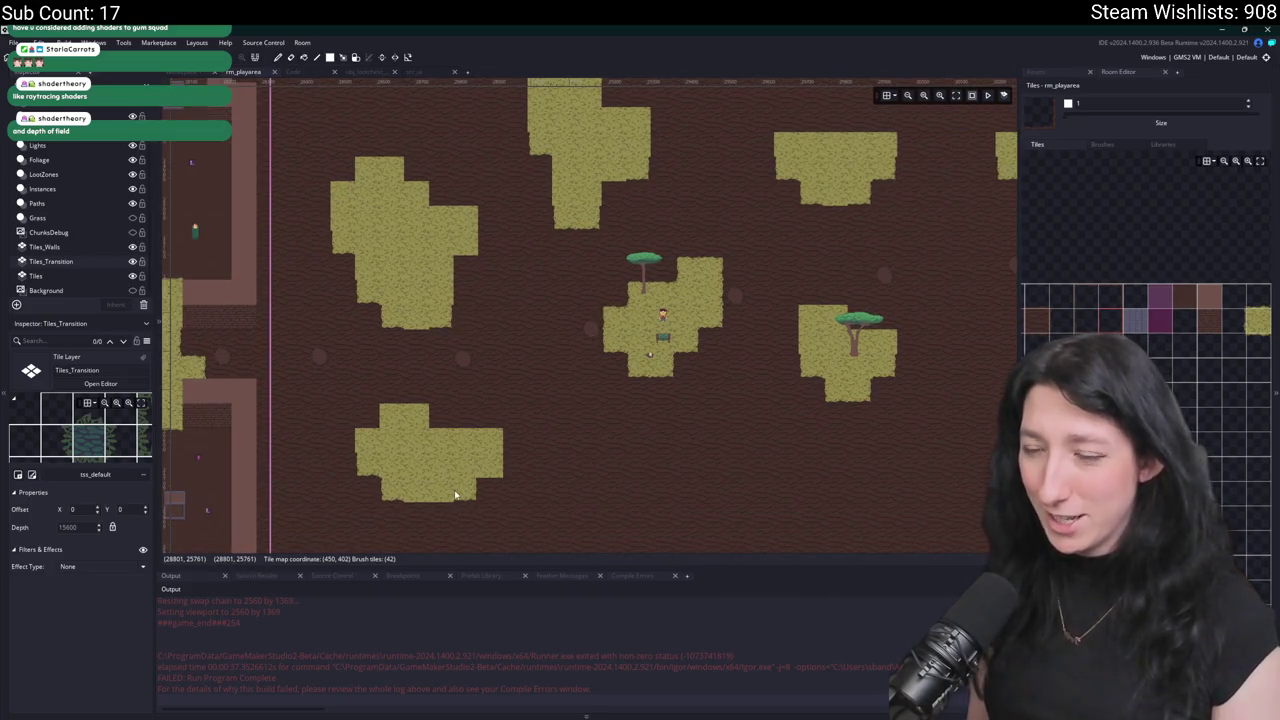
left_click_drag(877, 337, 645, 432)
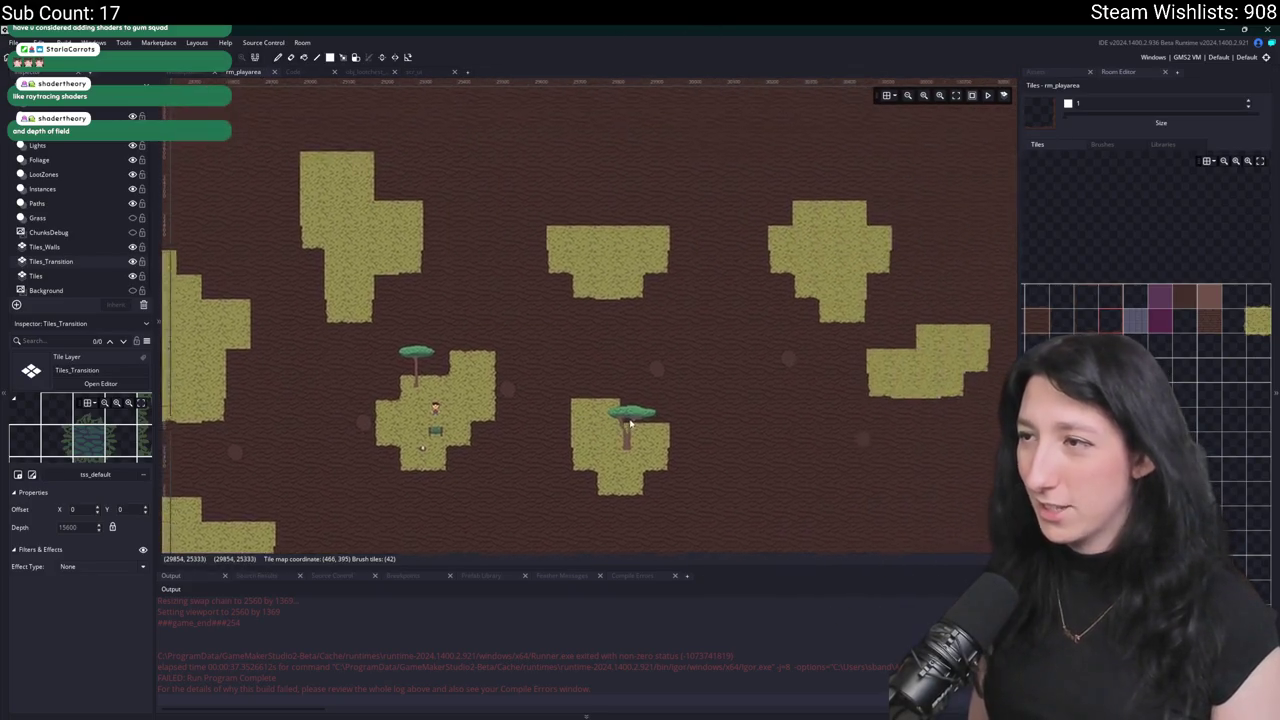
left_click_drag(916, 346, 806, 362)
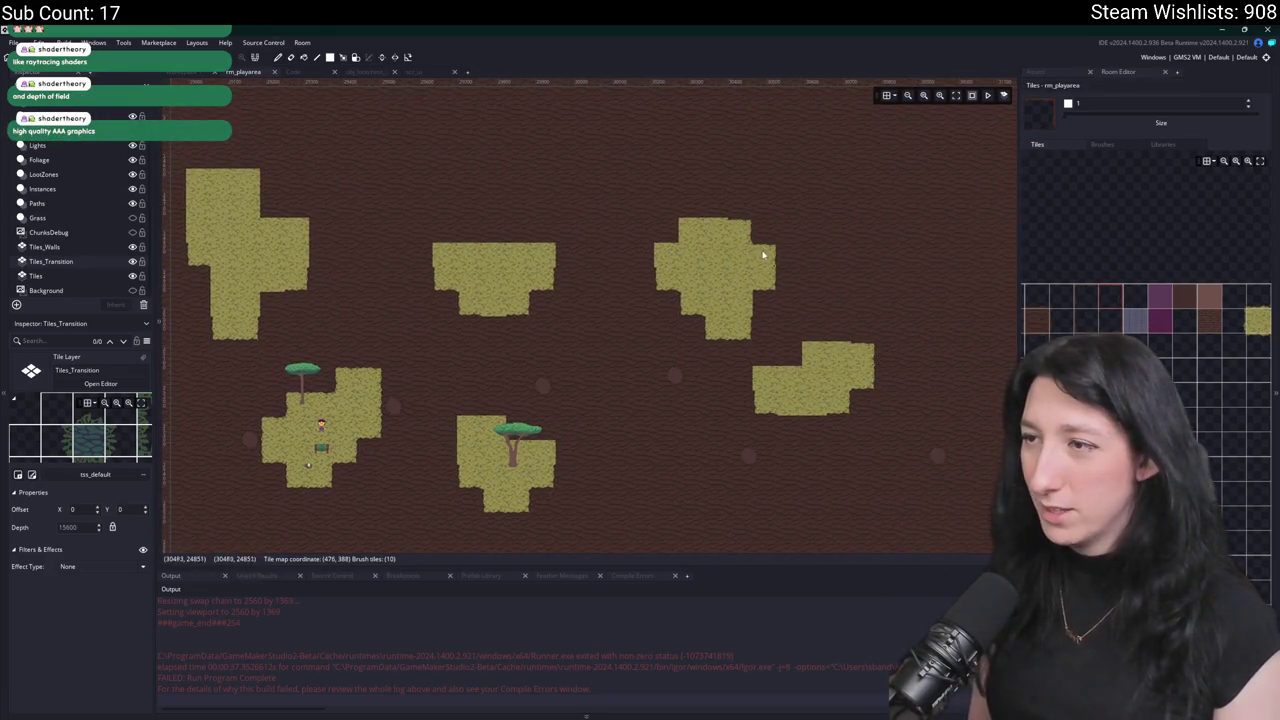
left_click_drag(313, 246, 530, 238)
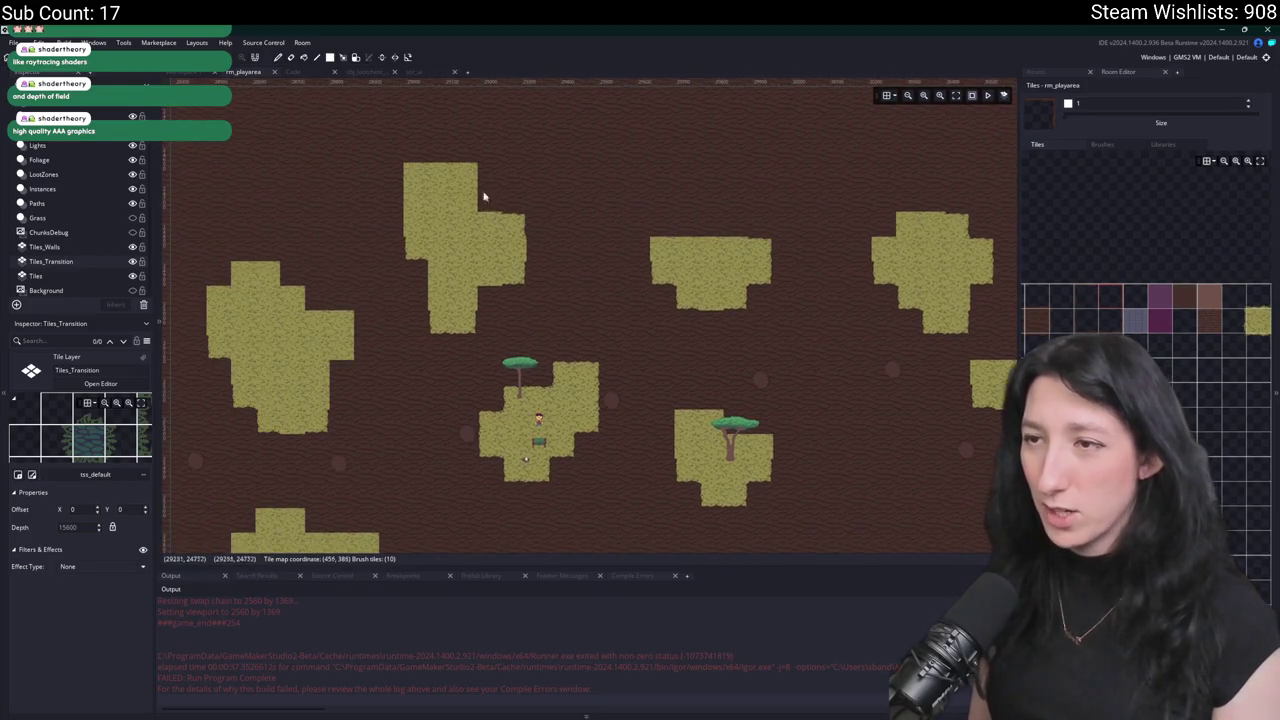
left_click_drag(410, 357, 514, 284)
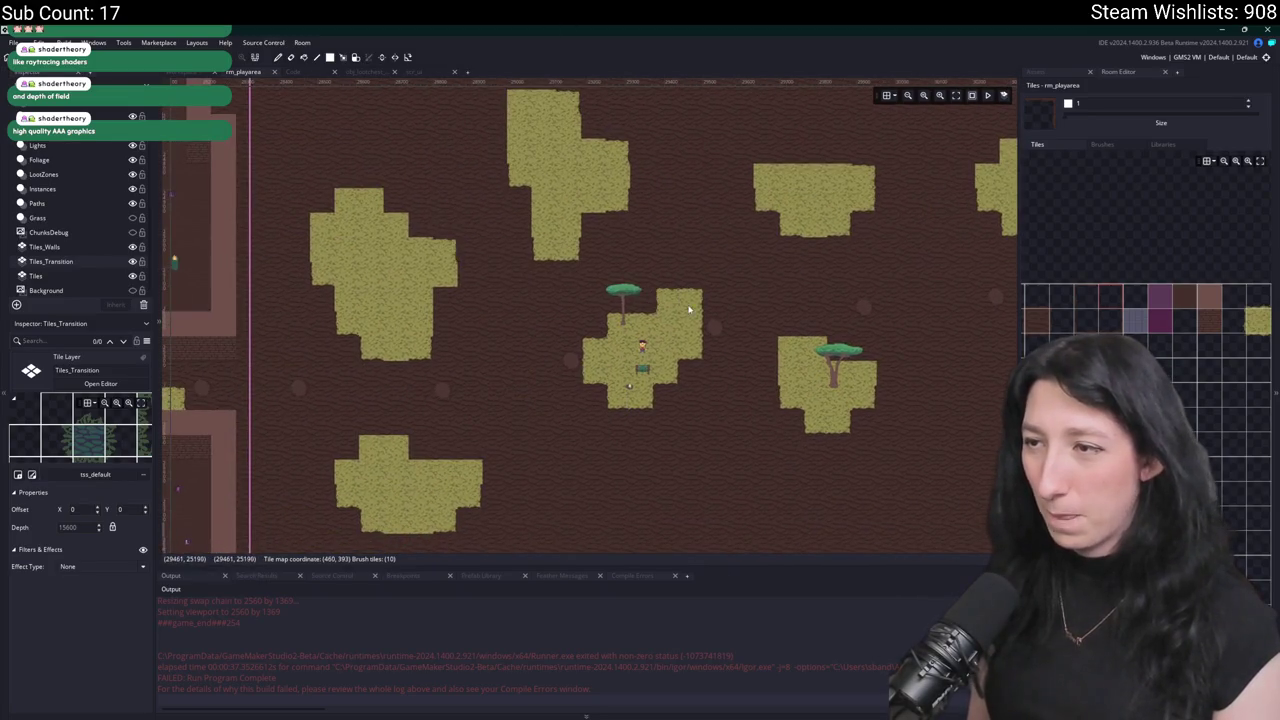
left_click_drag(501, 449, 508, 401)
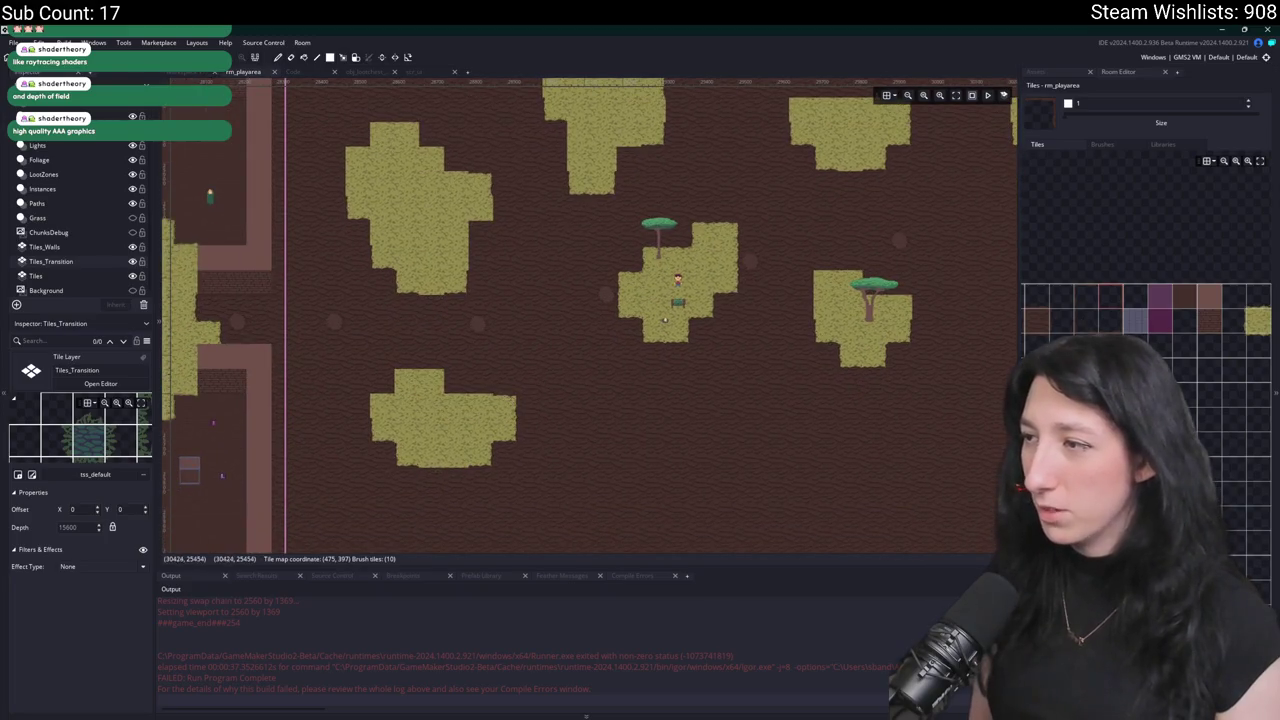
left_click_drag(582, 250, 549, 262)
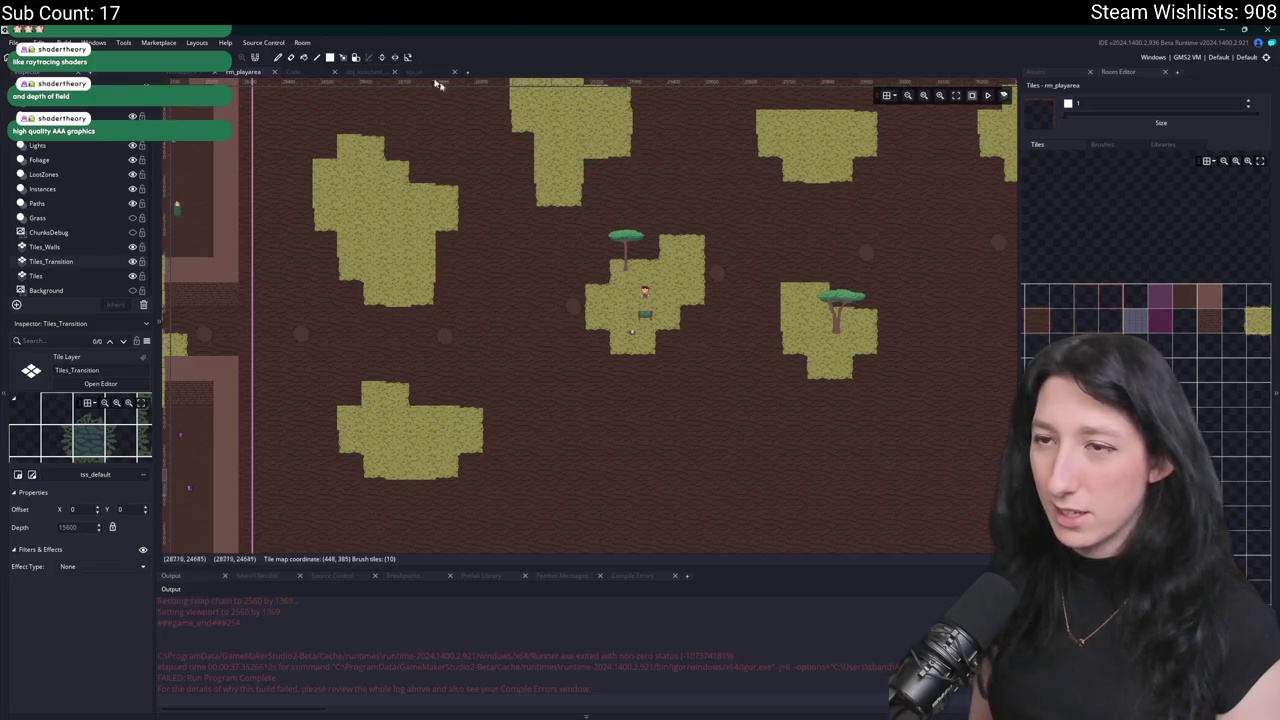
mouse_move(727, 339)
left_mouse_down()
mouse_move(646, 229)
mouse_move(460, 220)
left_mouse_up()
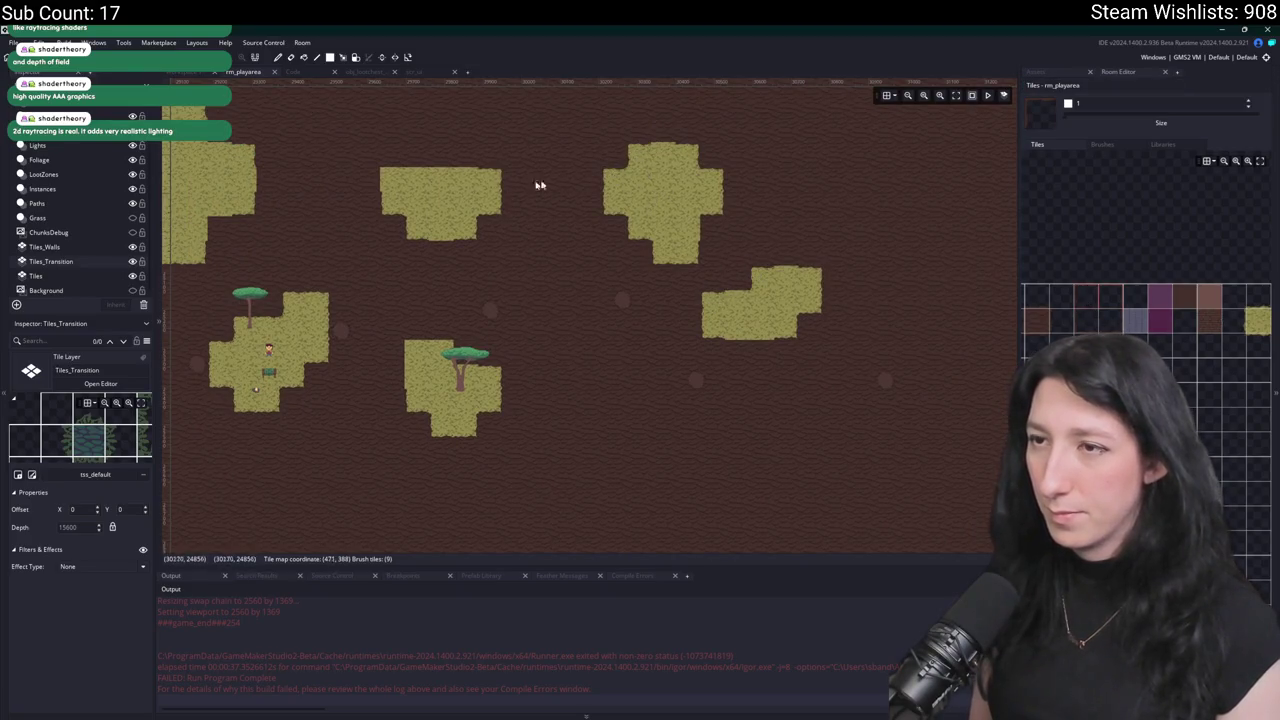
left_click_drag(395, 171, 785, 237)
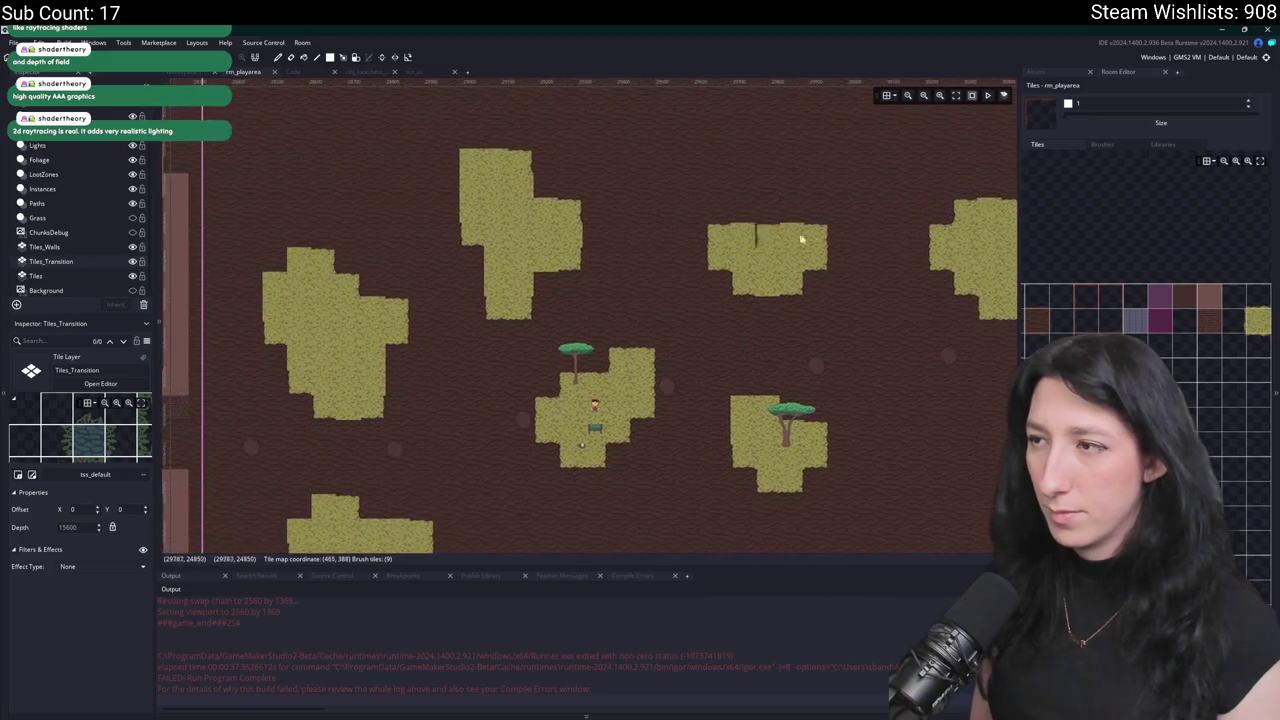
left_click_drag(272, 293, 378, 130)
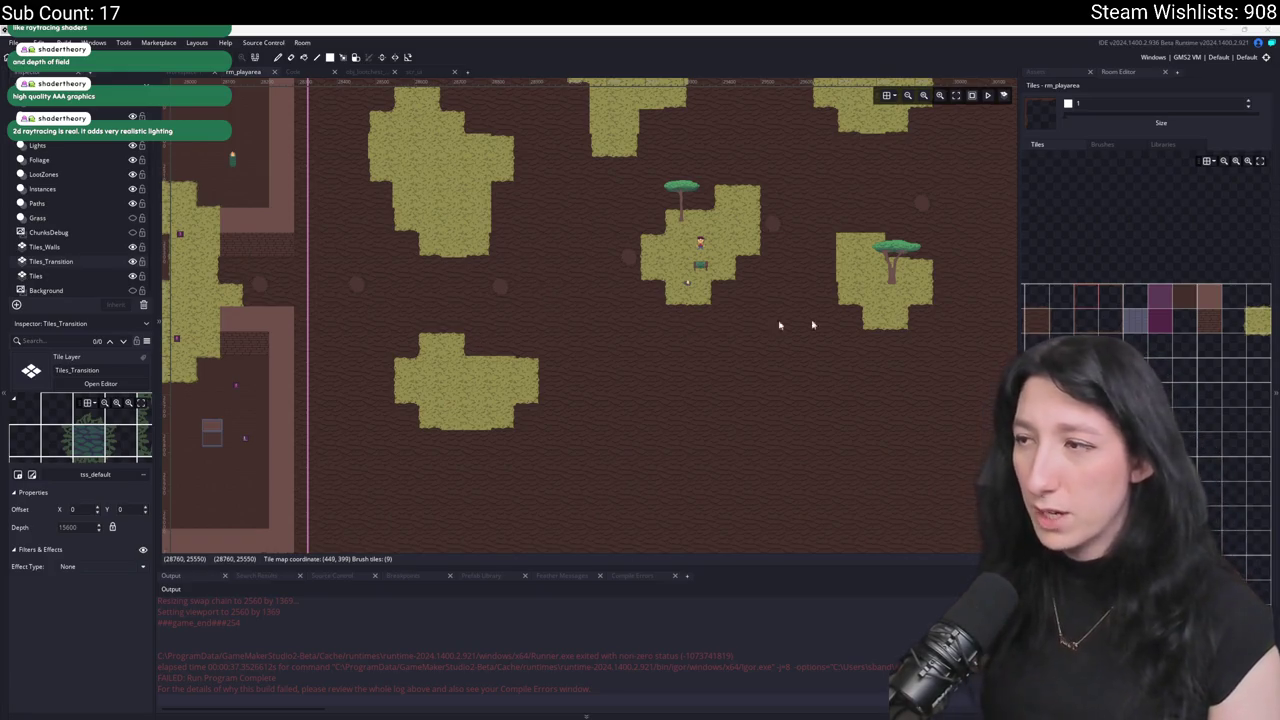
left_click_drag(420, 136, 409, 295)
Zoom into a grass island and paint dirt transition tiles along its column's right edge.
scroll(590, 295, "right", 3)
scroll(655, 312, "up", 2)
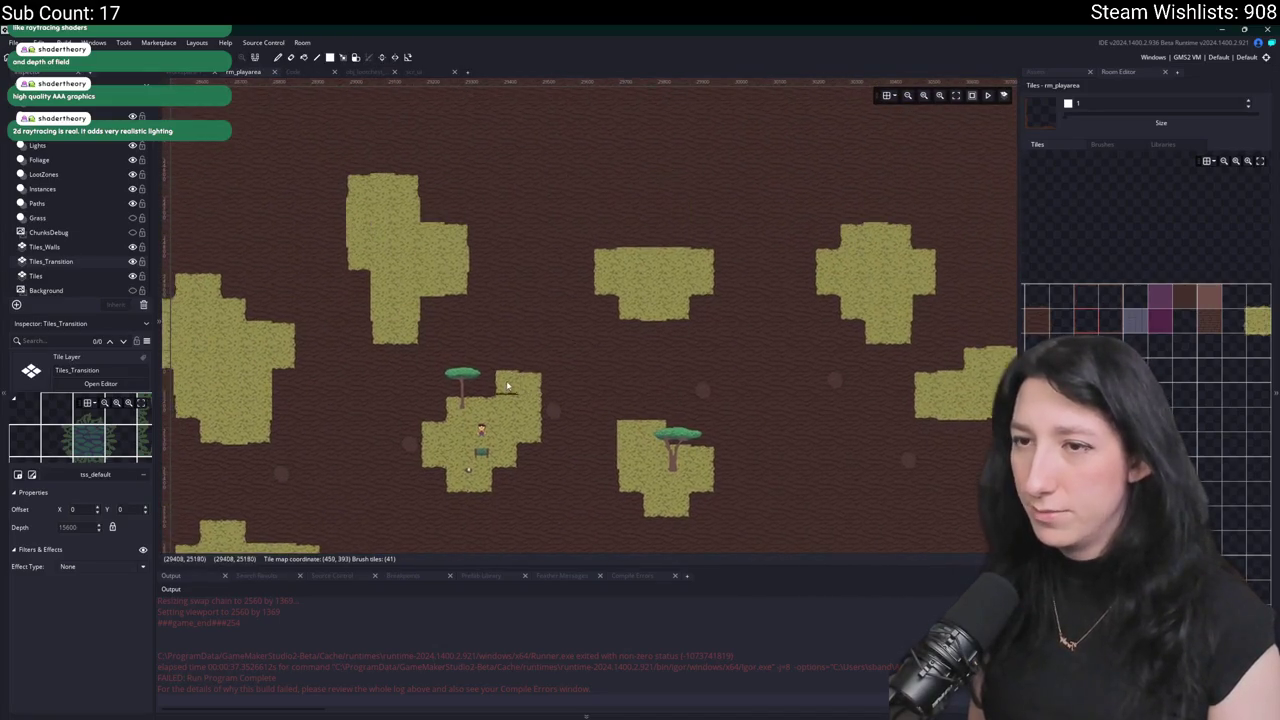
scroll(655, 312, "left", 3)
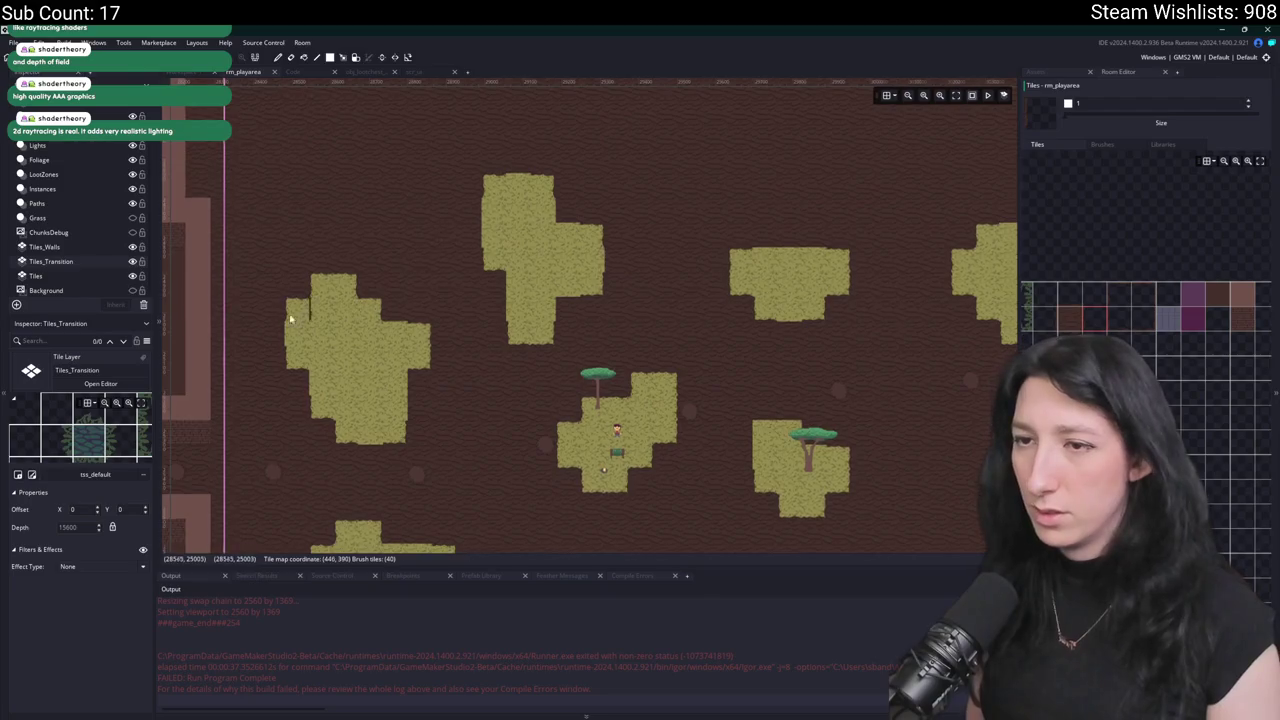
scroll(289, 325, "up", 2)
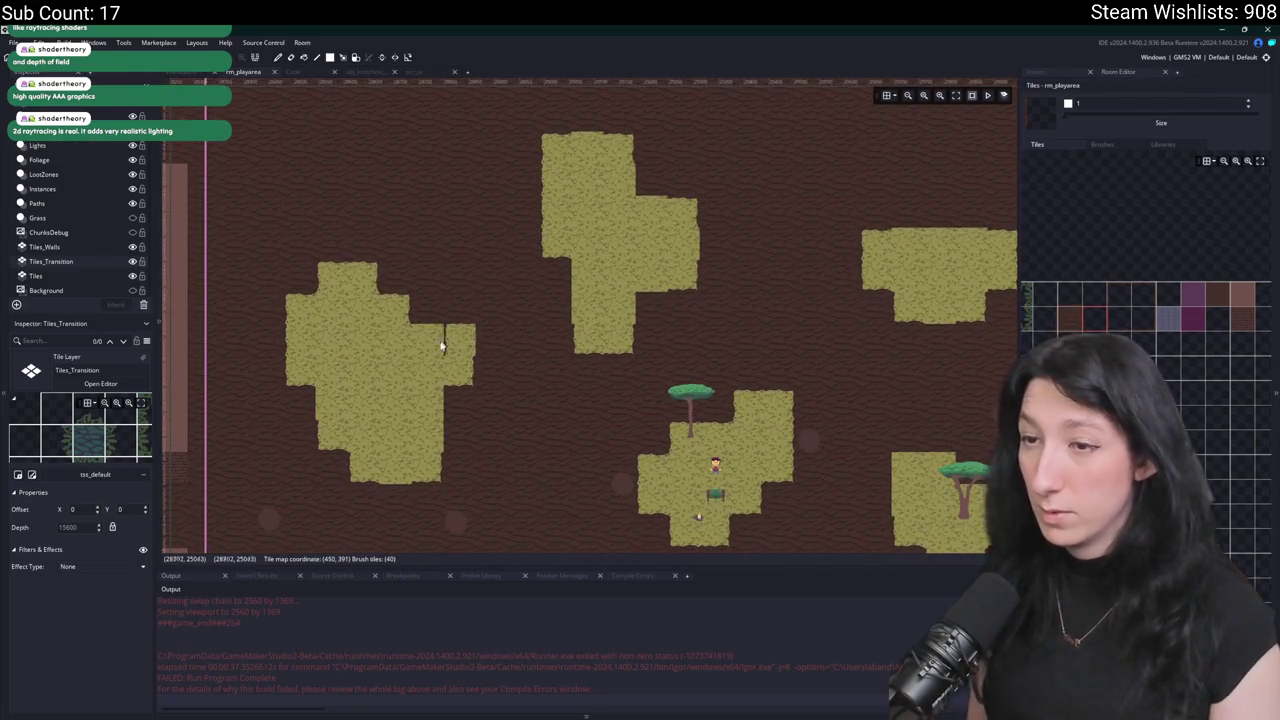
scroll(443, 343, "down", 2)
scroll(443, 180, "right", 3)
scroll(600, 226, "right", 3)
scroll(600, 226, "up", 2)
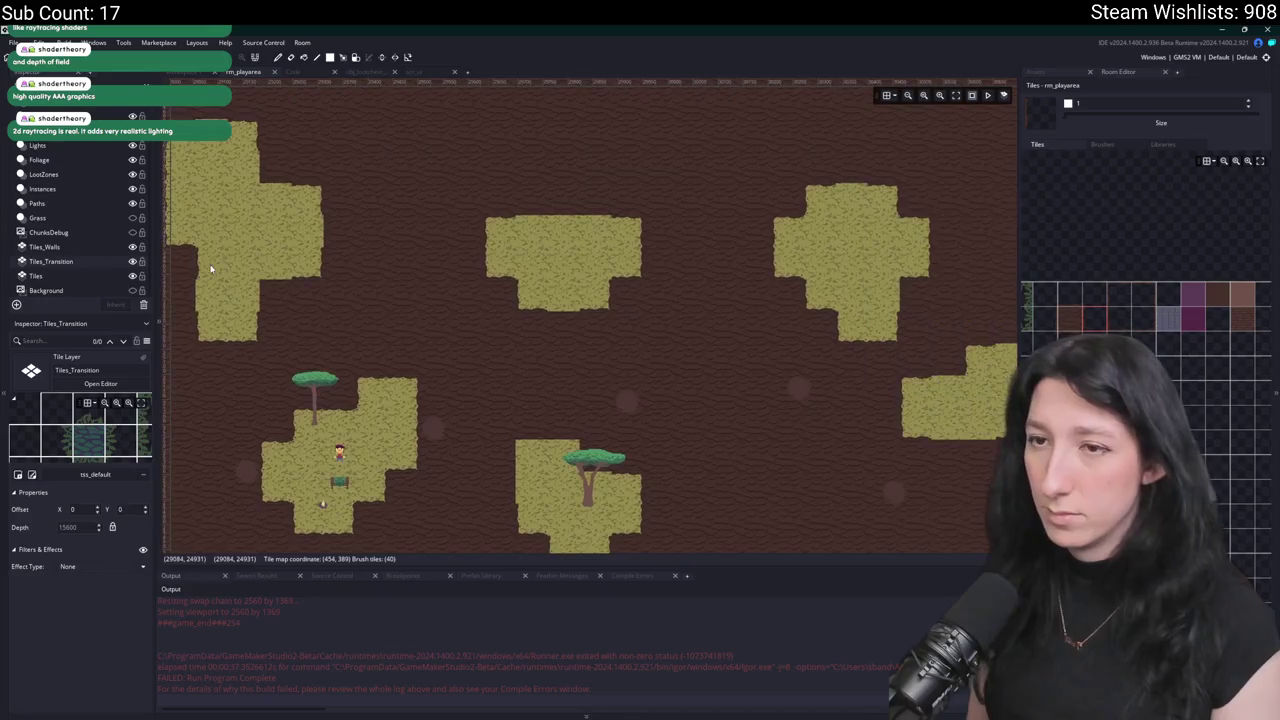
scroll(694, 383, "right", 3)
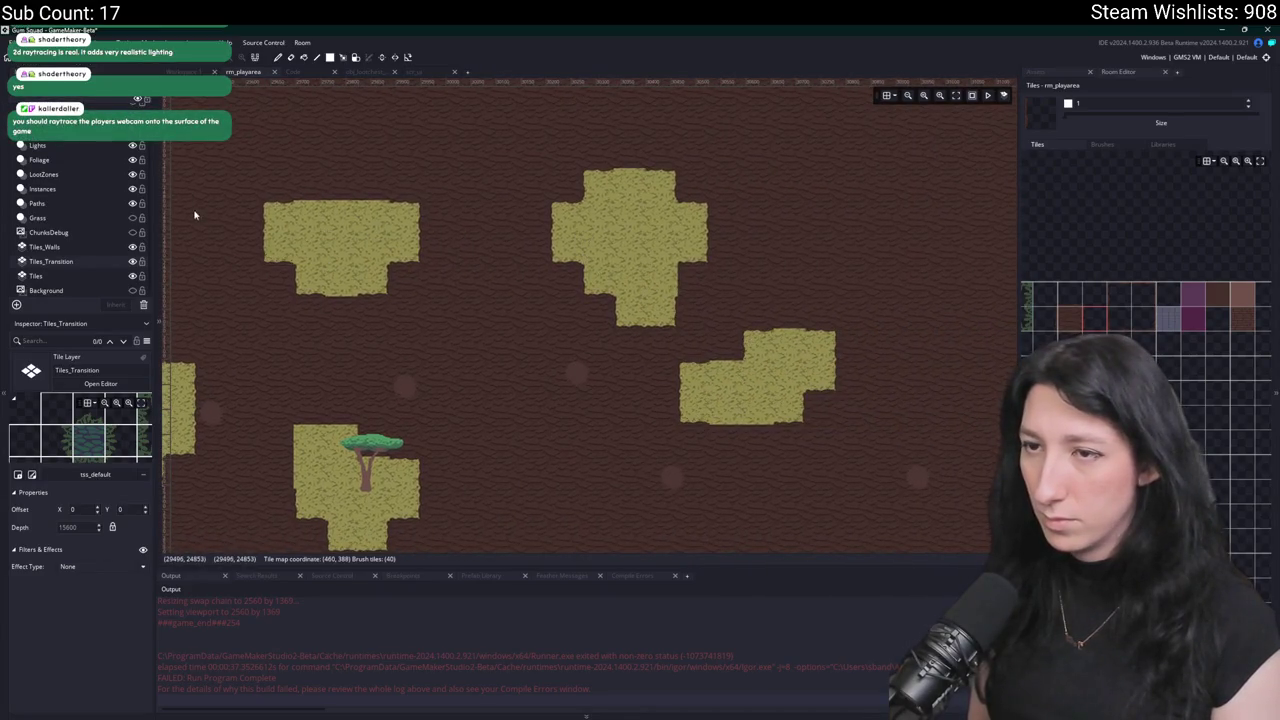
scroll(414, 294, "down", 5)
scroll(309, 234, "left", 7)
scroll(309, 234, "up", 2)
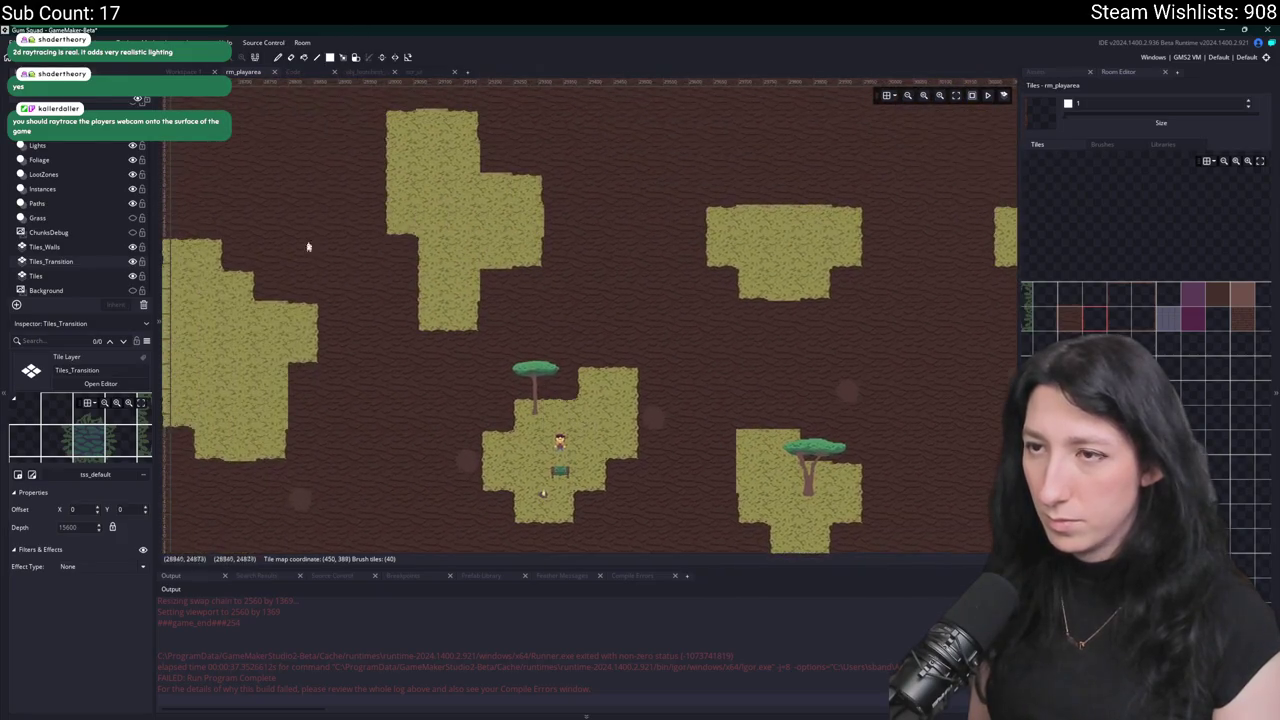
scroll(463, 266, "down", 8)
scroll(449, 351, "up", 2)
scroll(703, 337, "right", 3)
scroll(703, 337, "up", 2)
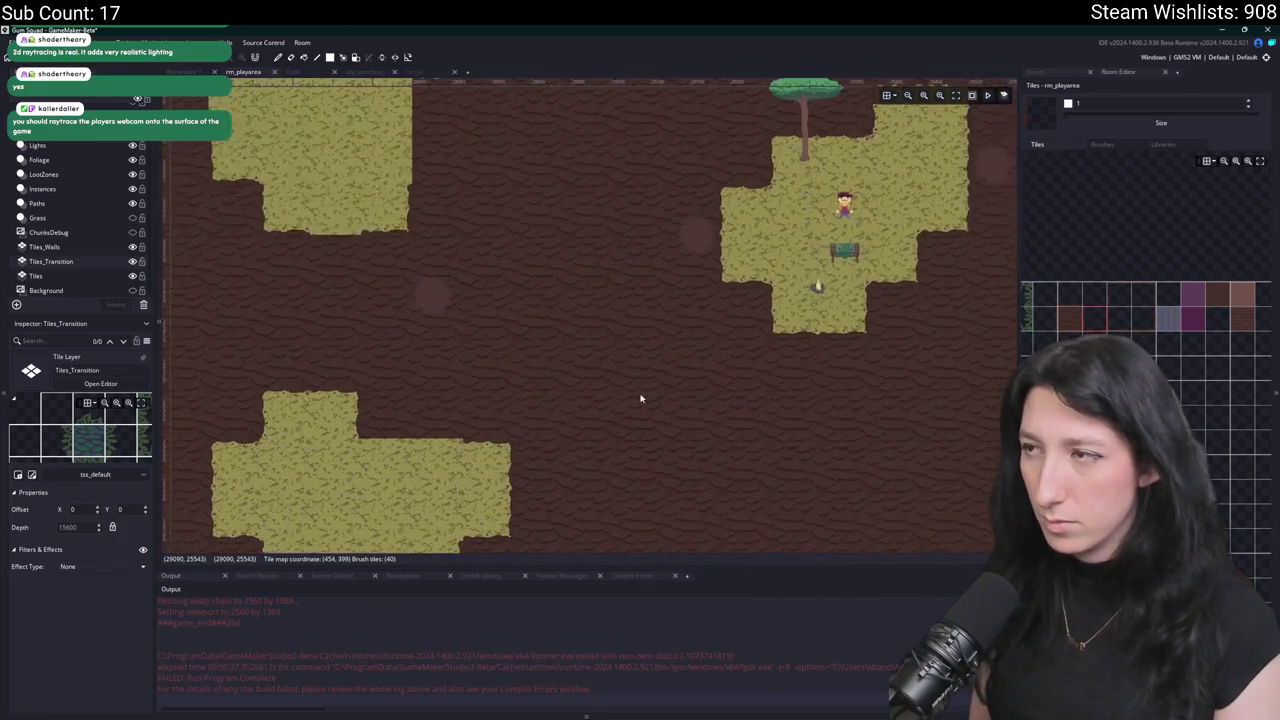
scroll(589, 334, "down", 2)
scroll(350, 240, "up", 4)
scroll(380, 311, "left", 2)
scroll(423, 294, "up", 2)
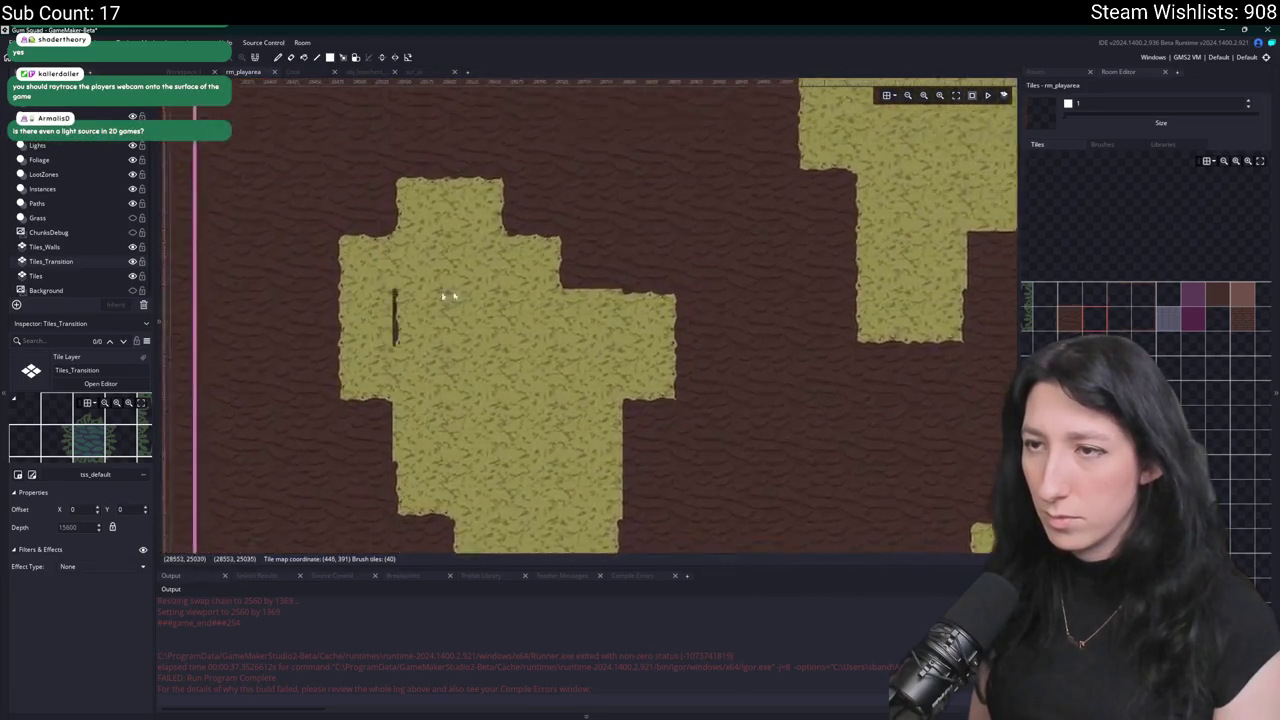
scroll(400, 271, "up", 1)
scroll(563, 400, "up", 1)
scroll(563, 294, "up", 1)
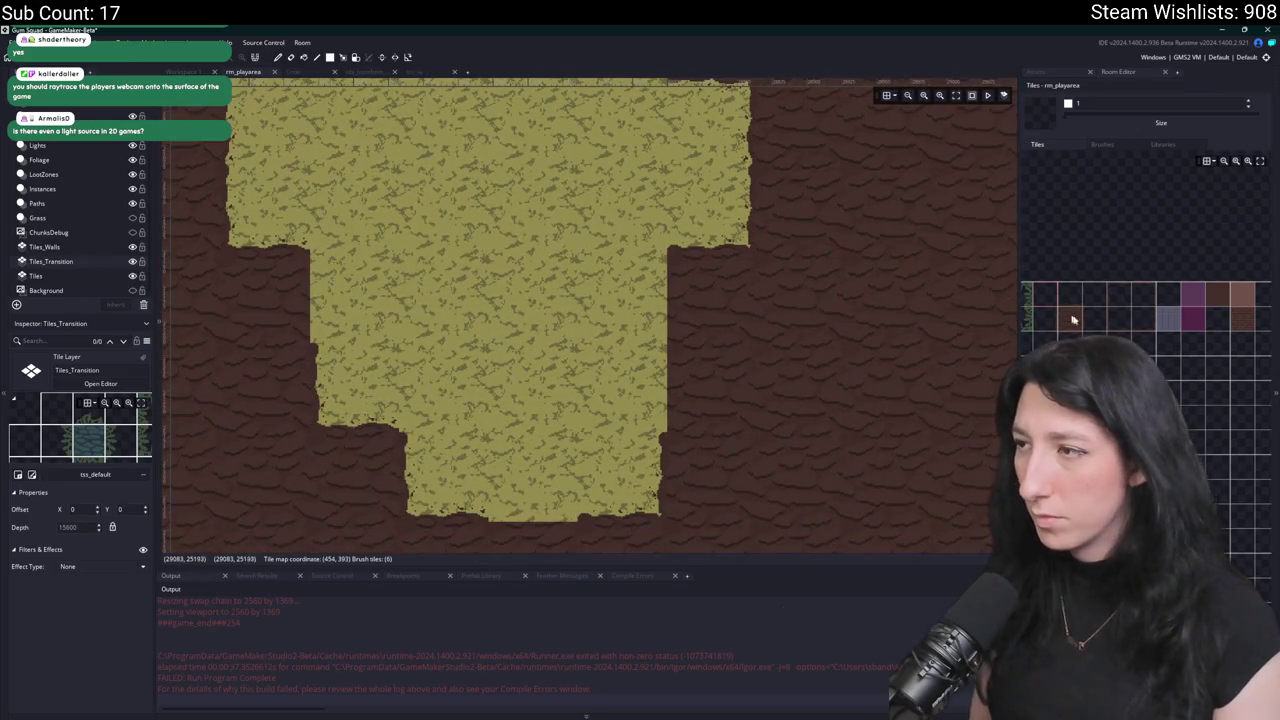
left_click_drag(664, 285, 658, 366)
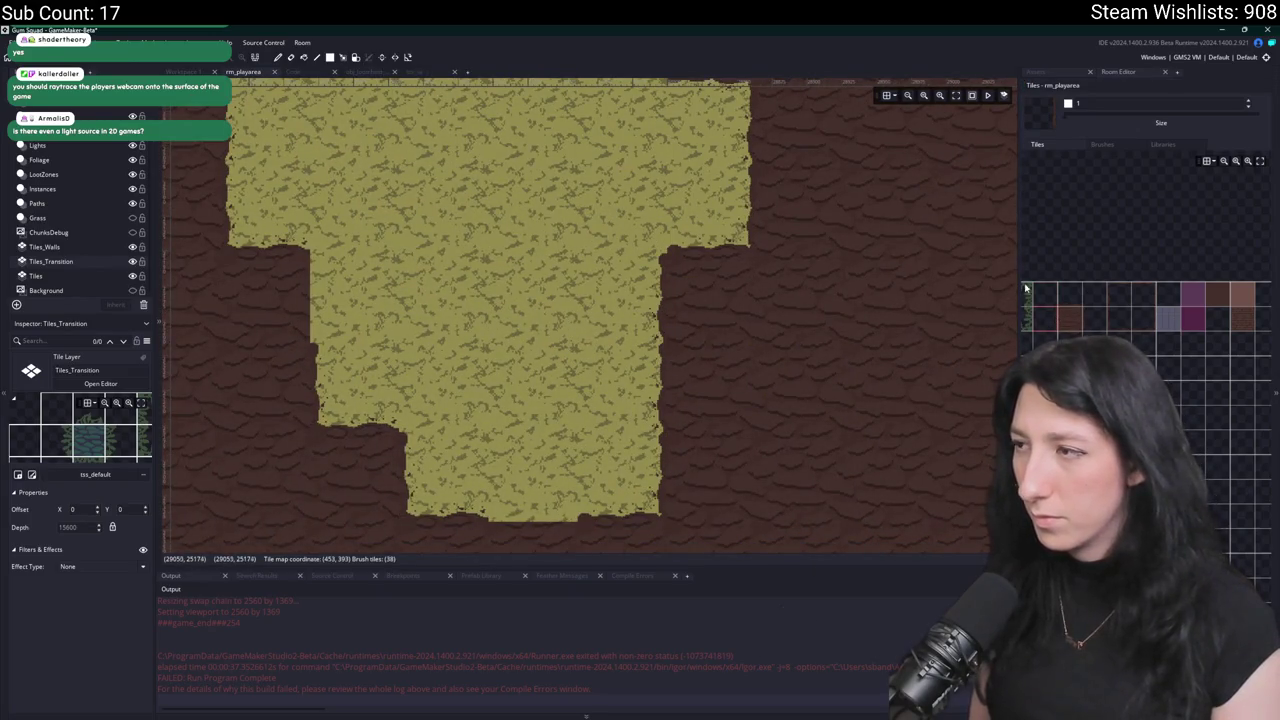
Undo the dirt painting and switch to the browser's Twitch Software and Game Development directory.
left_click_drag(496, 265, 551, 282)
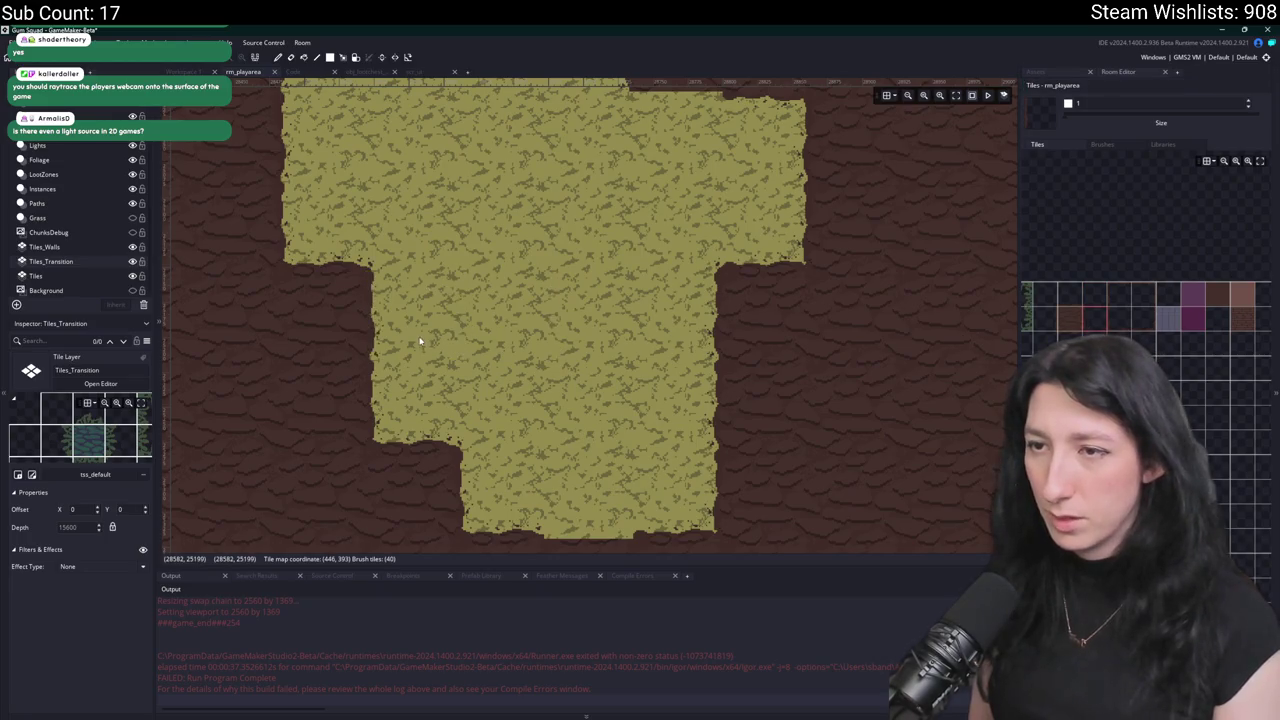
key("ctrl+z")
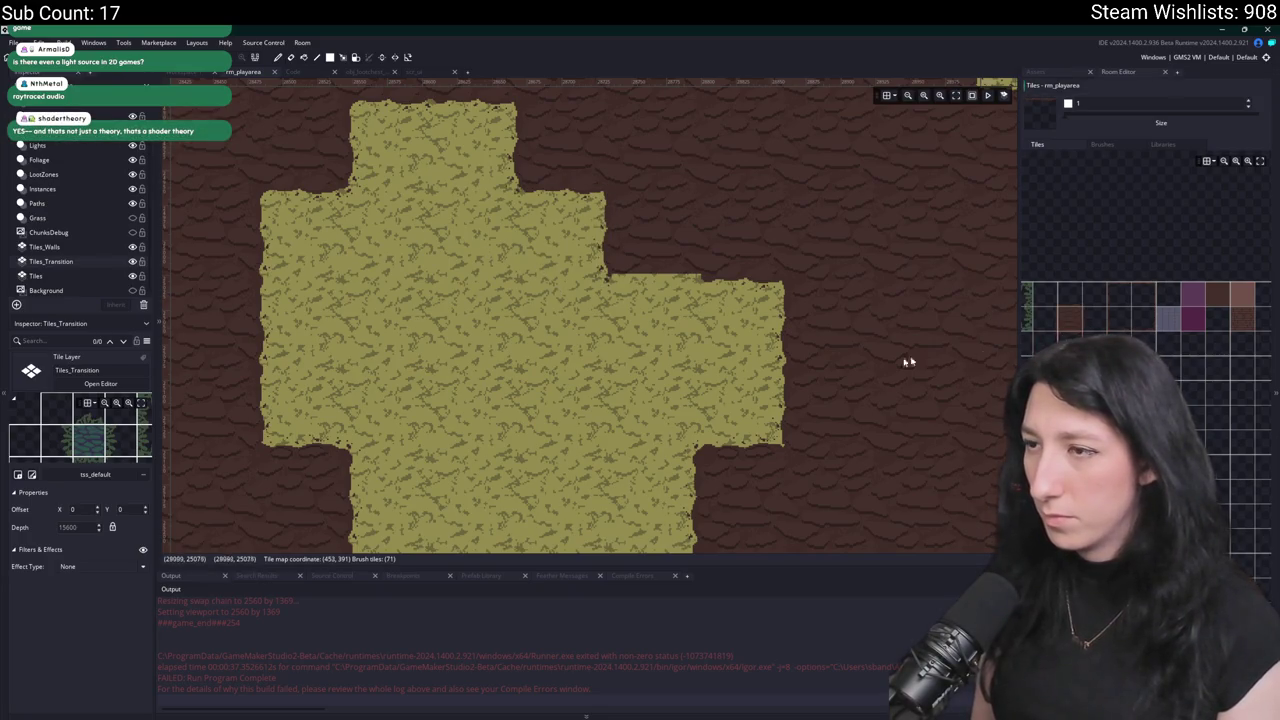
scroll(663, 337, "down", 2)
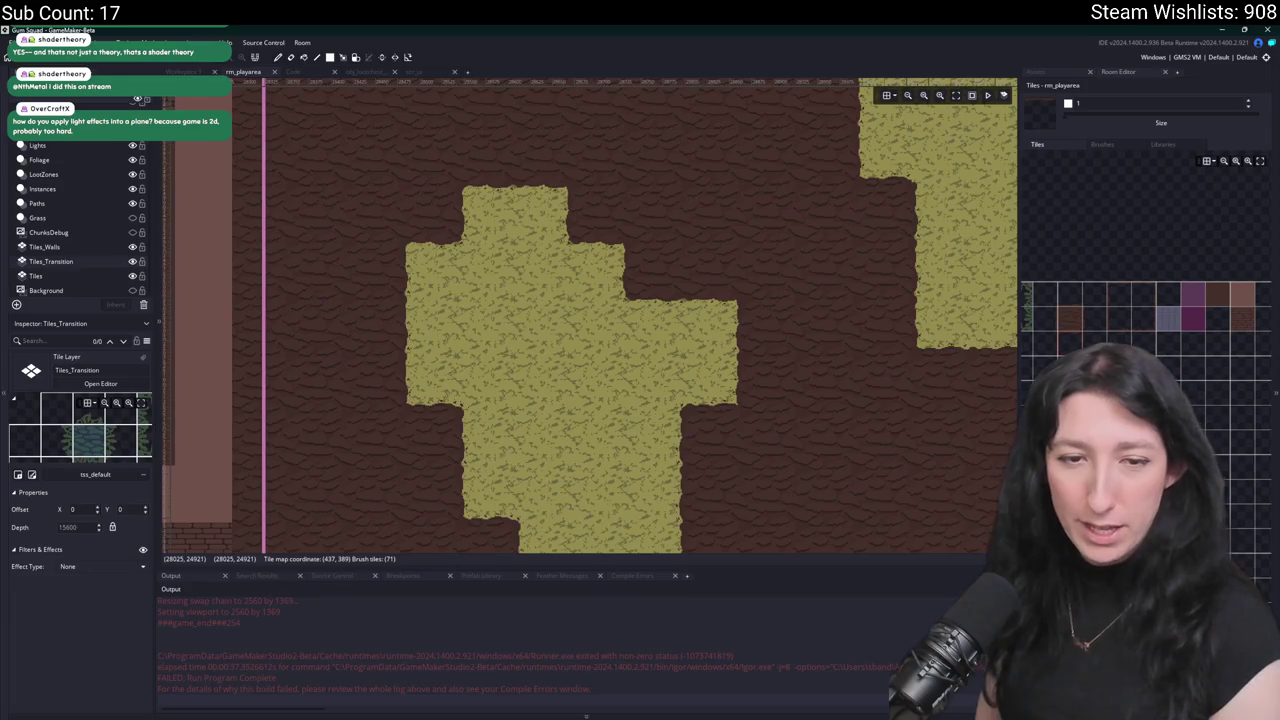
key("alt+Tab")
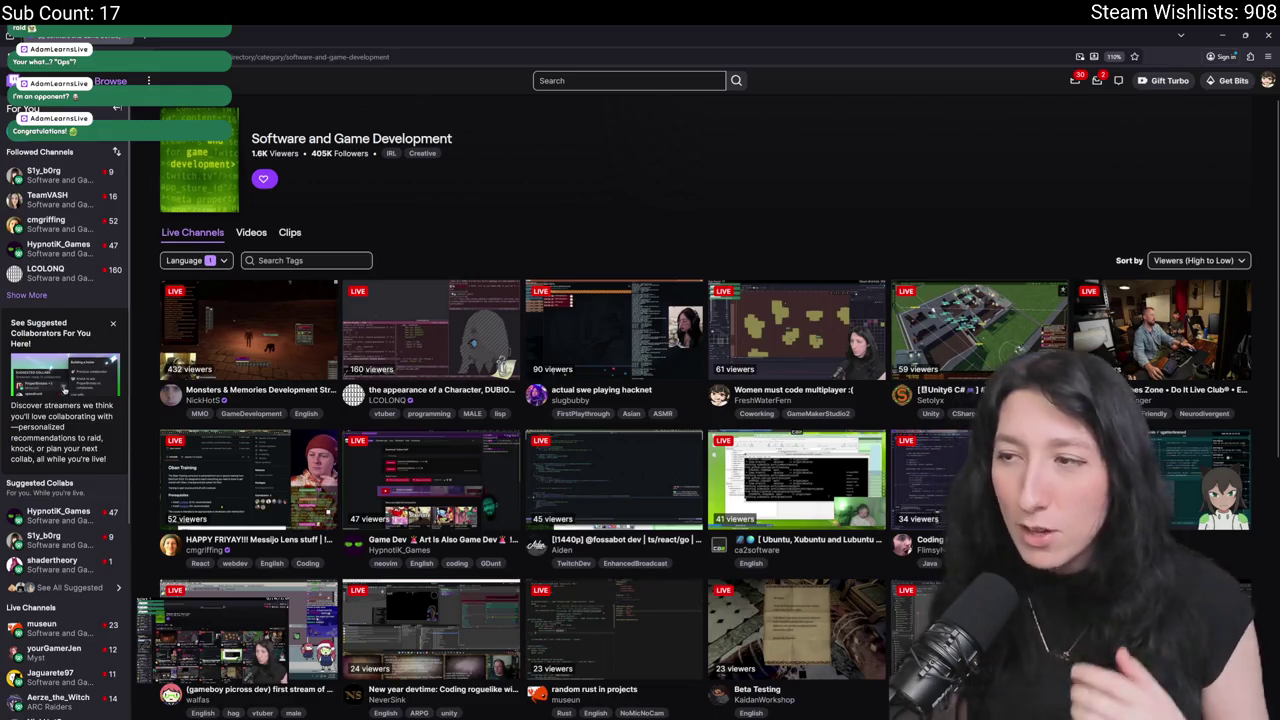
Reload the Twitch Software and Game Development directory, skim it, and go back to rm_playarea.
left_click(491, 56)
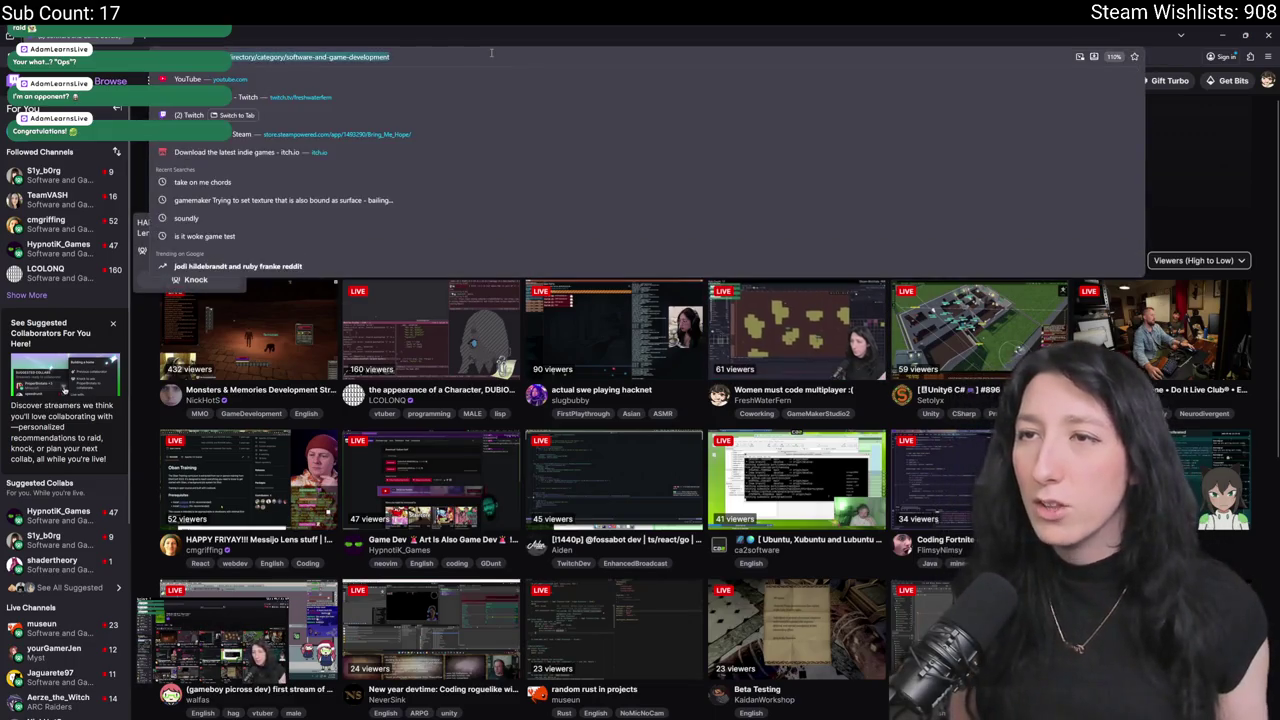
key("Return")
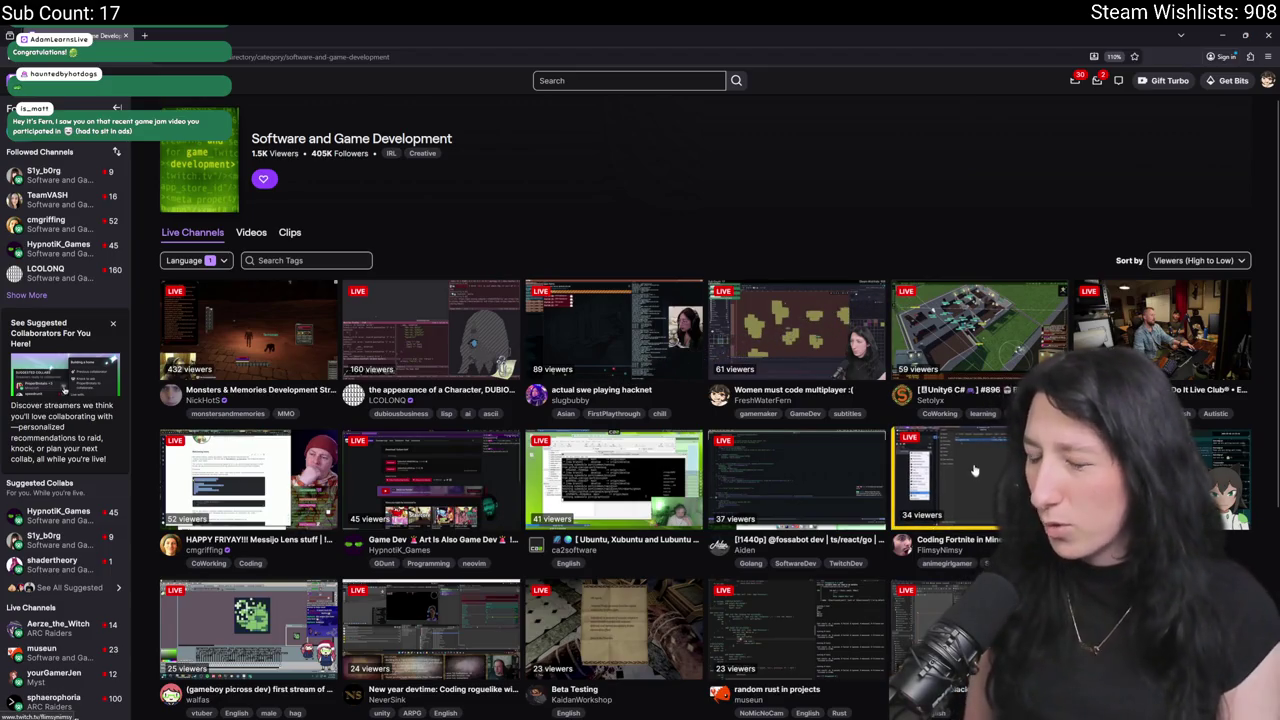
scroll(650, 380, "down", 3)
scroll(420, 300, "up", 3)
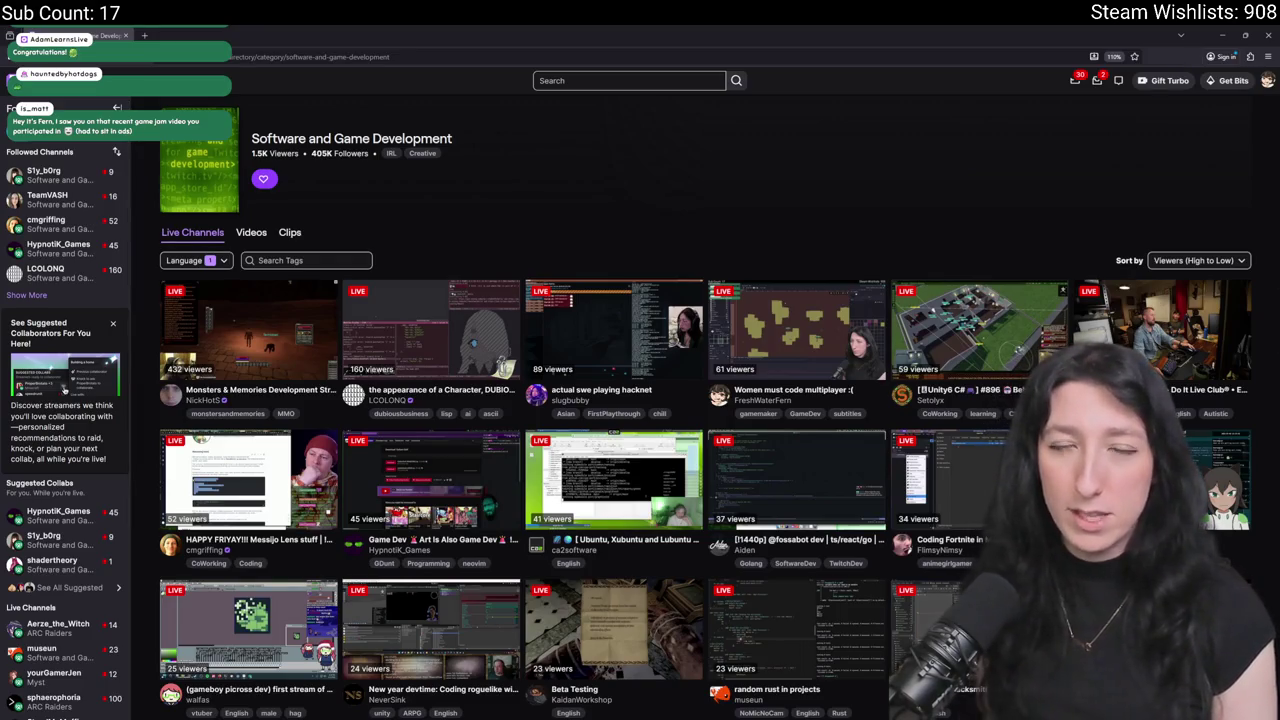
key("alt+Tab")
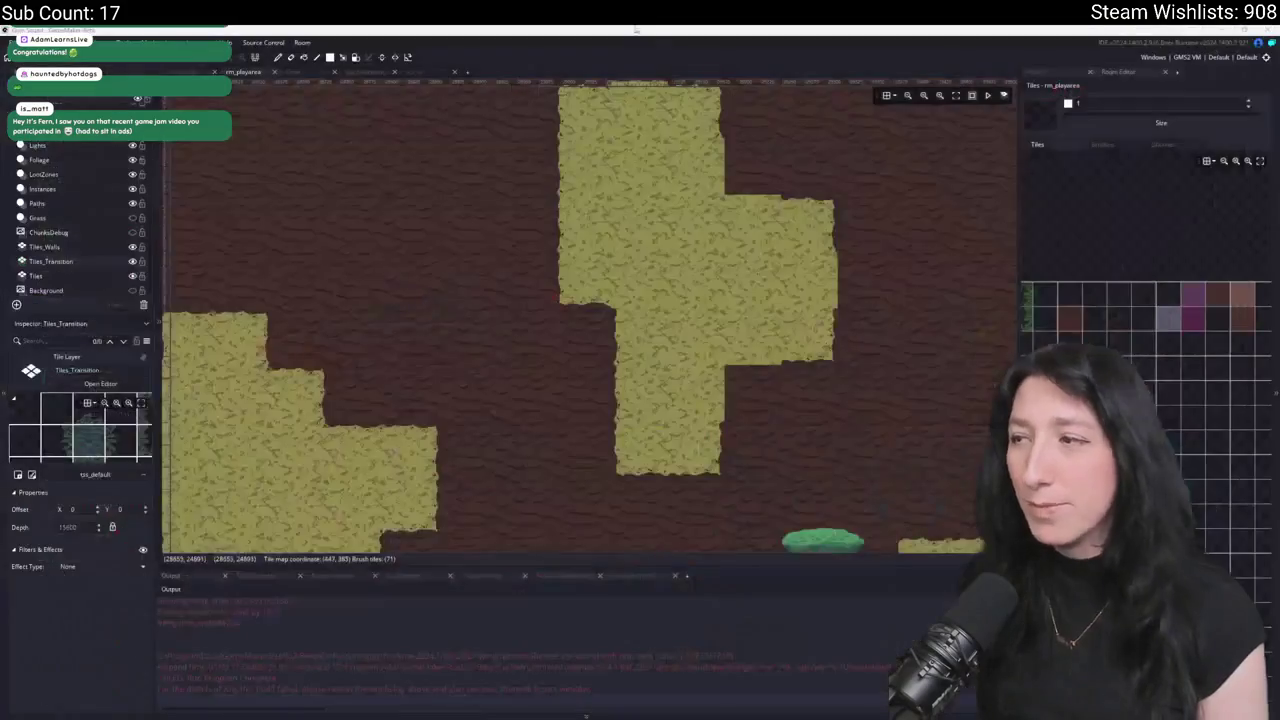
Choose a larger block of transition tiles from the tileset as the brush.
mouse_move(685, 718)
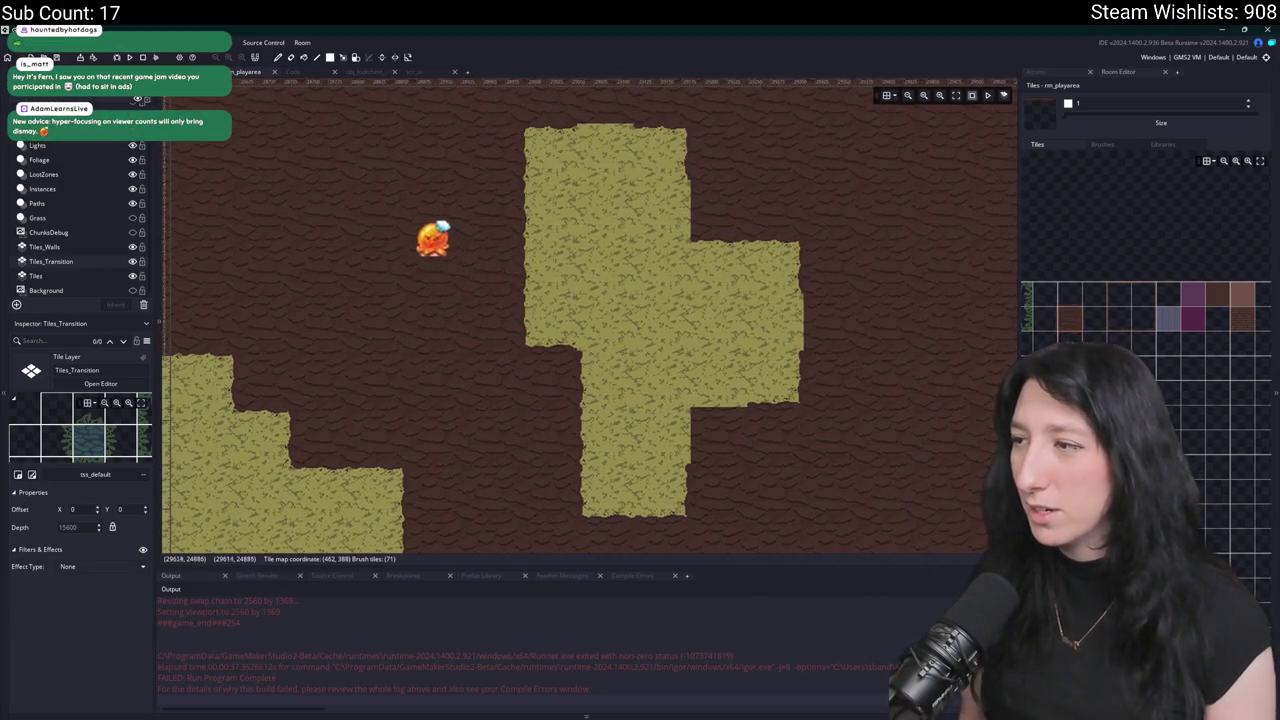
left_click(1058, 321)
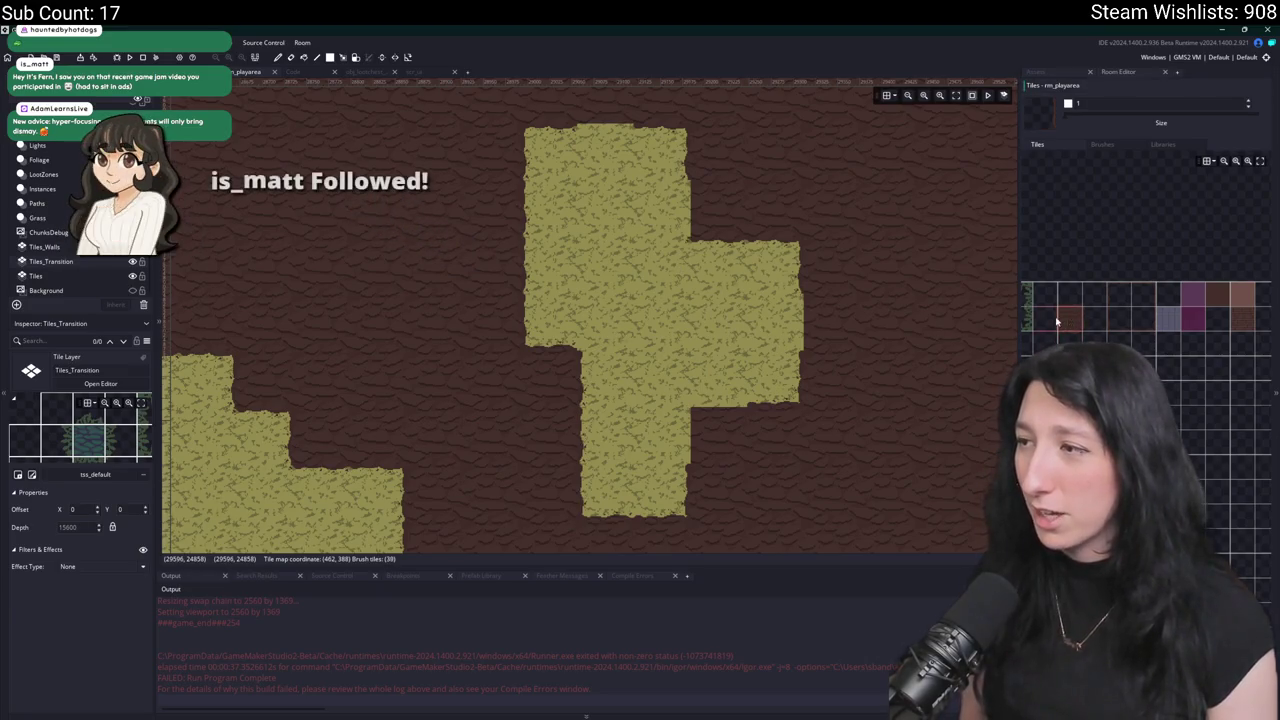
left_click(1064, 308)
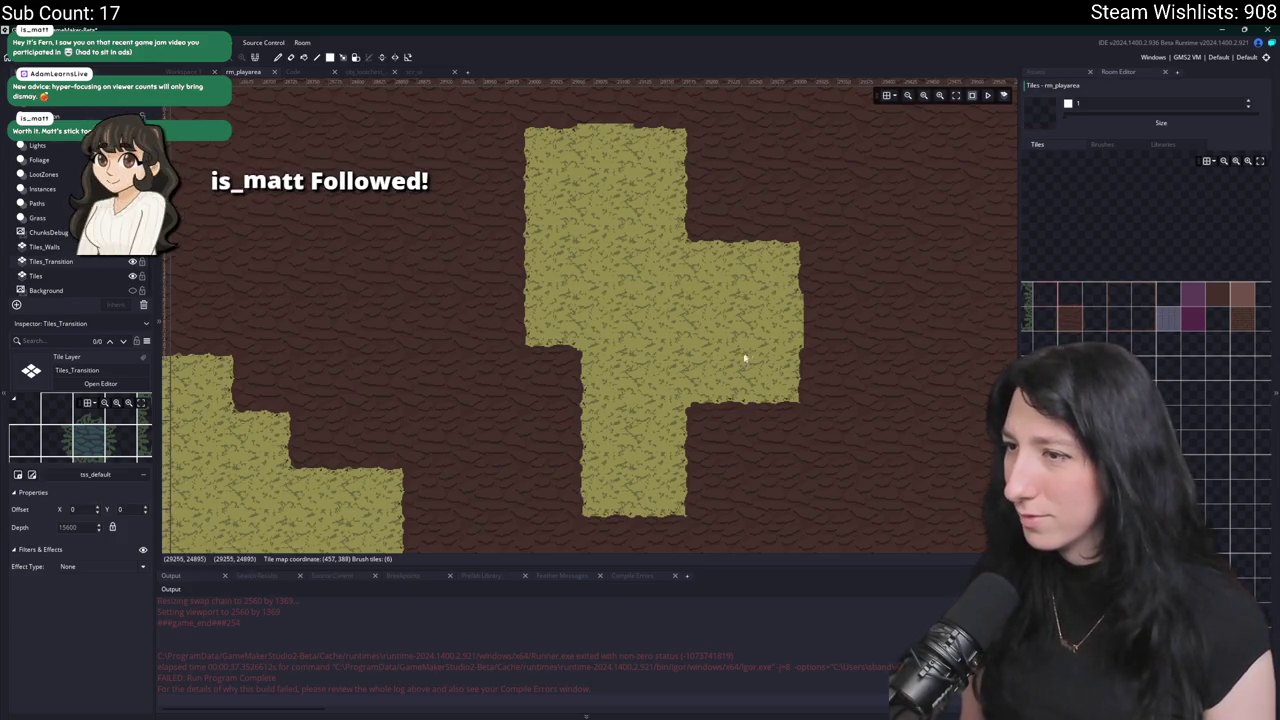
left_click(1058, 318)
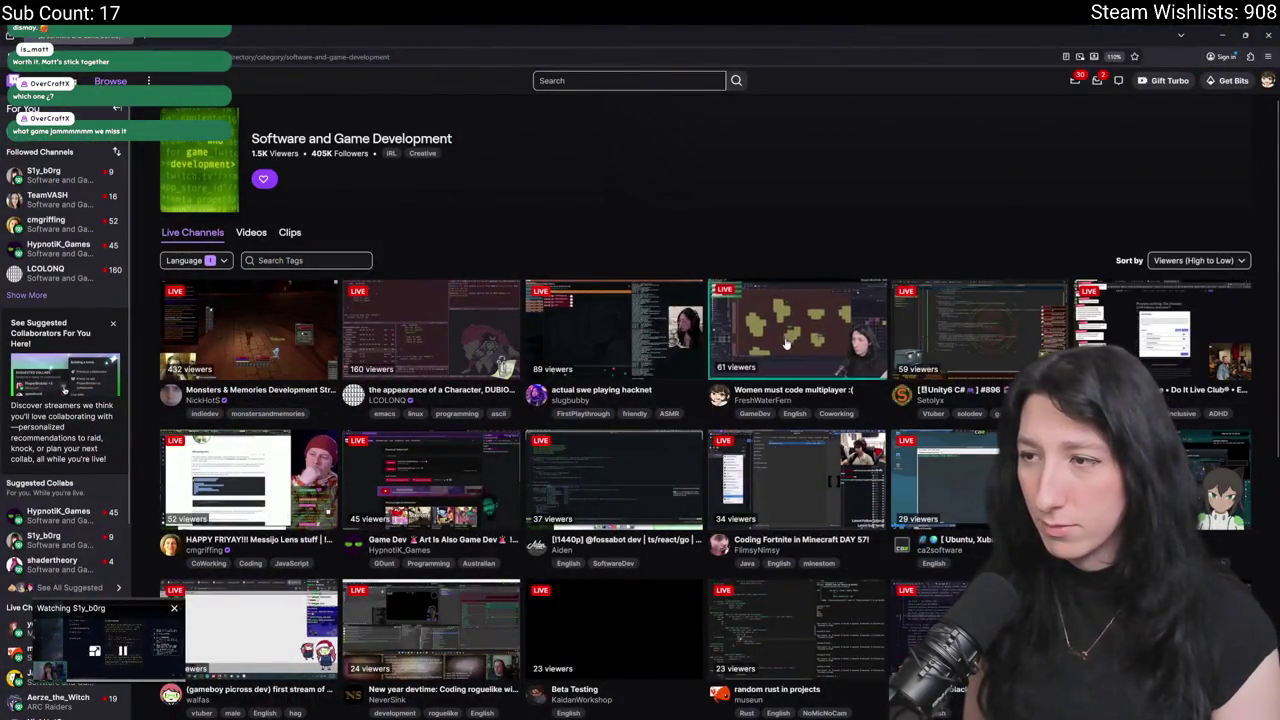
In the browser, go to YouTube's home page by entering 'youtube' in the address bar.
left_click(780, 312)
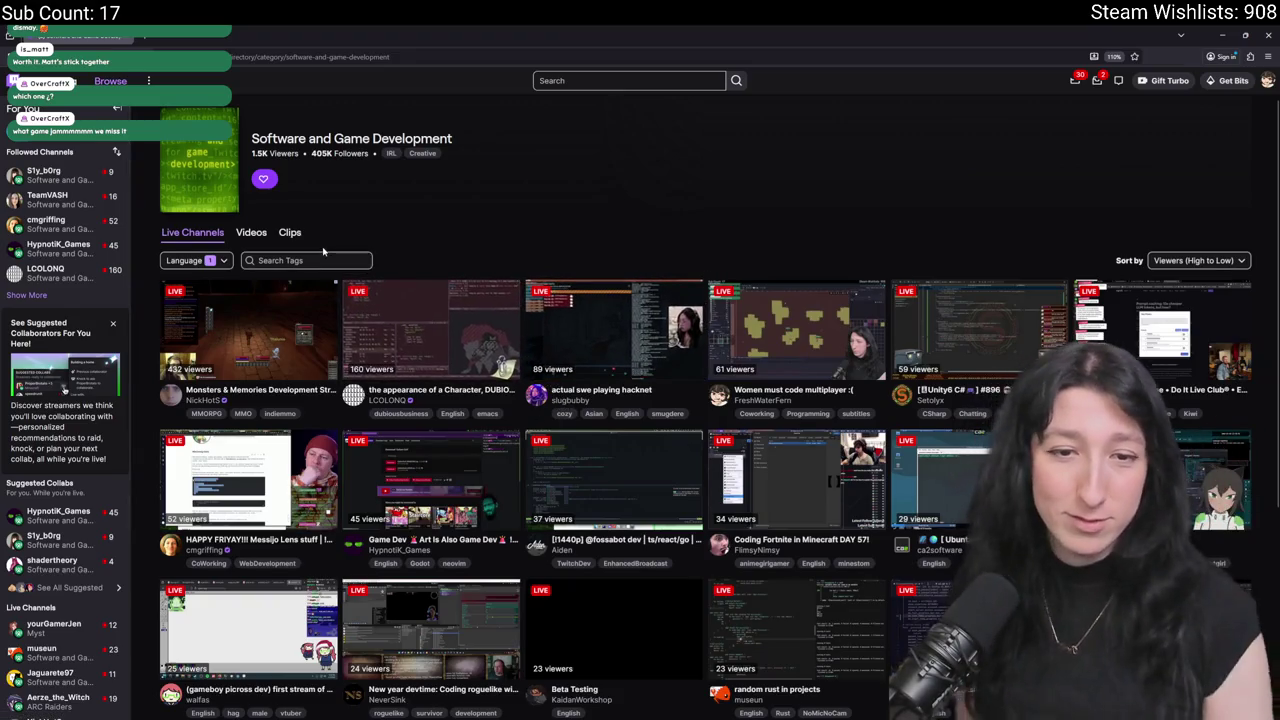
left_click(282, 57)
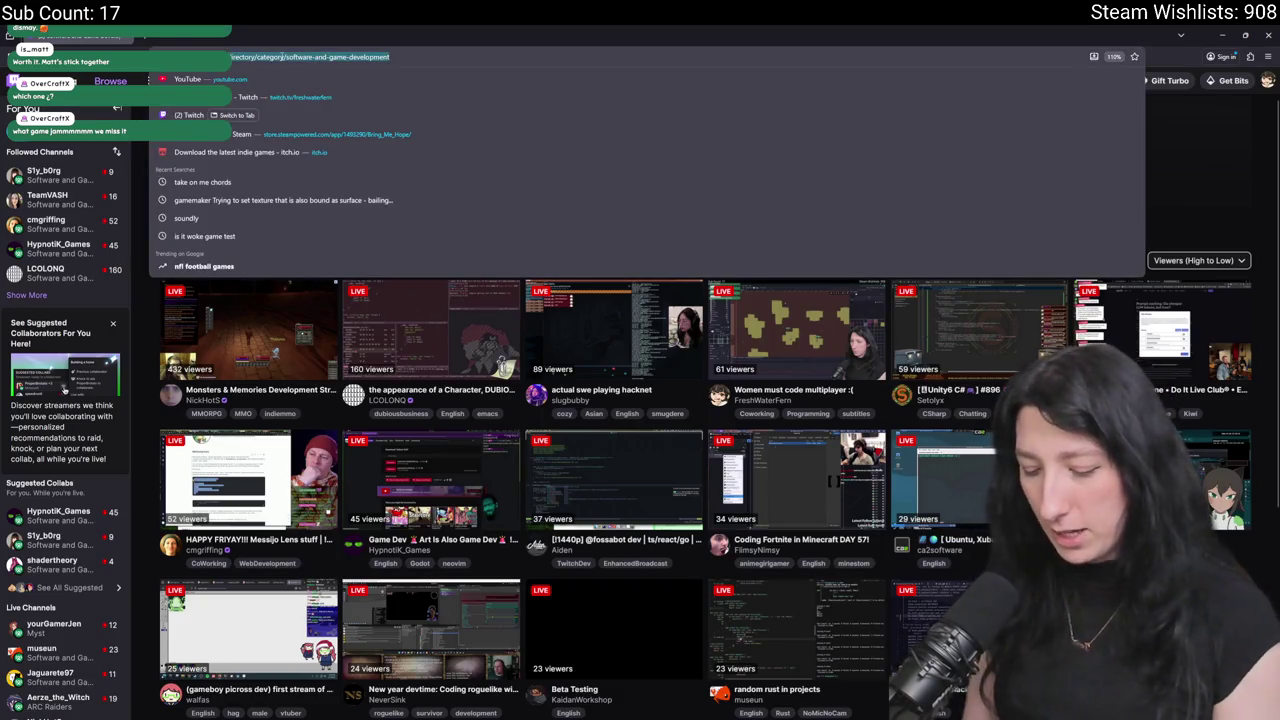
type("youtube")
key("Return")
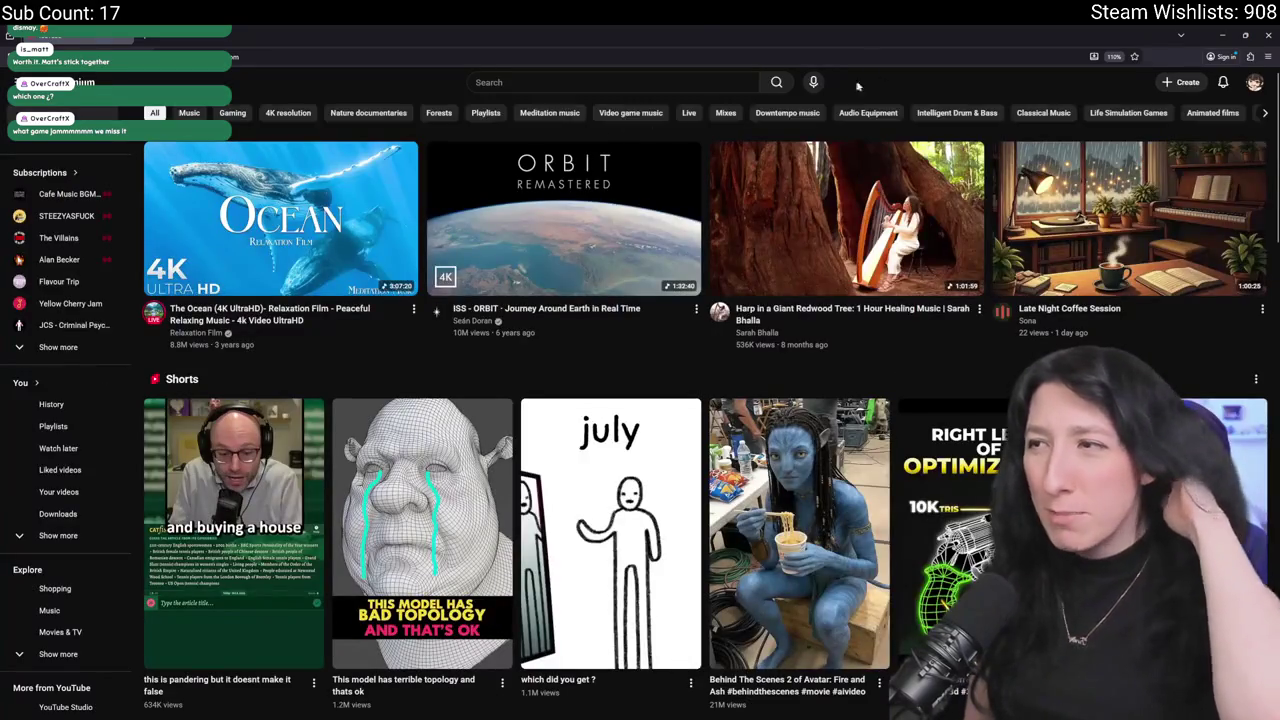
Open the 'Can 4 DEVS make STARDEW Valley in 3 WEEKS?!' video from notifications and pause it.
left_click(1255, 84)
key("/")
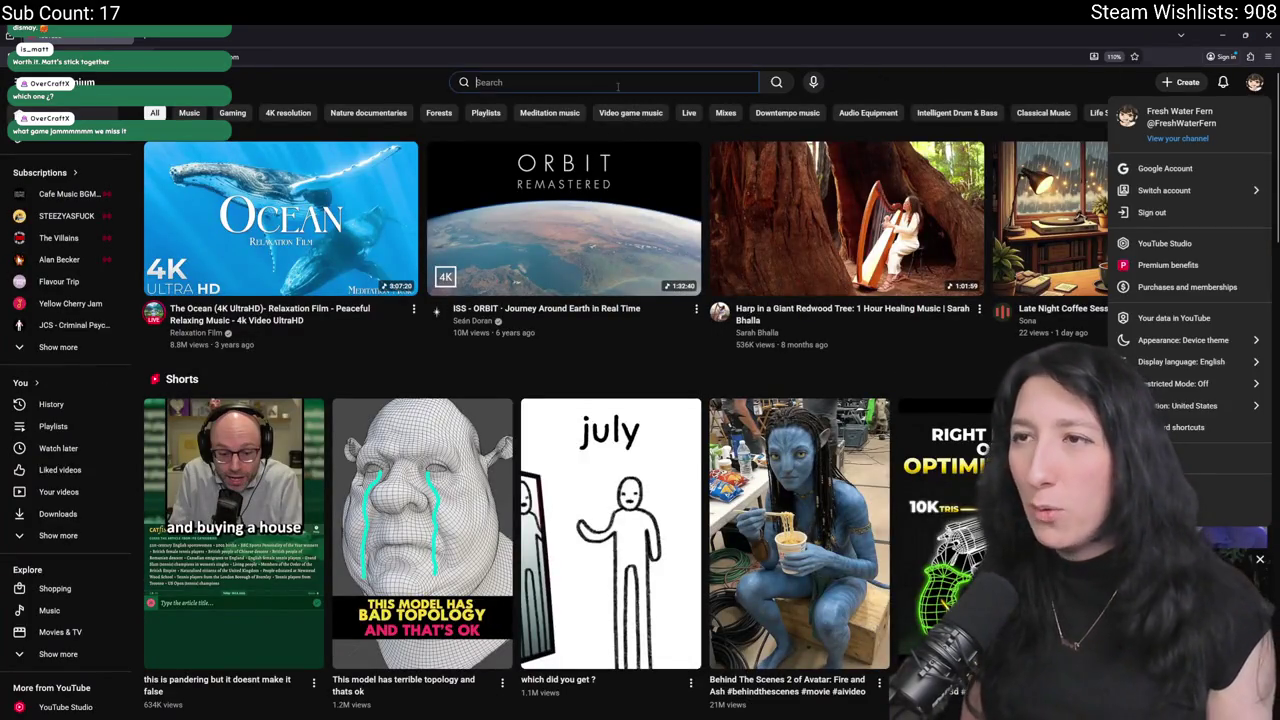
left_click(1222, 82)
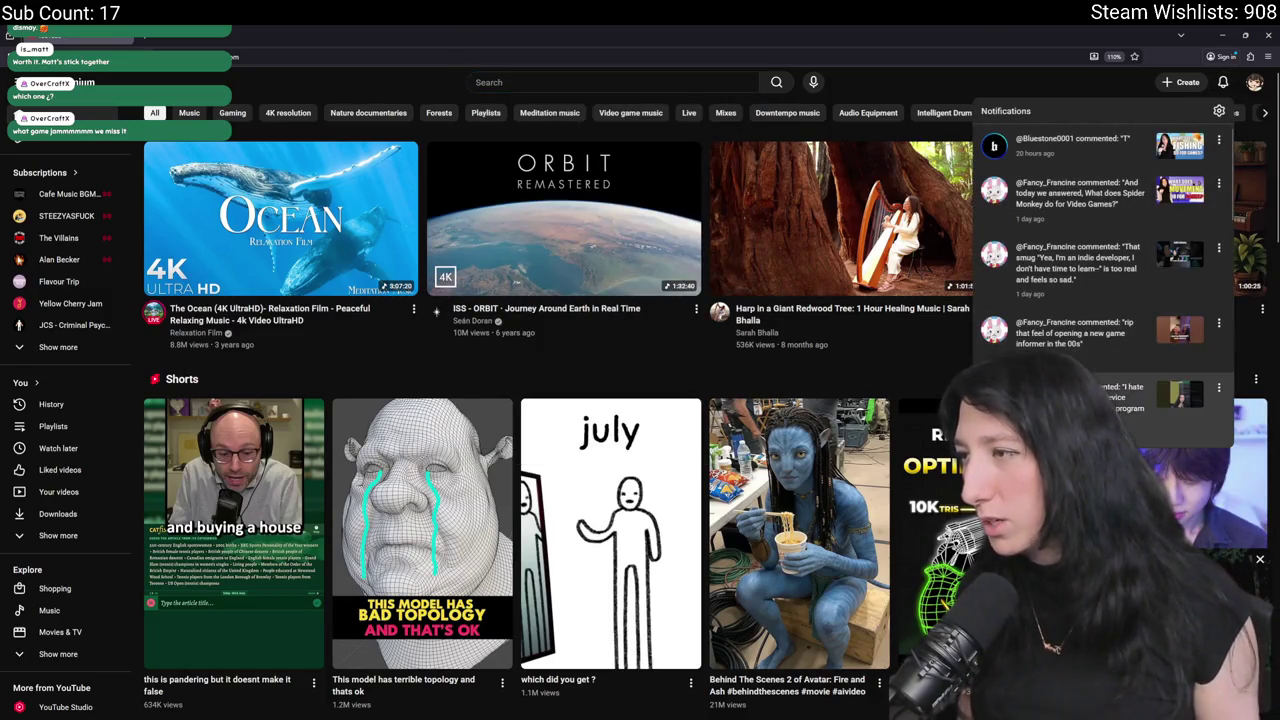
scroll(1100, 280, "down", 4)
left_click(1124, 256)
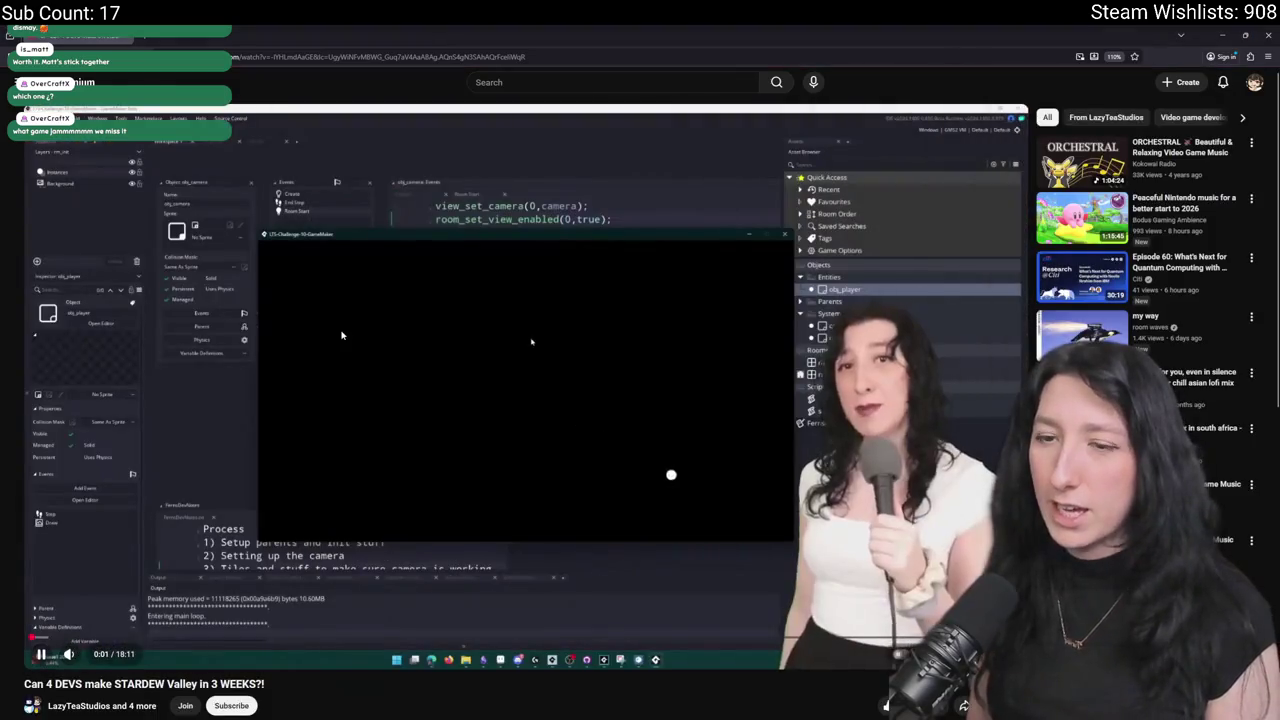
key("space")
Copy the video's link with the player's Copy video URL option.
left_click(300, 56)
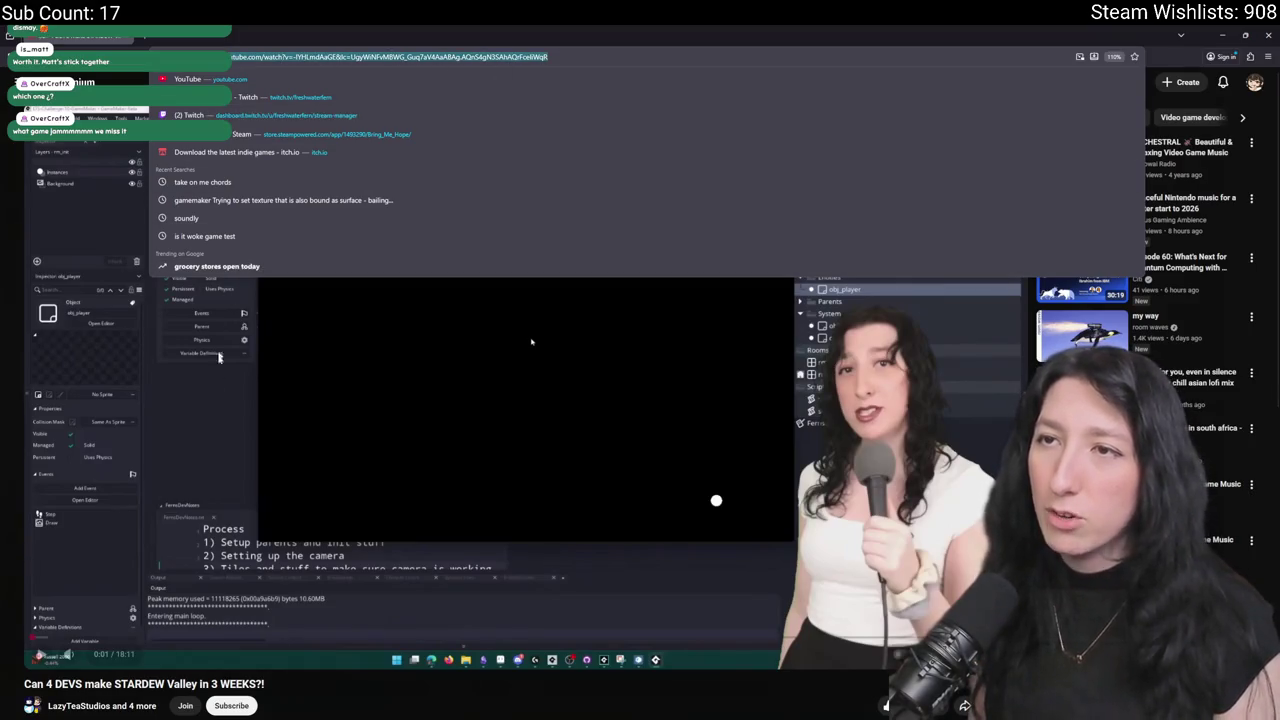
right_click(322, 497)
left_click(345, 550)
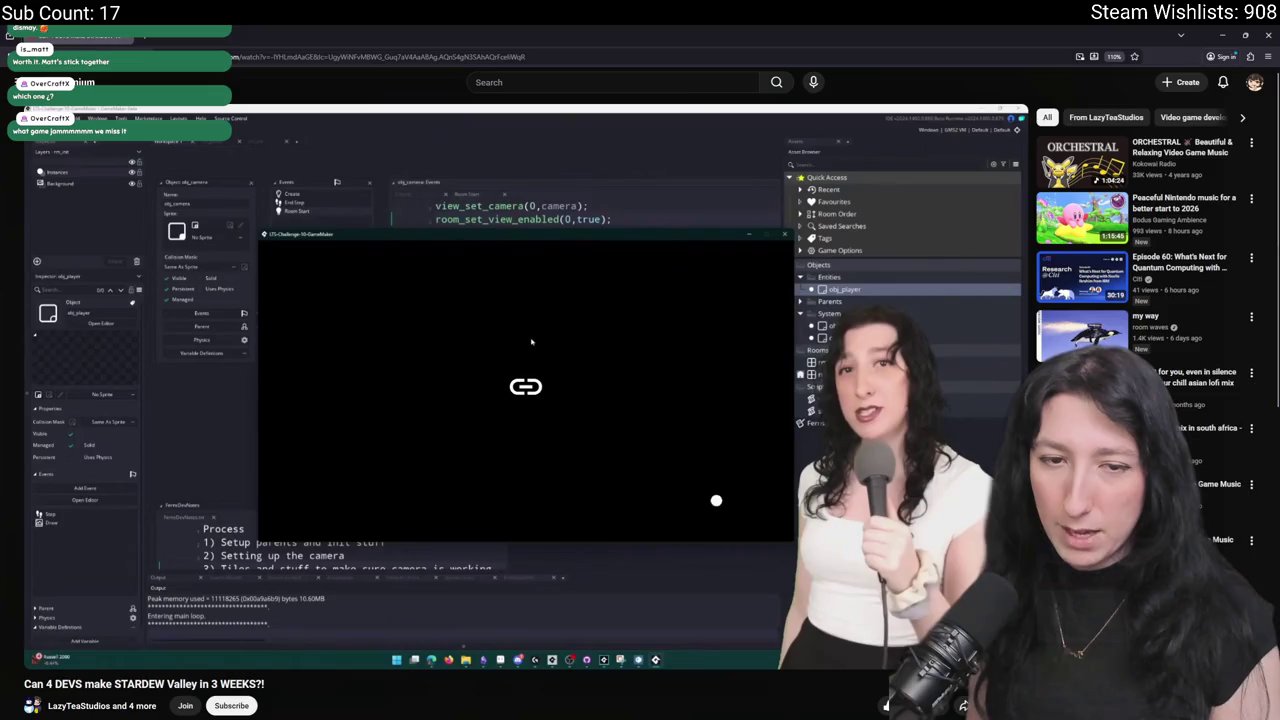
scroll(531, 342, "down", 5)
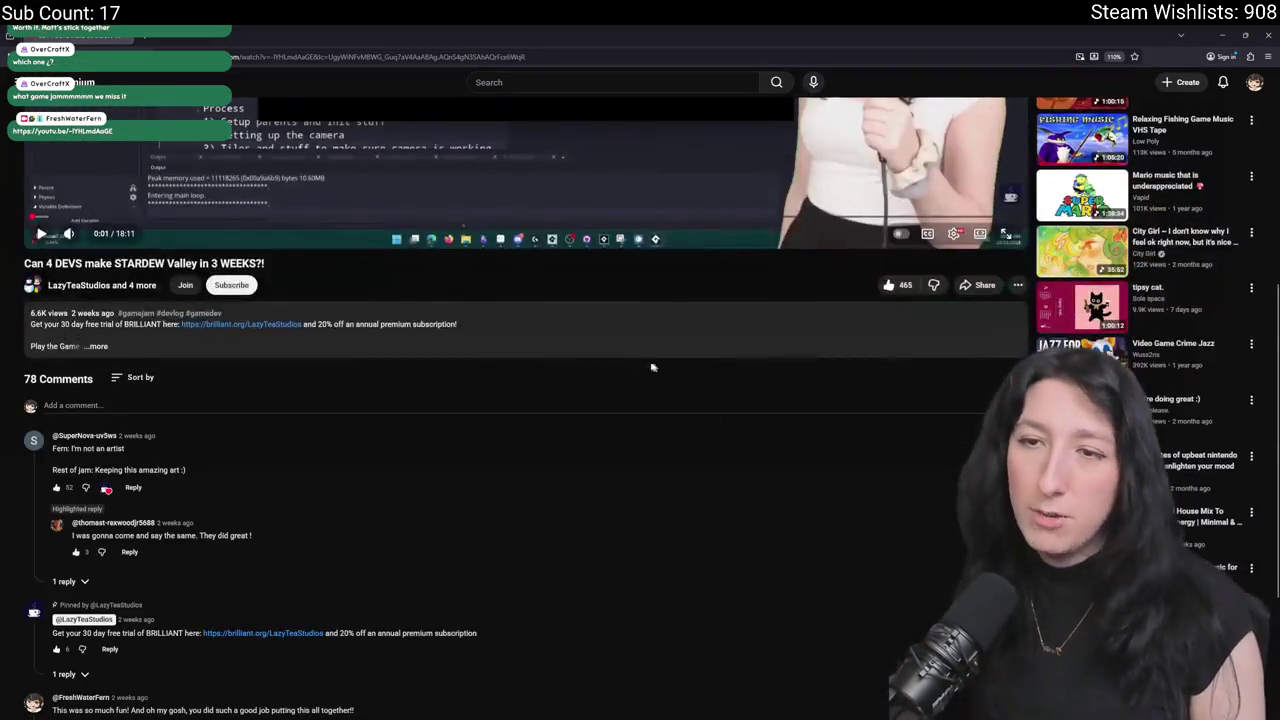
scroll(488, 127, "up", 5)
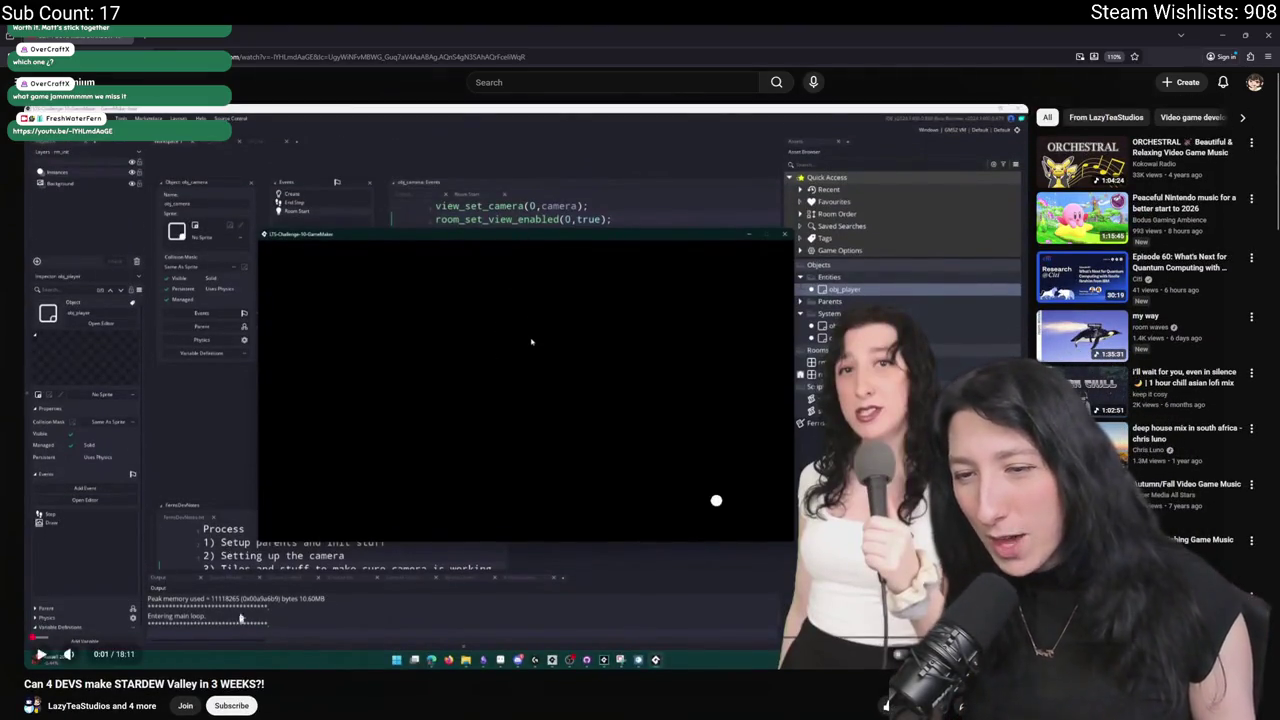
Skip the video ahead to the game scene at 3:13, then go to YouTube Studio.
left_click(40, 654)
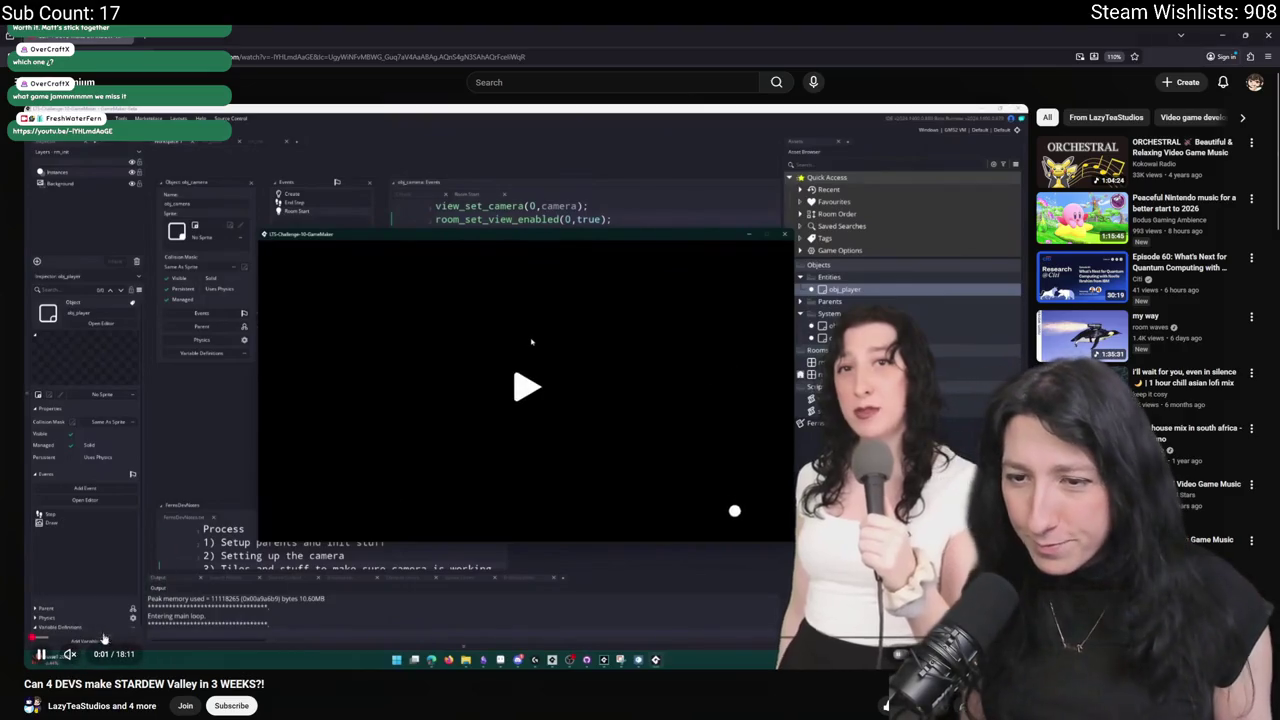
left_click(66, 637)
left_click_drag(85, 656, 99, 656)
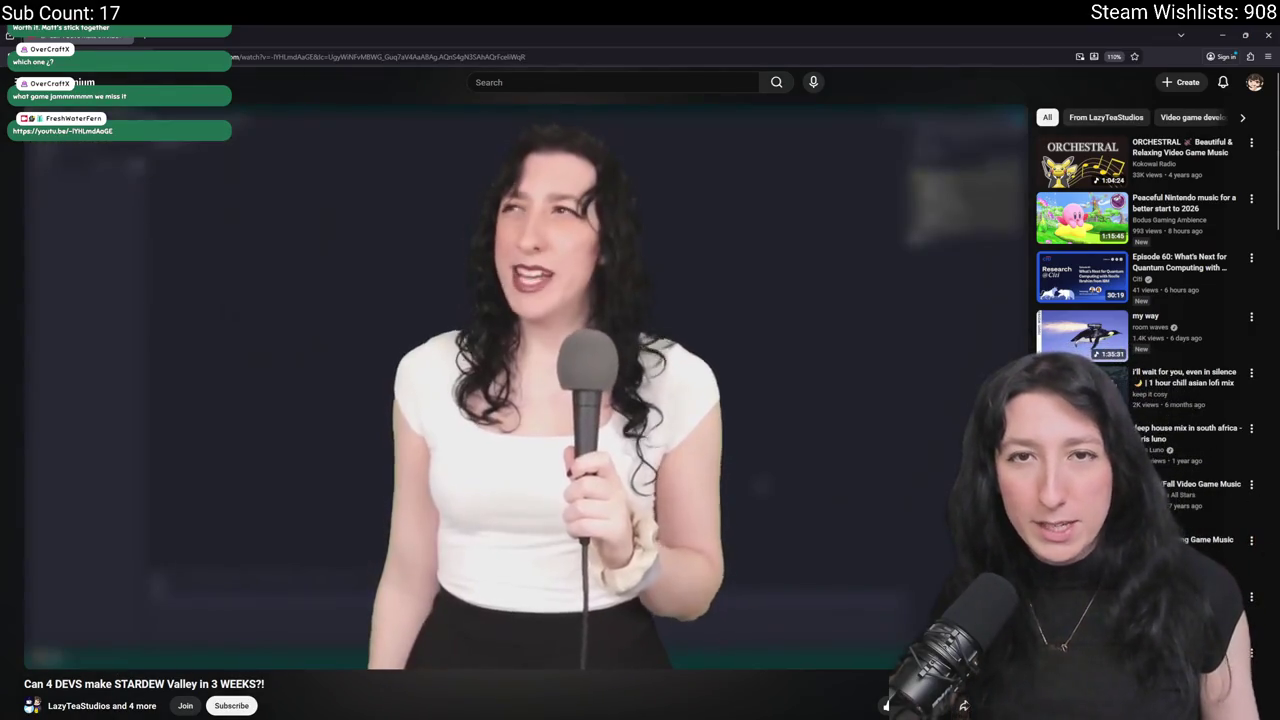
left_click(70, 654)
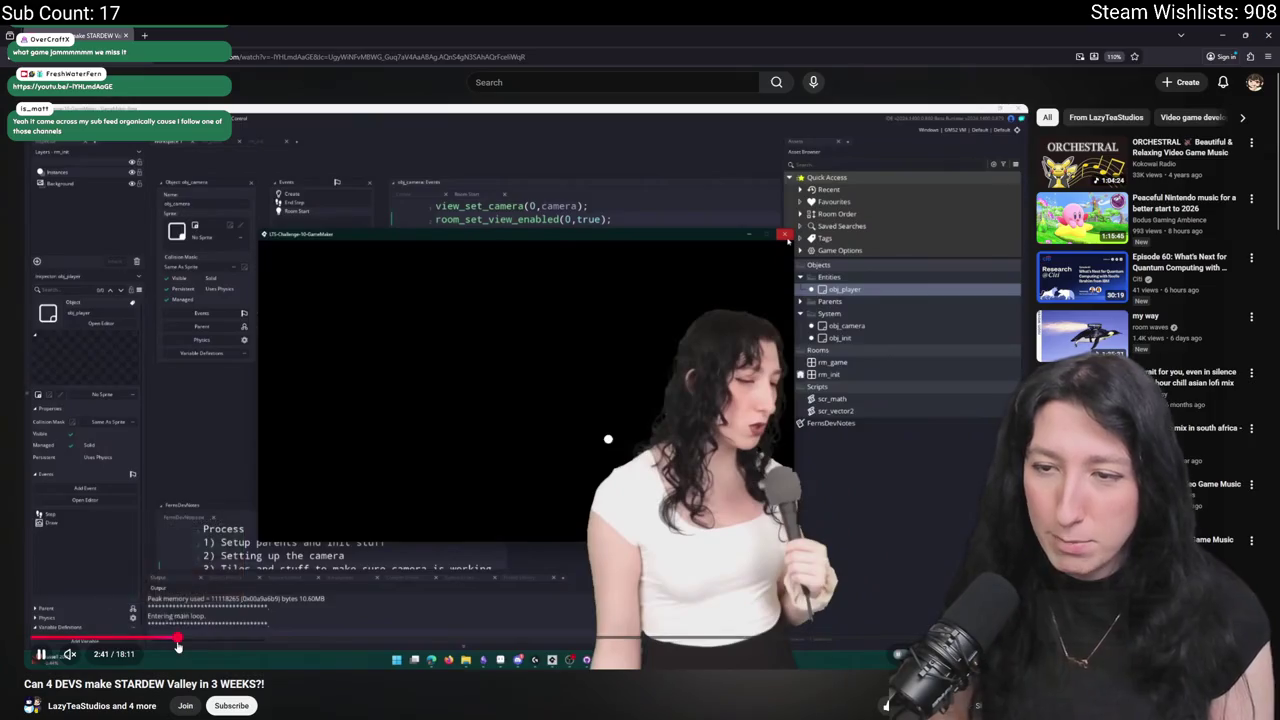
mouse_move(205, 640)
left_mouse_down()
mouse_move(220, 641)
mouse_move(162, 641)
left_mouse_up()
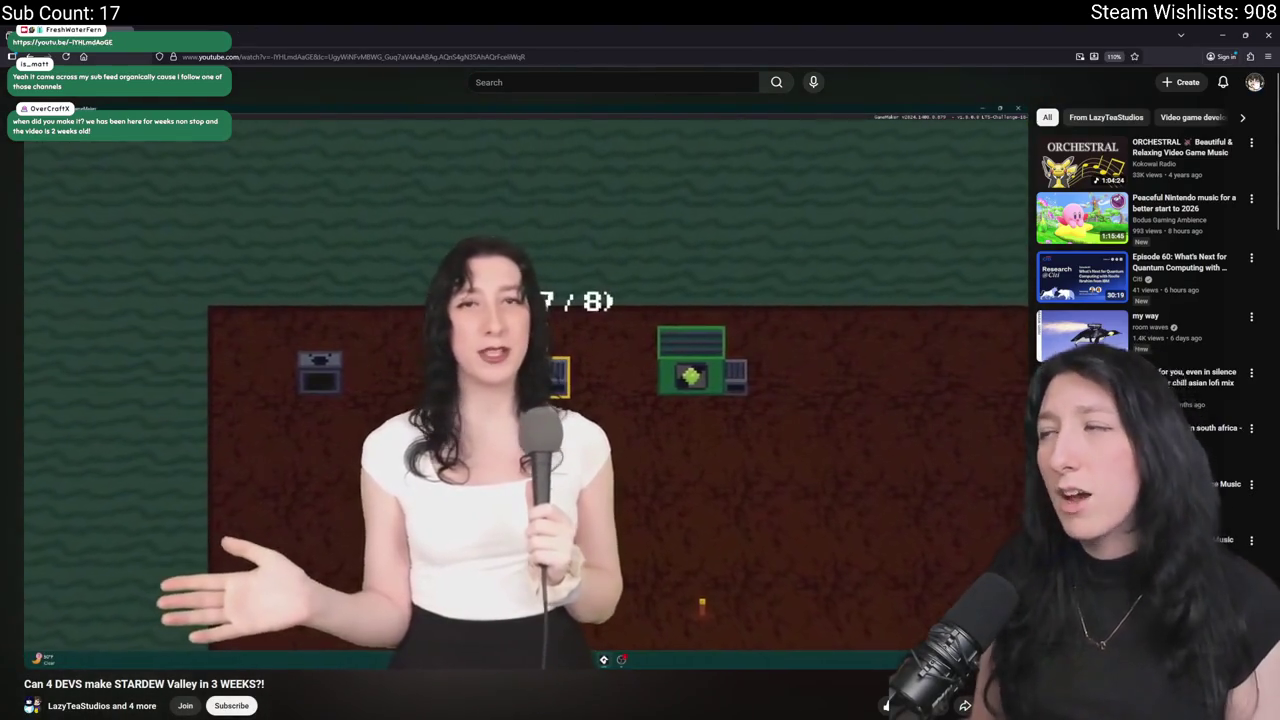
left_click(1254, 82)
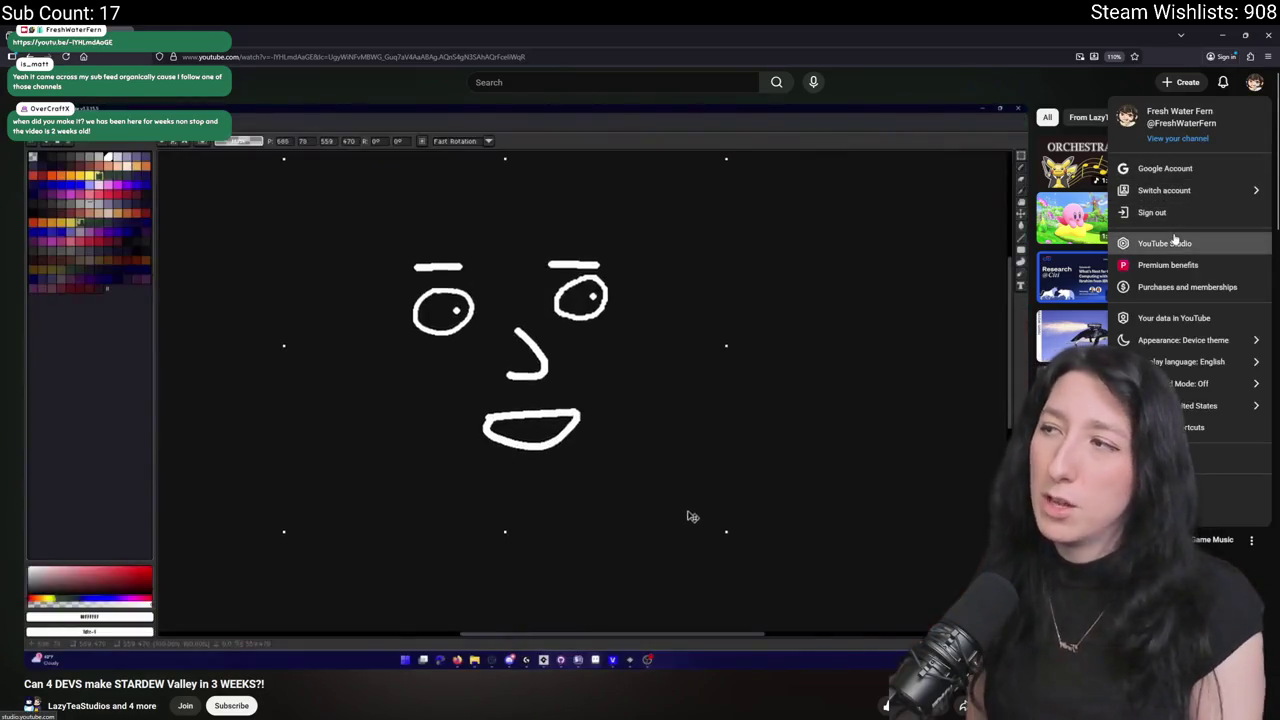
left_click(1168, 243)
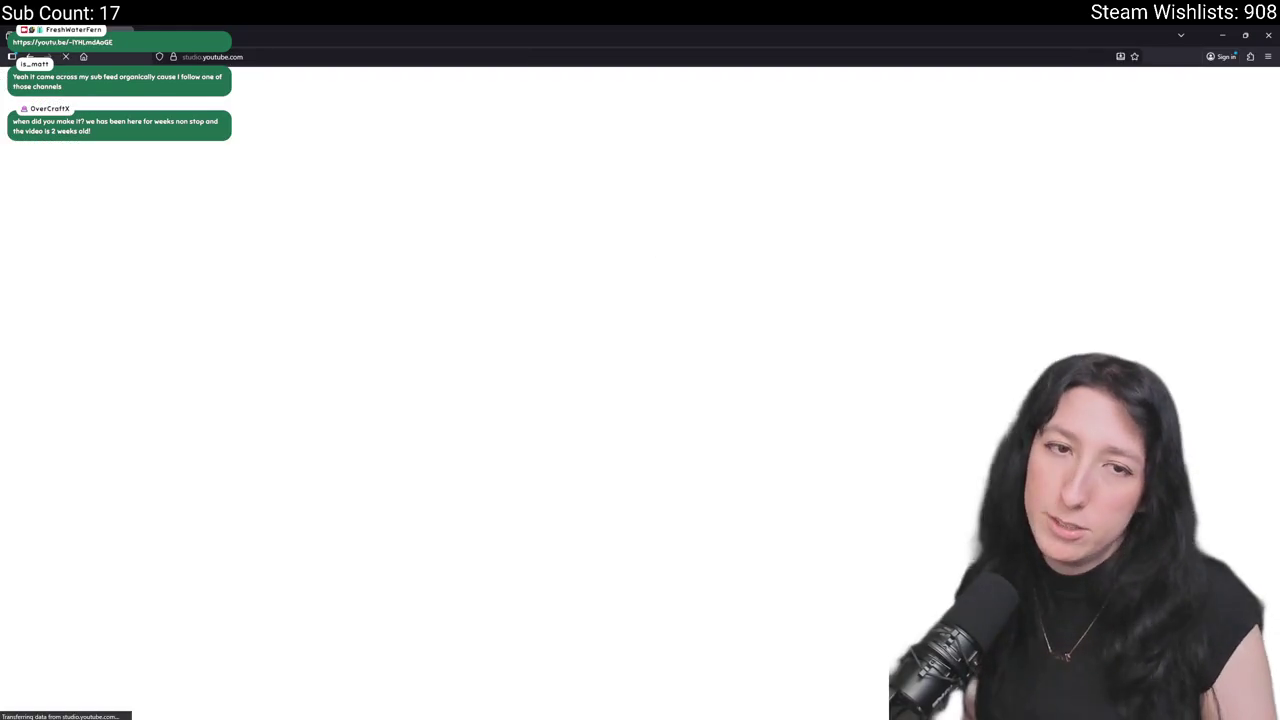
Check the channel's Shorts and Videos lists in Studio Content, then return to GameMaker.
left_click(71, 238)
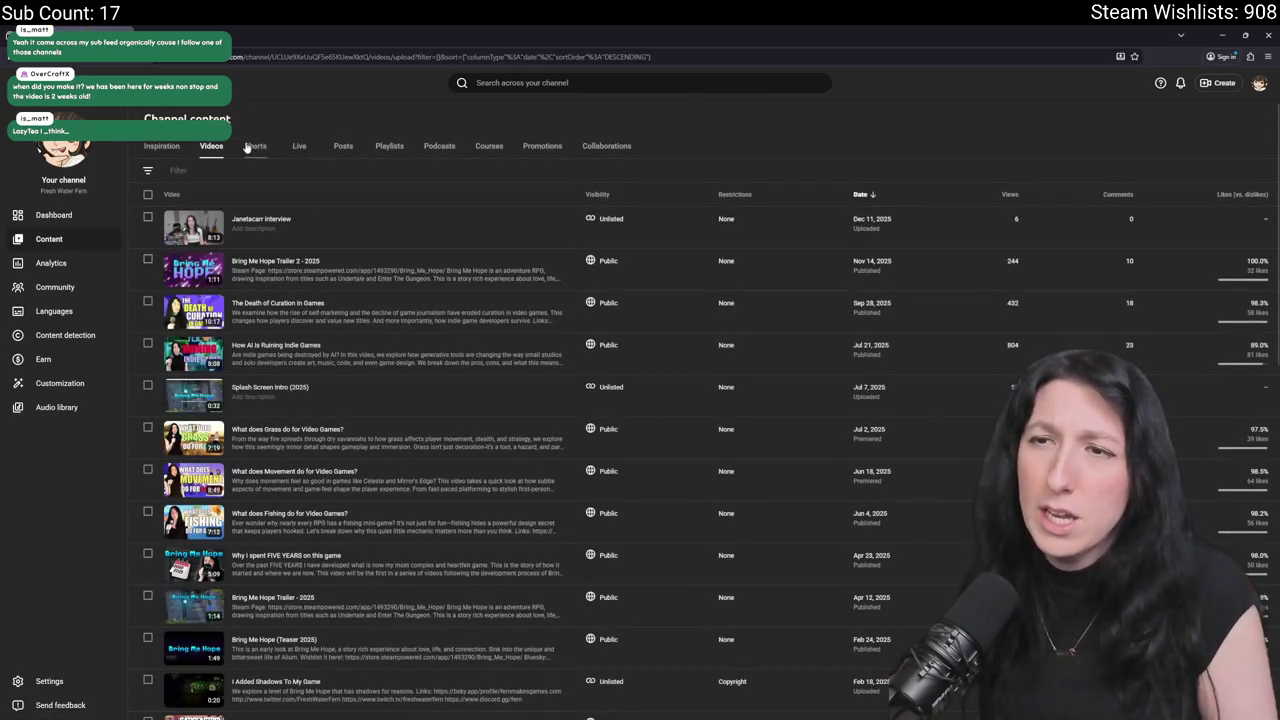
left_click(252, 148)
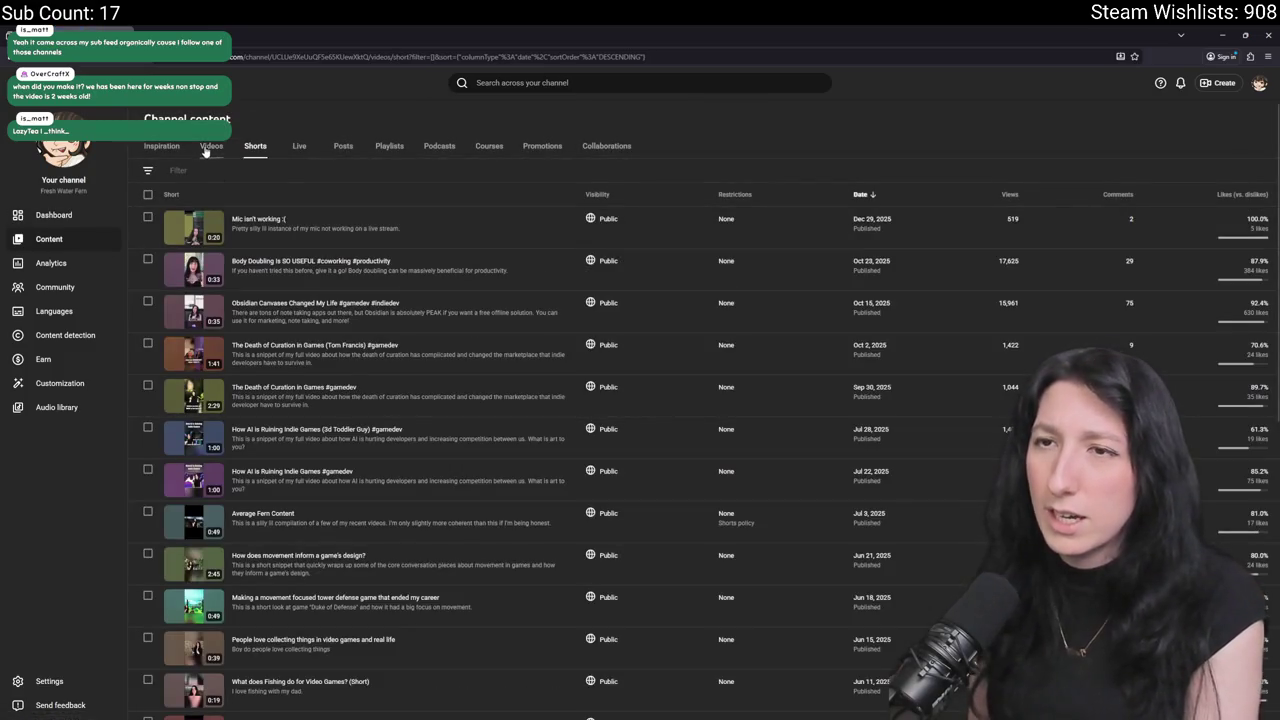
left_click(207, 147)
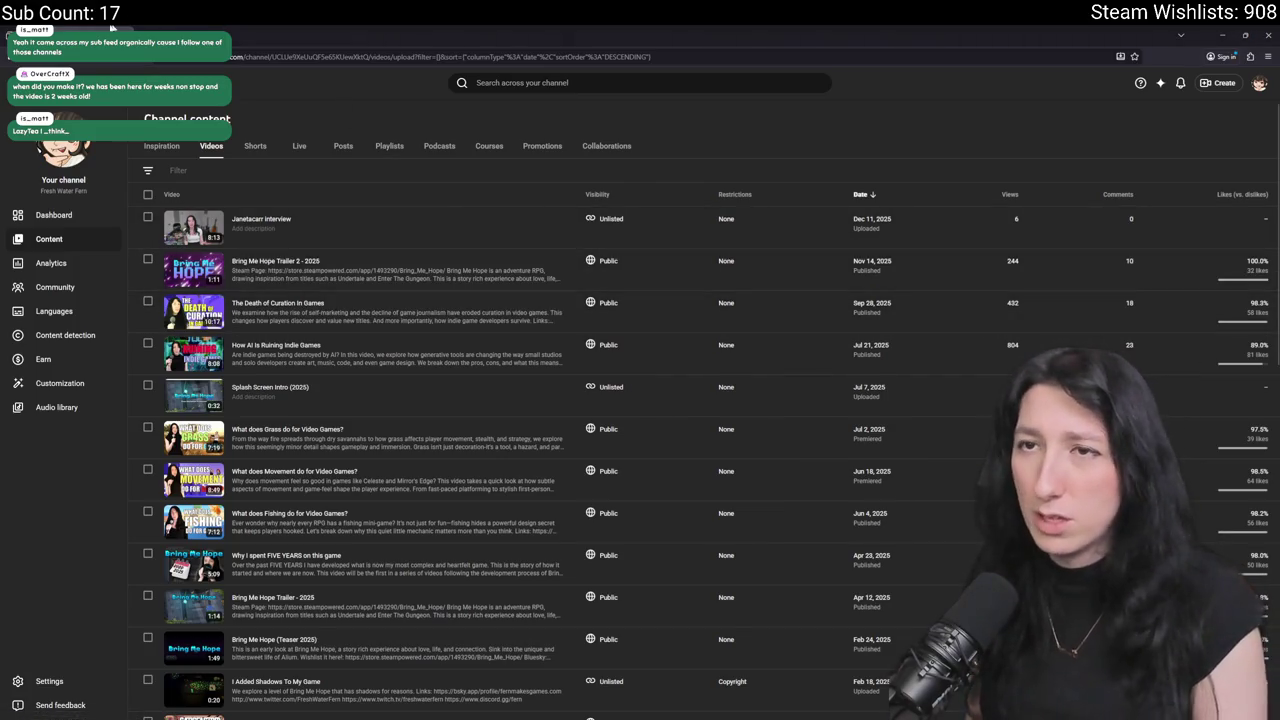
key("alt+Tab")
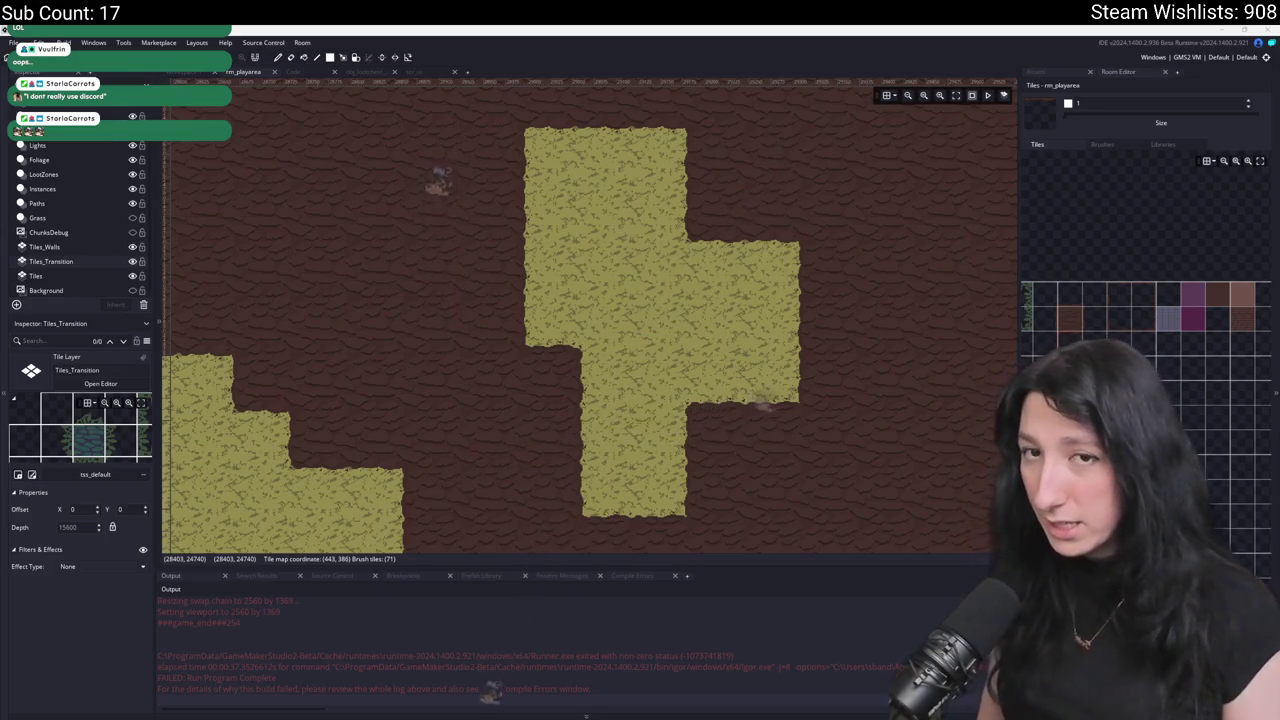
scroll(743, 320, "down", 2)
scroll(743, 320, "up", 3)
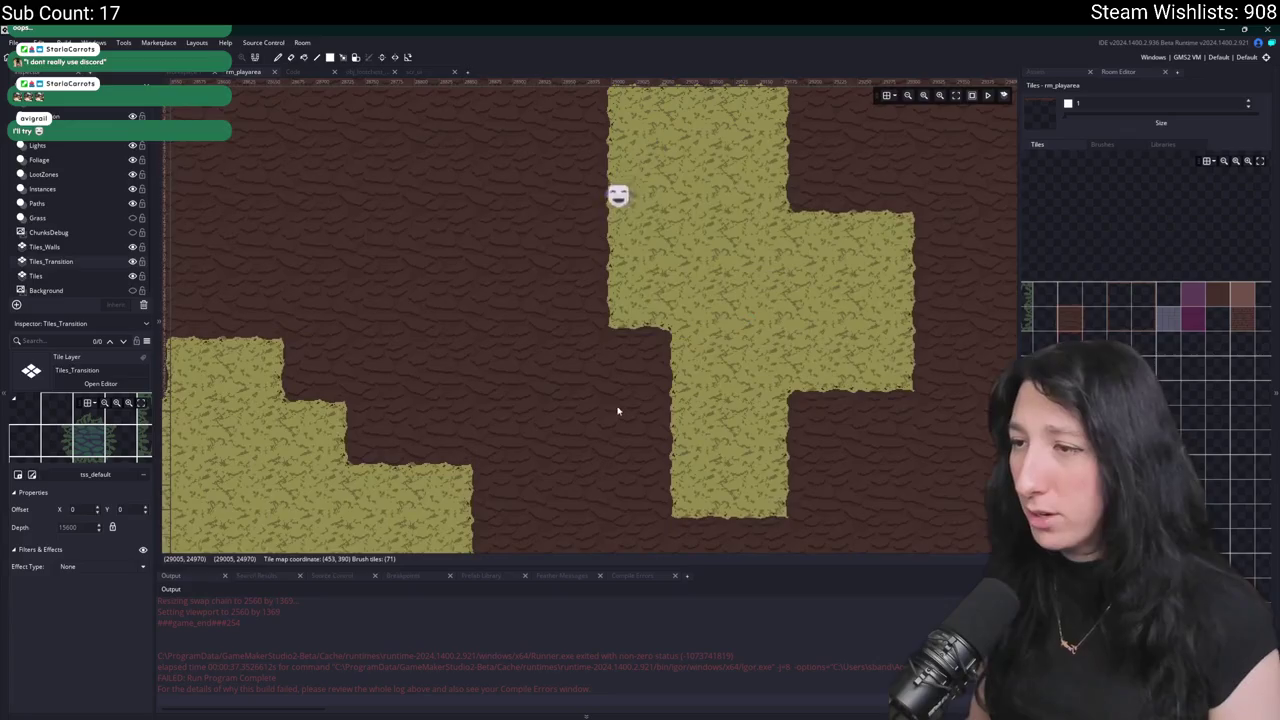
mouse_move(548, 337)
left_mouse_down()
mouse_move(531, 508)
mouse_move(626, 377)
mouse_move(547, 392)
left_mouse_up()
scroll(540, 350, "down", 2)
scroll(640, 281, "down", 2)
mouse_move(837, 306)
left_mouse_down()
mouse_move(737, 309)
mouse_move(563, 352)
left_mouse_up()
scroll(730, 342, "up", 1)
scroll(730, 342, "up", 1)
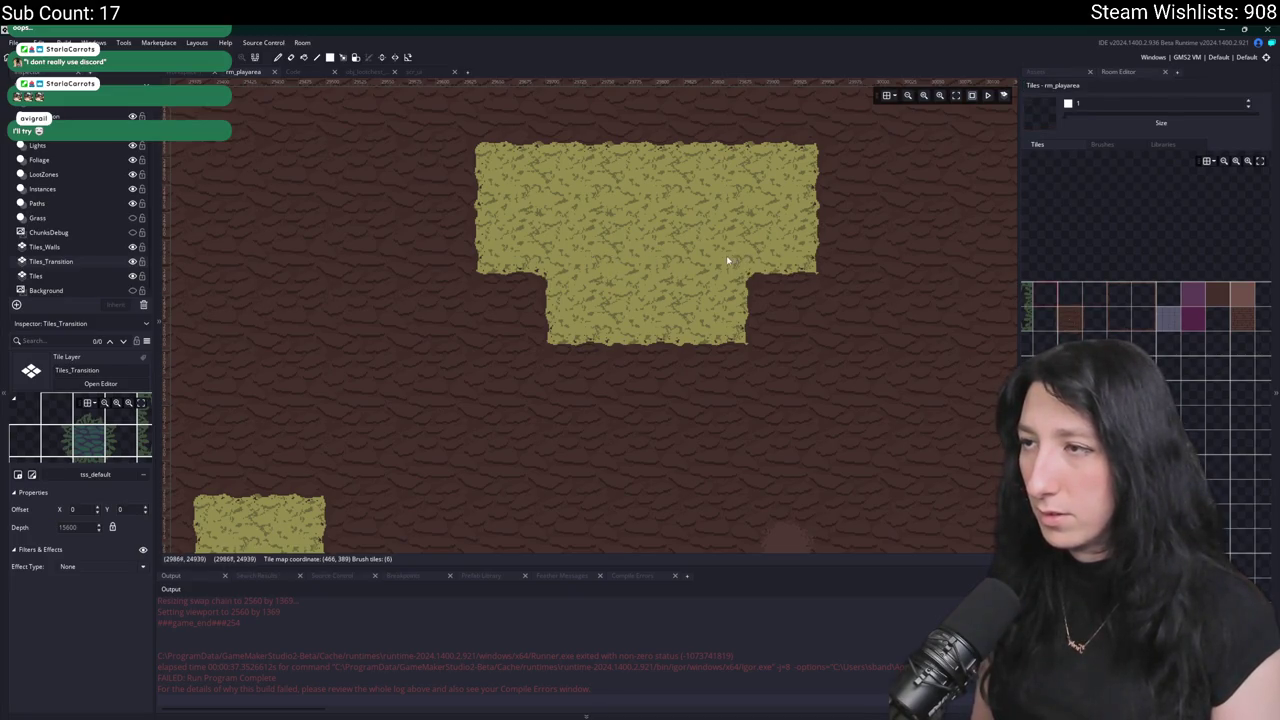
scroll(726, 258, "down", 4)
scroll(714, 271, "up", 3)
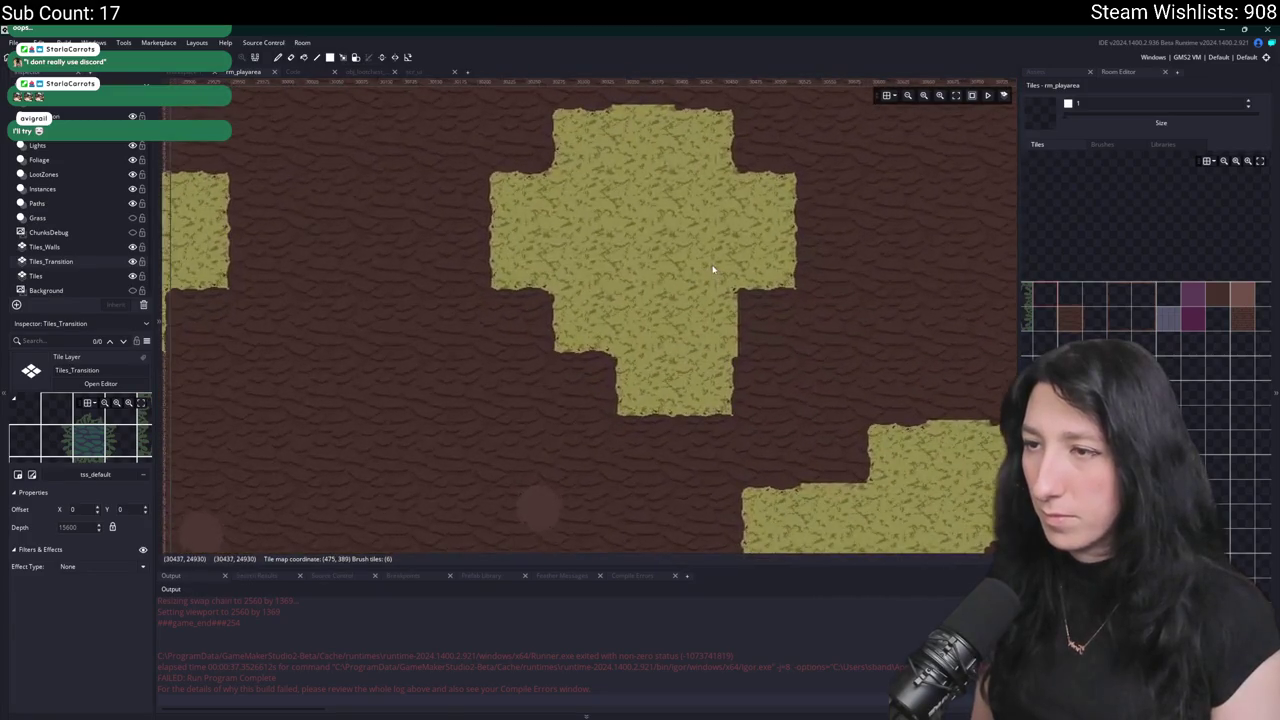